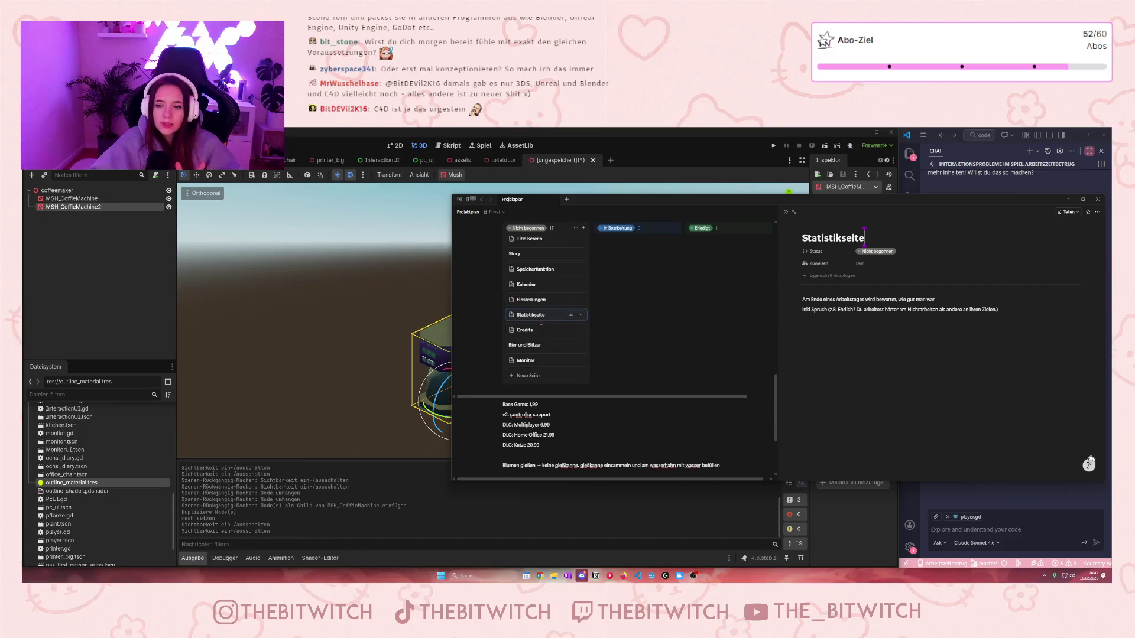
# Step: Review the Statistikseite, Credits and Charaktere task cards on the Notion board, then return to Godot
pyautogui.click(525, 330)
pyautogui.scroll(3, 578, 337)
pyautogui.scroll(3, 578, 337)
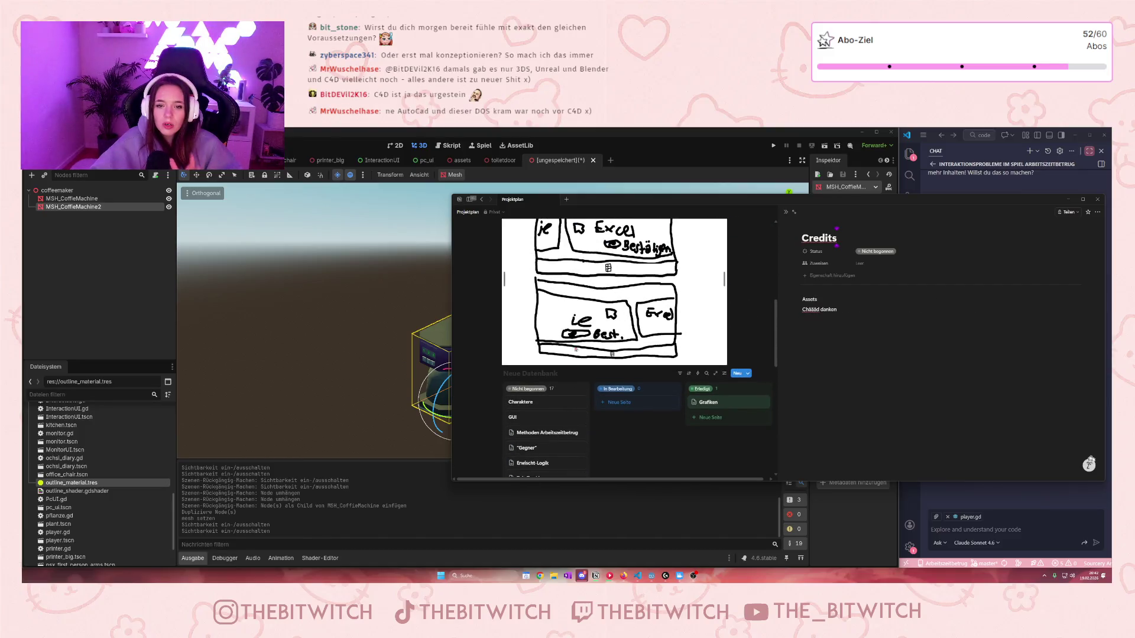
pyautogui.scroll(-2, 547, 313)
pyautogui.click(548, 312)
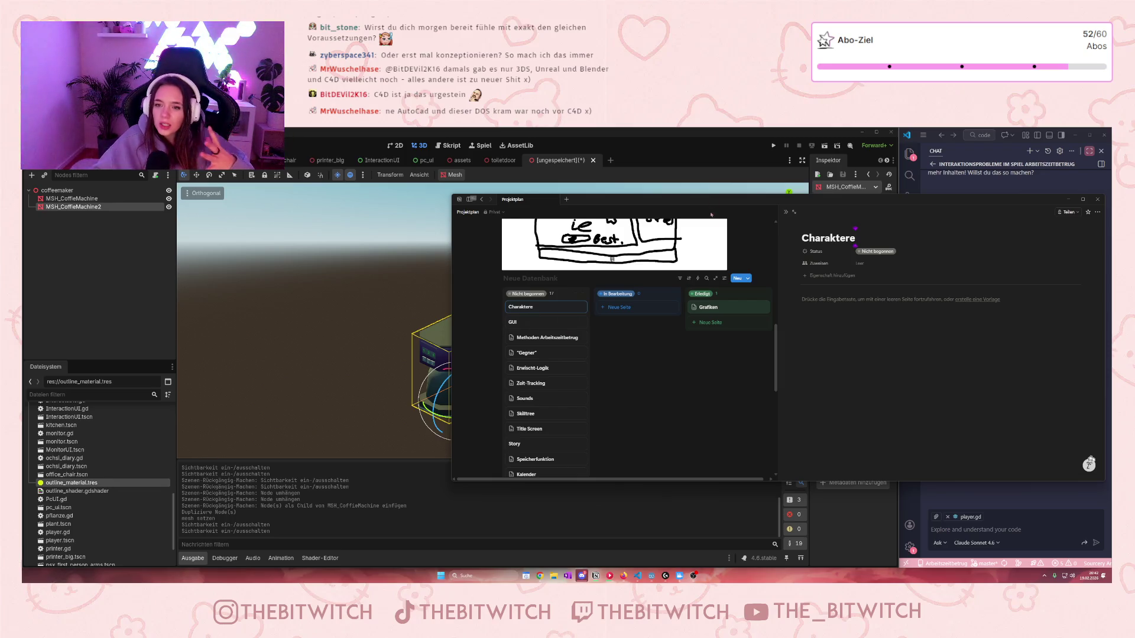
pyautogui.click(711, 215)
pyautogui.click(471, 353)
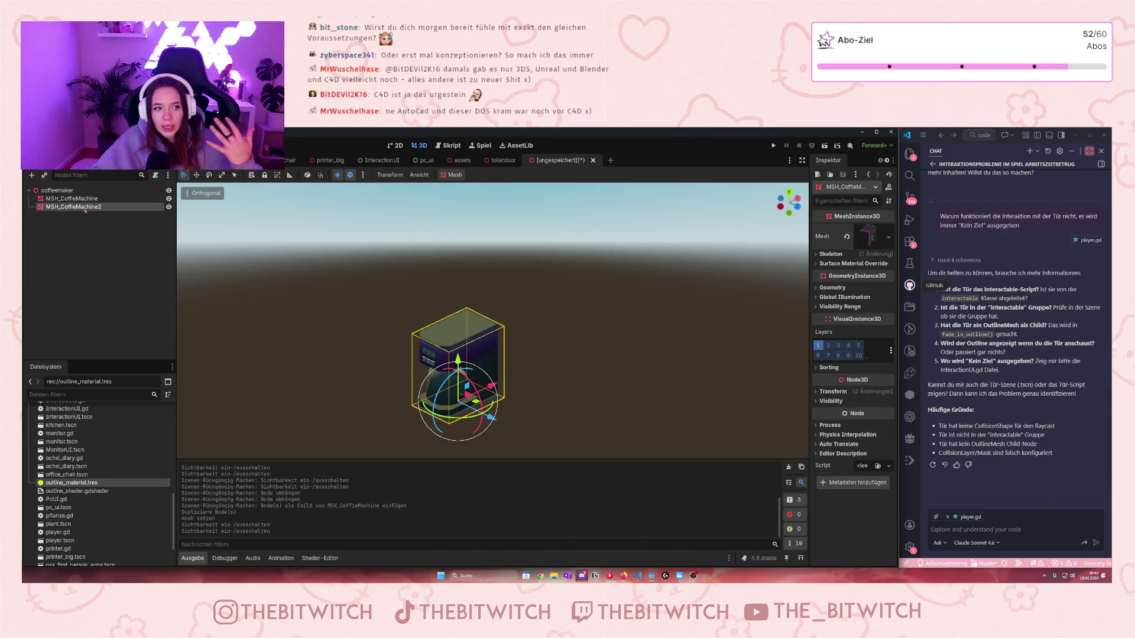
pyautogui.click(84, 208)
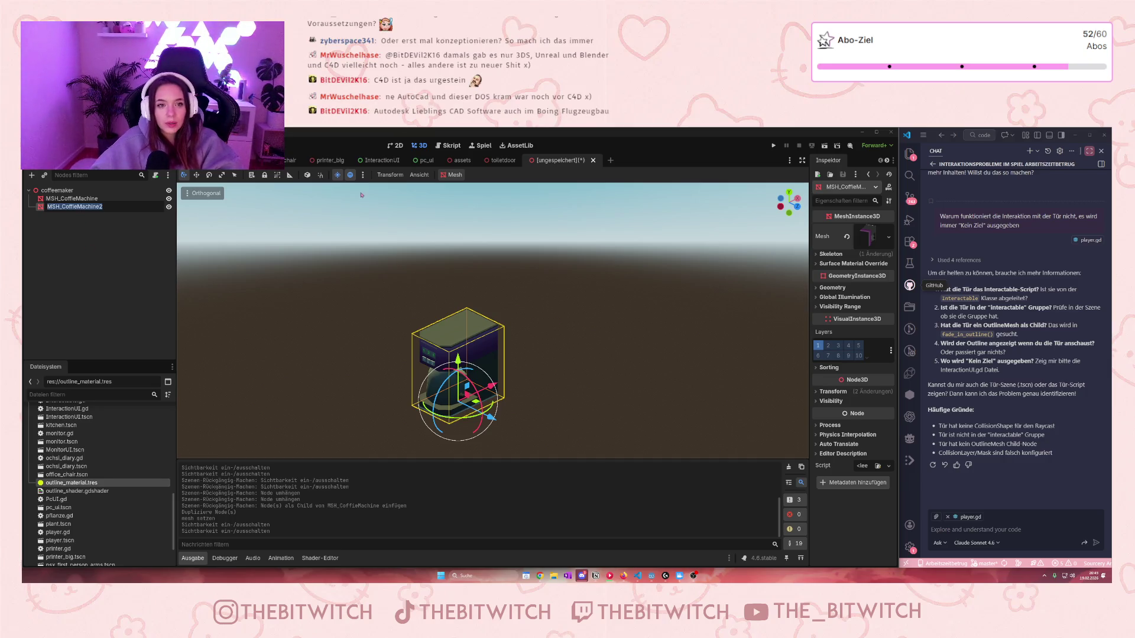
pyautogui.press('Return')
pyautogui.moveTo(321, 160)
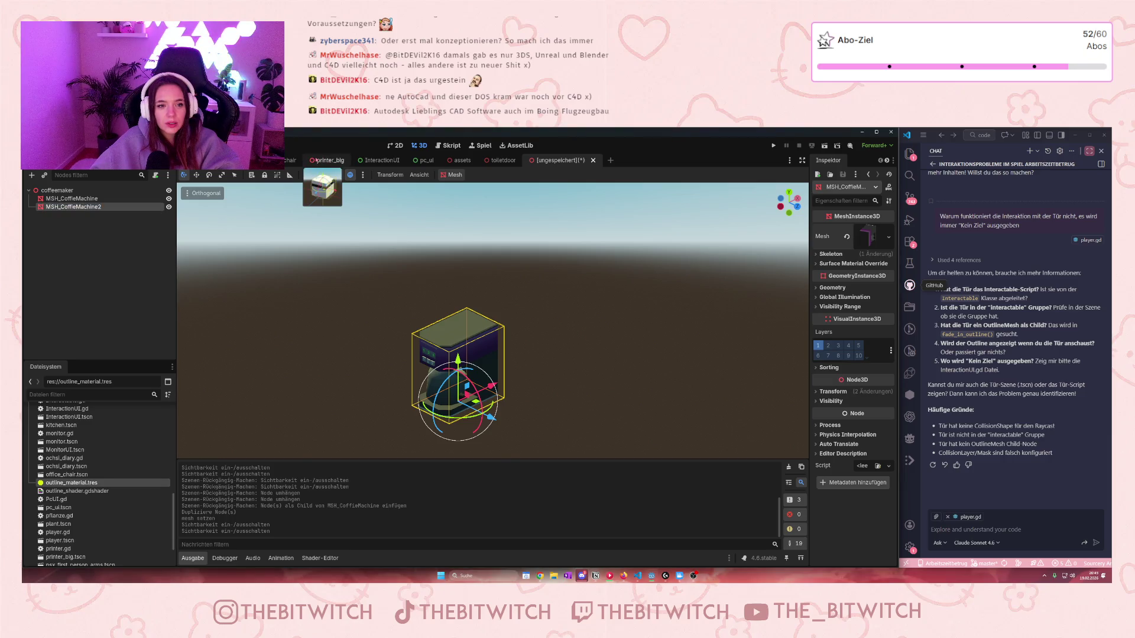
pyautogui.click(317, 161)
pyautogui.click(560, 160)
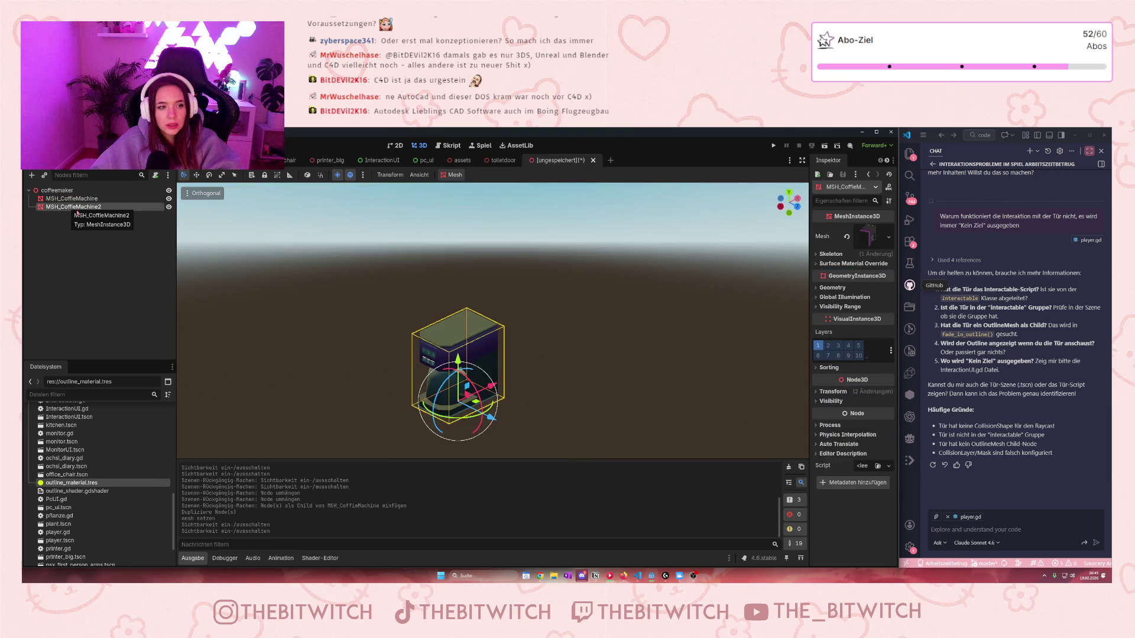
# Step: Rename the duplicated coffee-machine mesh to OutlineMesh
pyautogui.doubleClick(77, 208)
pyautogui.write('O')
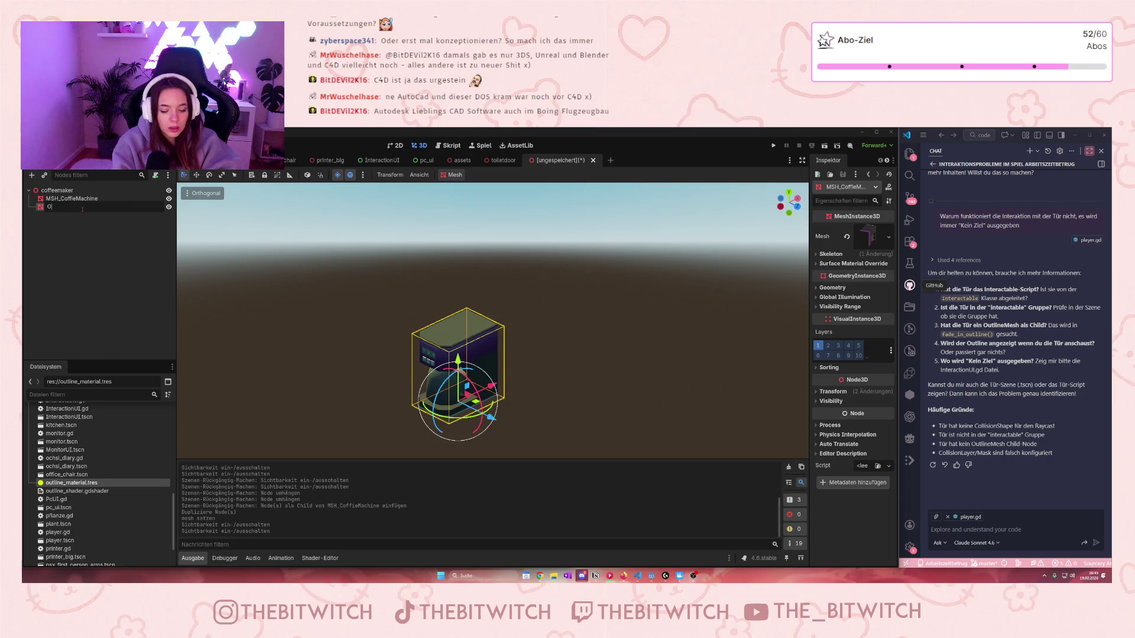
pyautogui.write('utlineMesh')
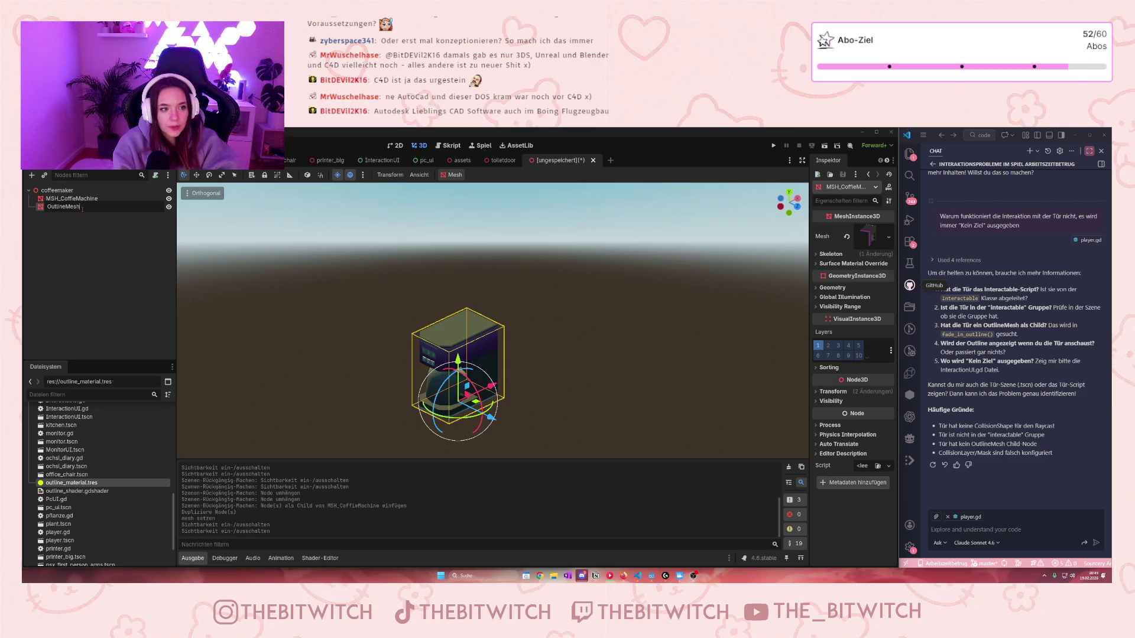
pyautogui.press('Return')
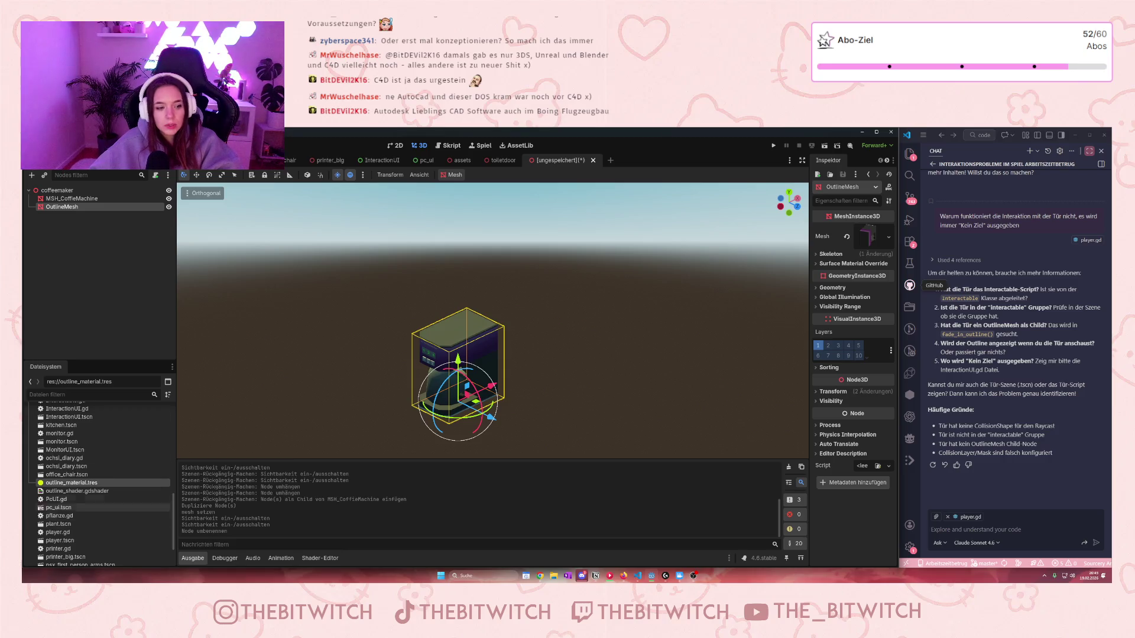
# Step: Assign outline_material.tres to Surface Material Override slot 0 and make it unique
pyautogui.click(853, 264)
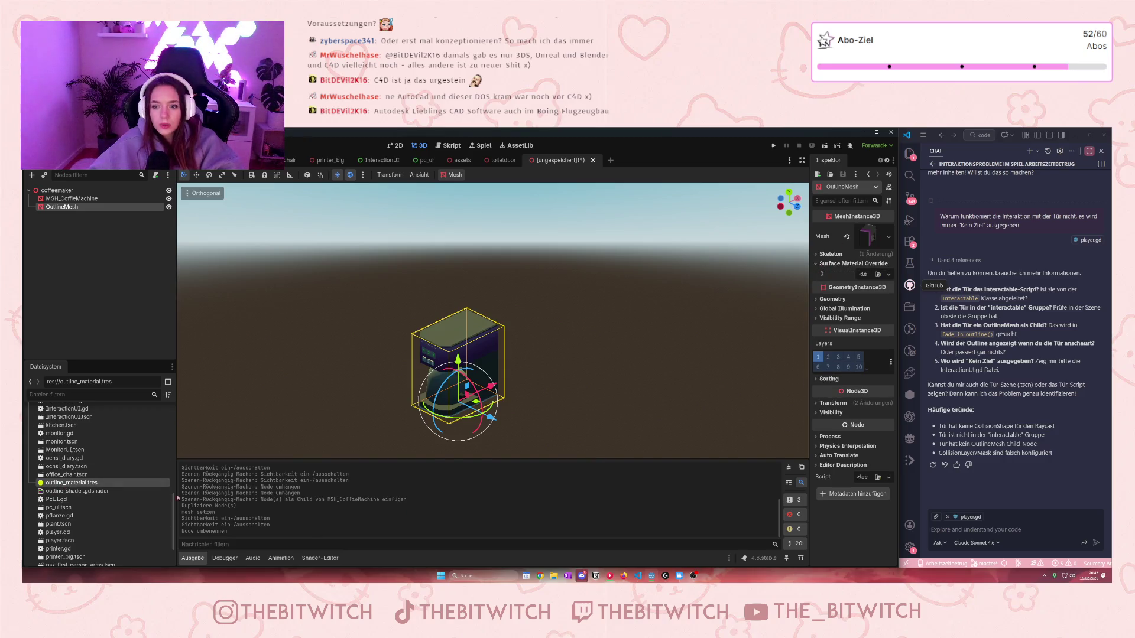
pyautogui.moveTo(71, 483)
pyautogui.mouseDown()
pyautogui.moveTo(735, 372)
pyautogui.moveTo(860, 278)
pyautogui.mouseUp()
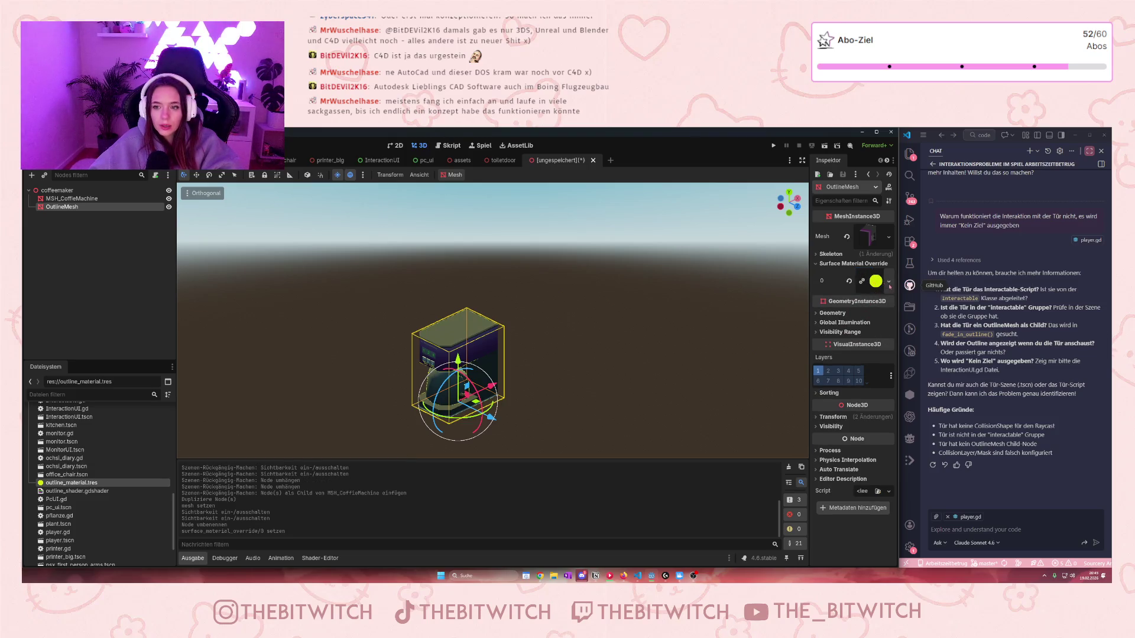
pyautogui.click(889, 281)
pyautogui.click(869, 375)
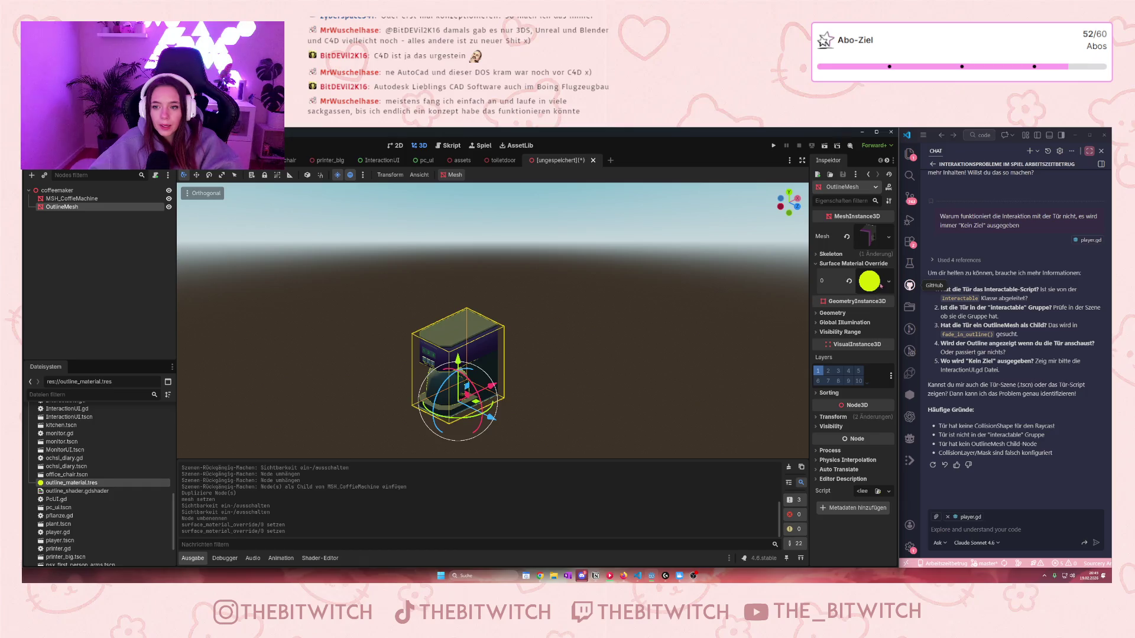
# Step: Set the outline material's width to 0.02 and hide OutlineMesh in the viewport
pyautogui.rightClick(880, 286)
pyautogui.click(839, 323)
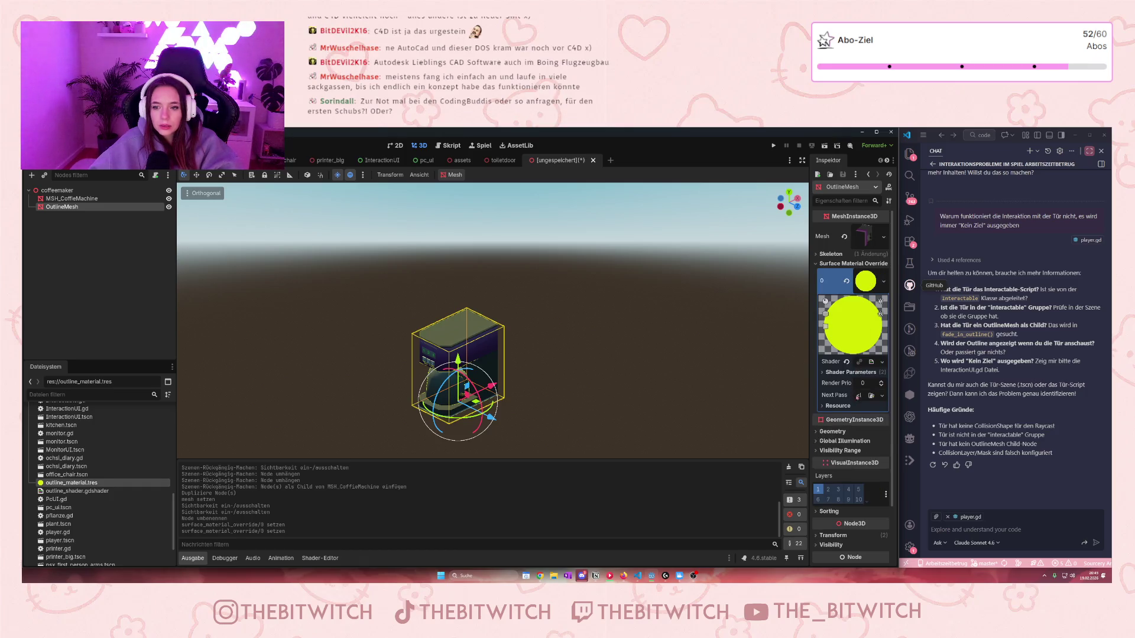
pyautogui.click(851, 371)
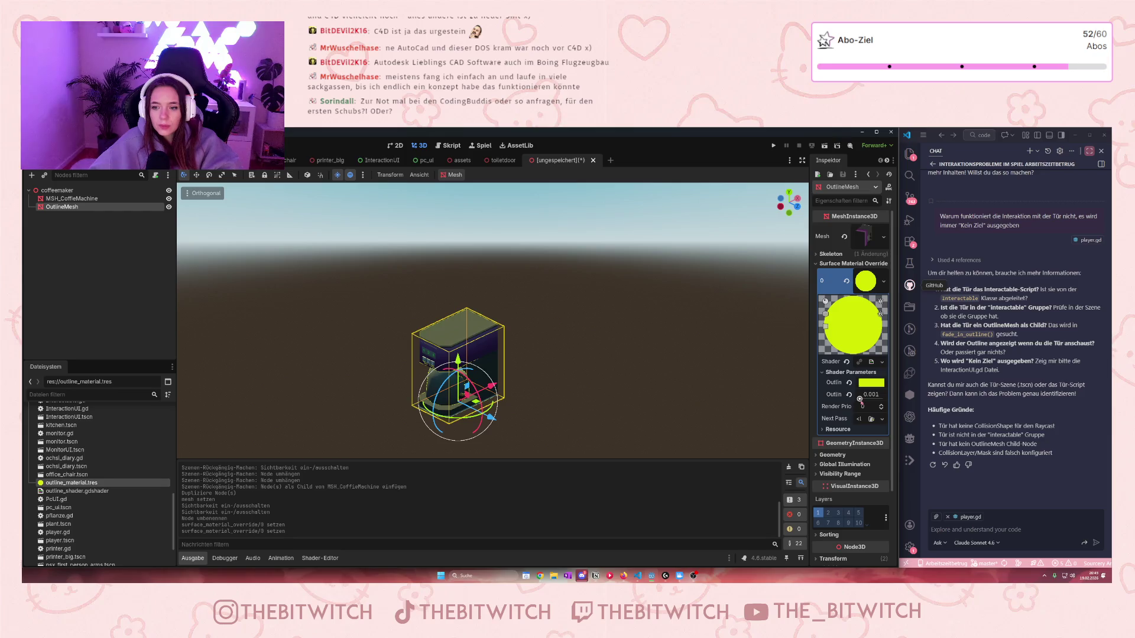
pyautogui.moveTo(859, 400); pyautogui.dragTo(868, 399)
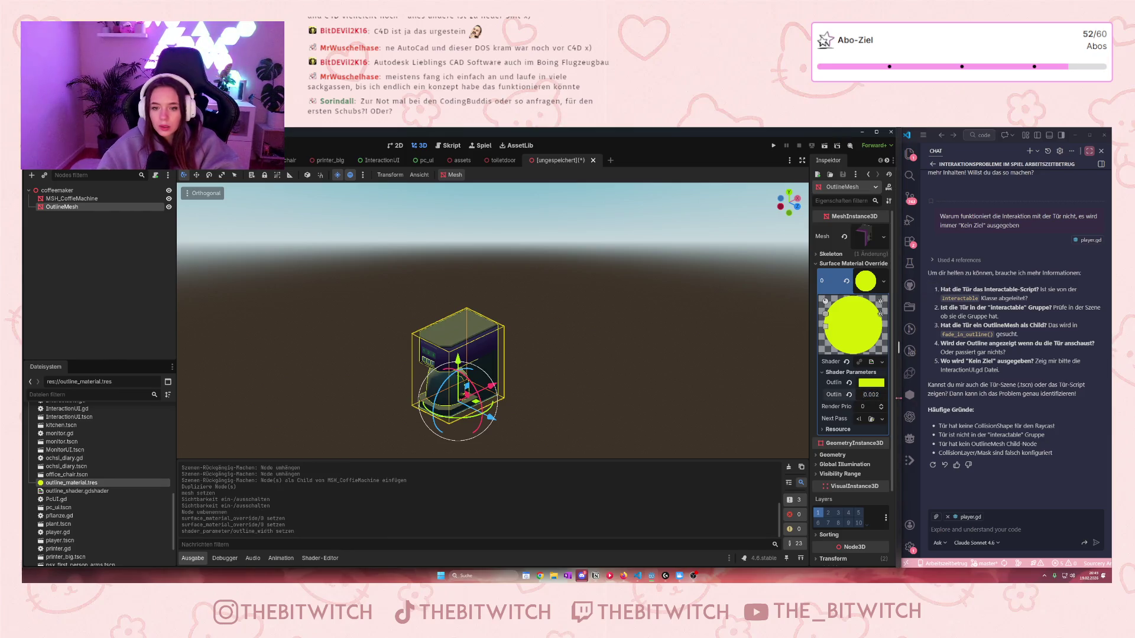
pyautogui.write('0.01')
pyautogui.press('Return')
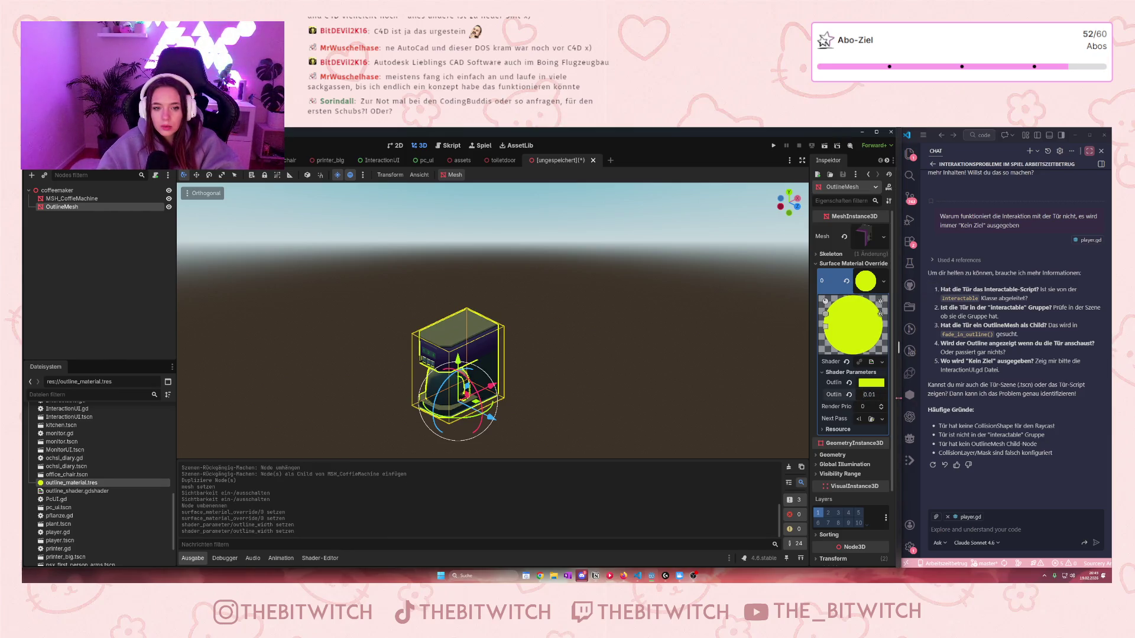
pyautogui.write('0.02')
pyautogui.press('Return')
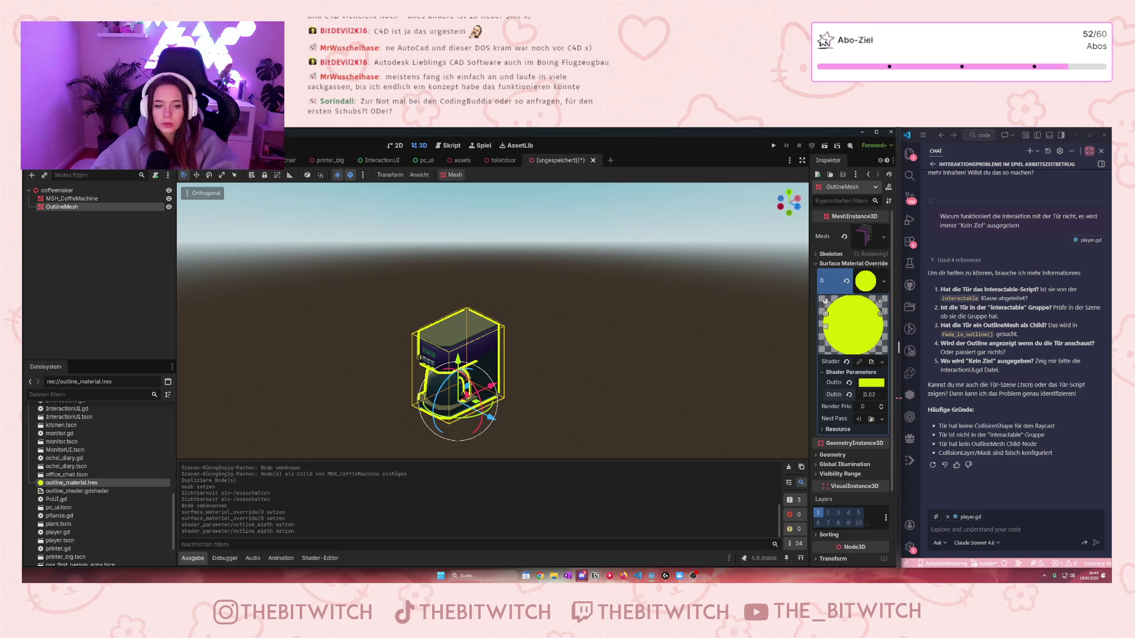
pyautogui.click(169, 207)
pyautogui.click(139, 268)
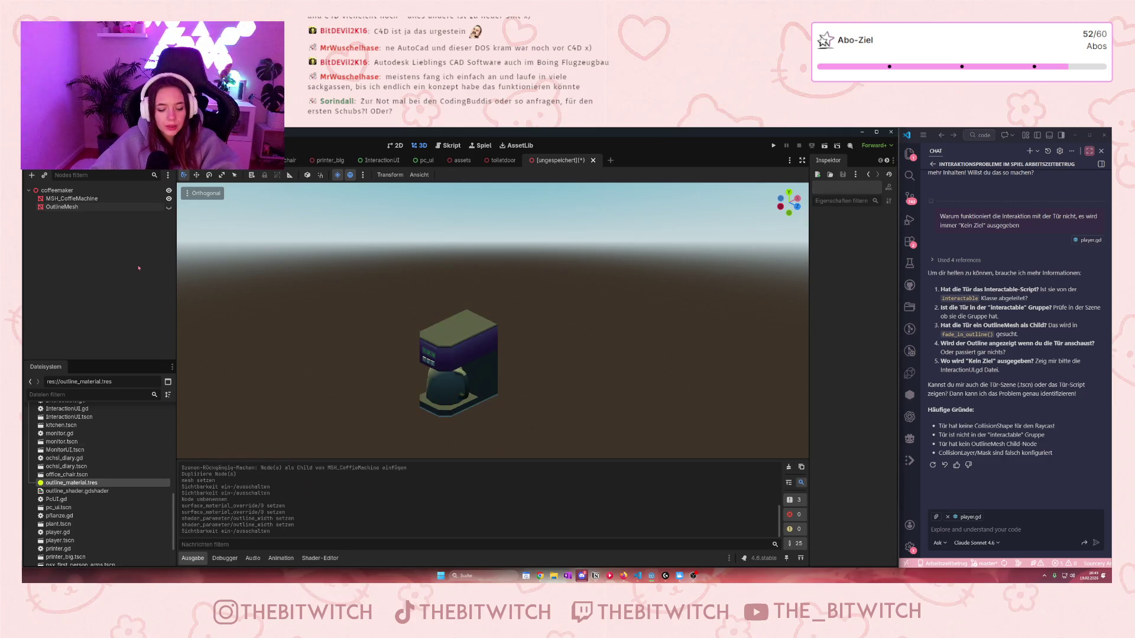
# Step: Save the current scene to a file named coffeemaker
pyautogui.hotkey('ctrl', 's')
pyautogui.click(491, 482)
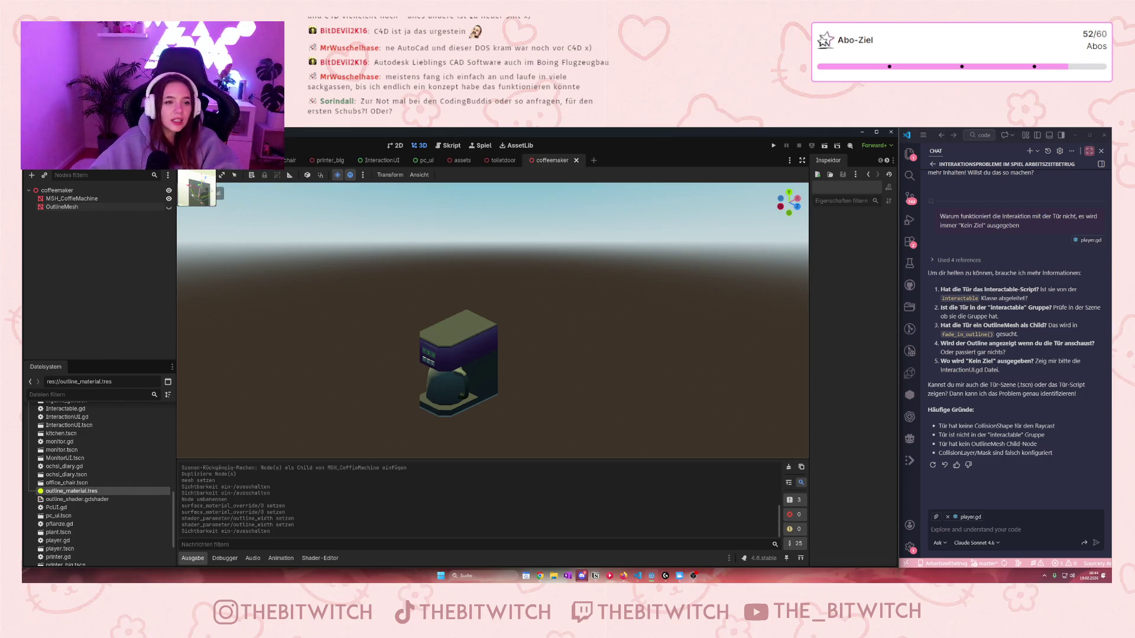
# Step: Switch to the office scene and scroll the Scene dock to the kitchen nodes
pyautogui.click(192, 160)
pyautogui.scroll(-1, 66, 316)
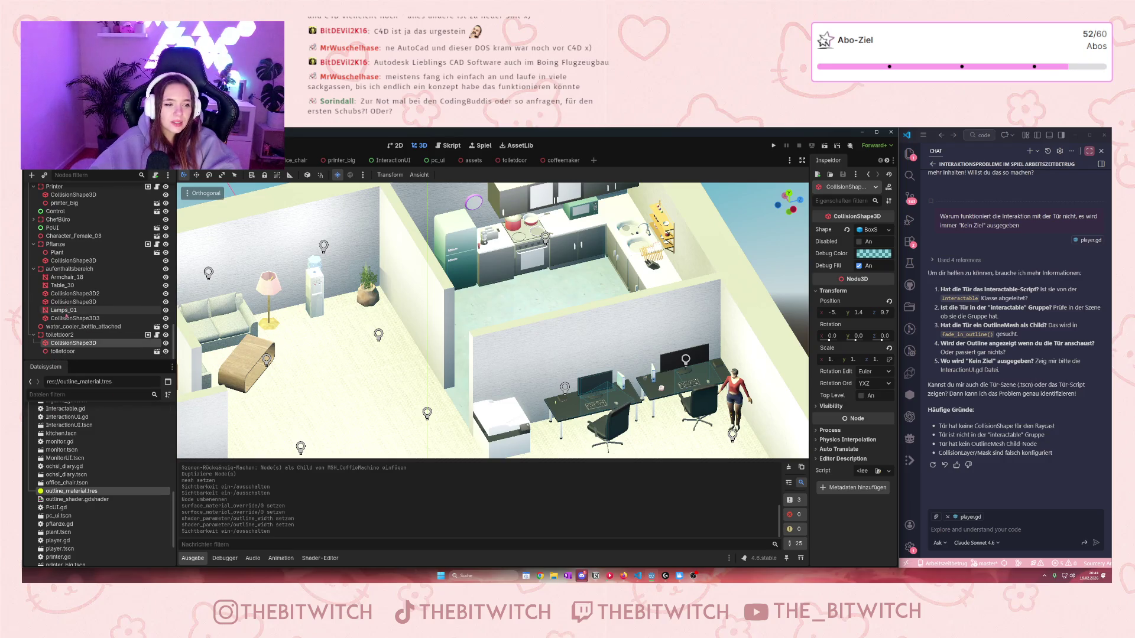
pyautogui.scroll(6, 90, 314)
pyautogui.scroll(5, 486, 333)
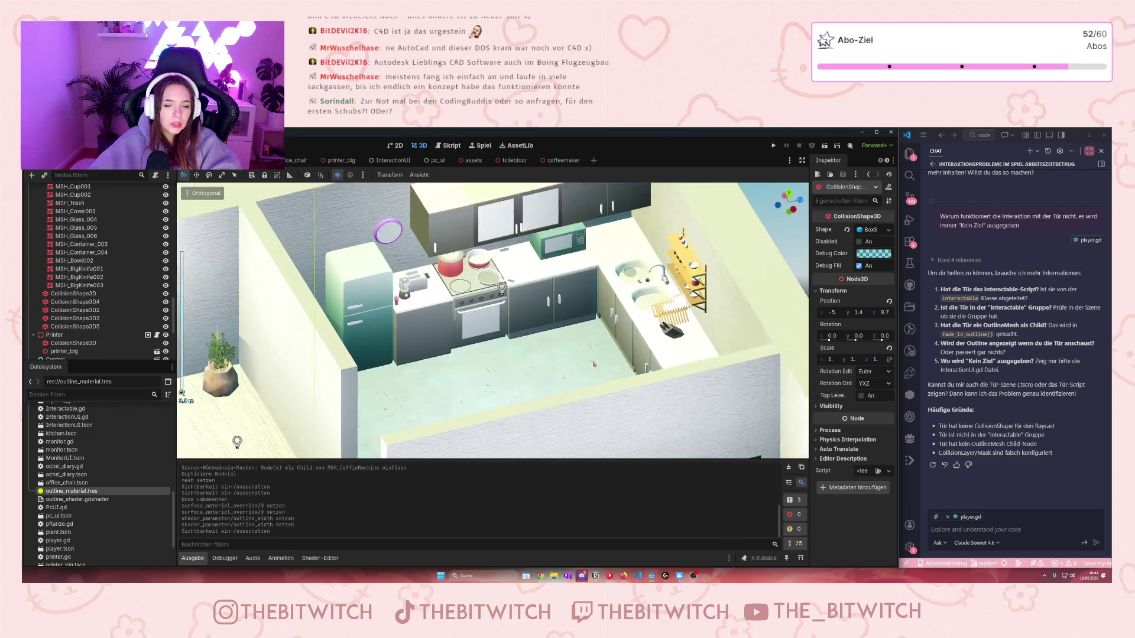
pyautogui.scroll(5, 89, 272)
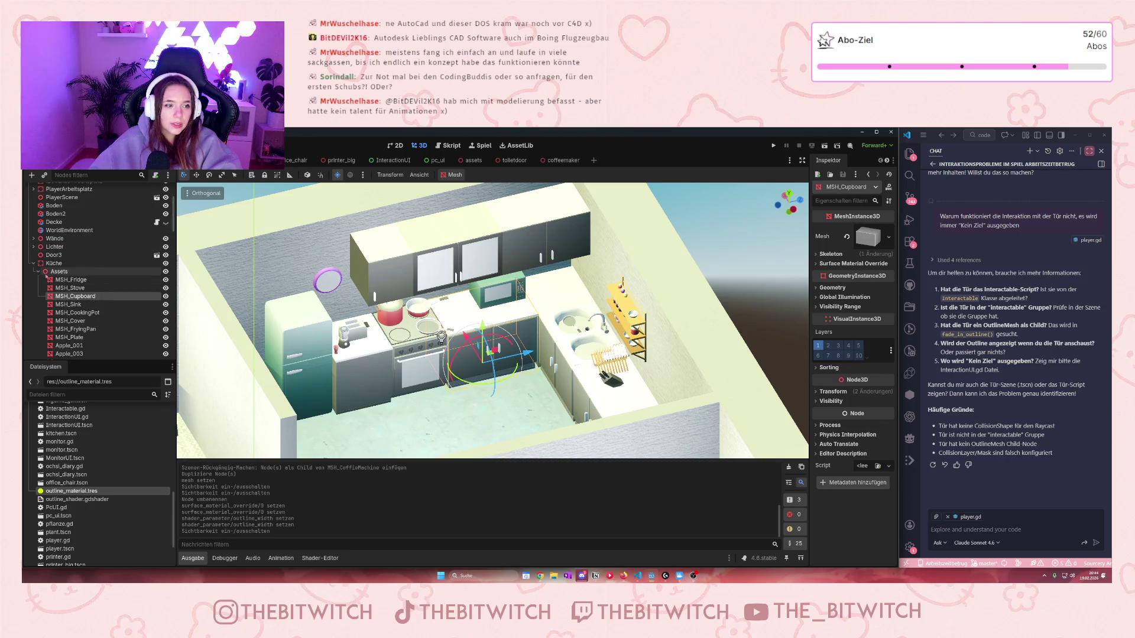
# Step: Collapse the kitchen Assets group, select Küche, and bring up the scene instancing list
pyautogui.click(59, 272)
pyautogui.click(38, 271)
pyautogui.click(55, 264)
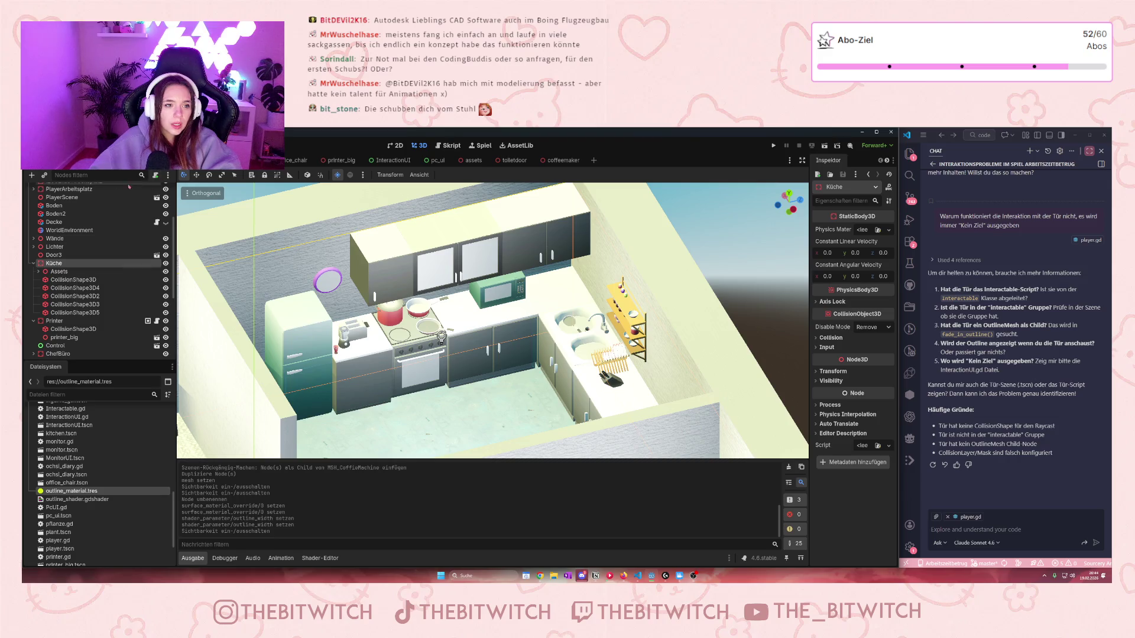
pyautogui.click(44, 175)
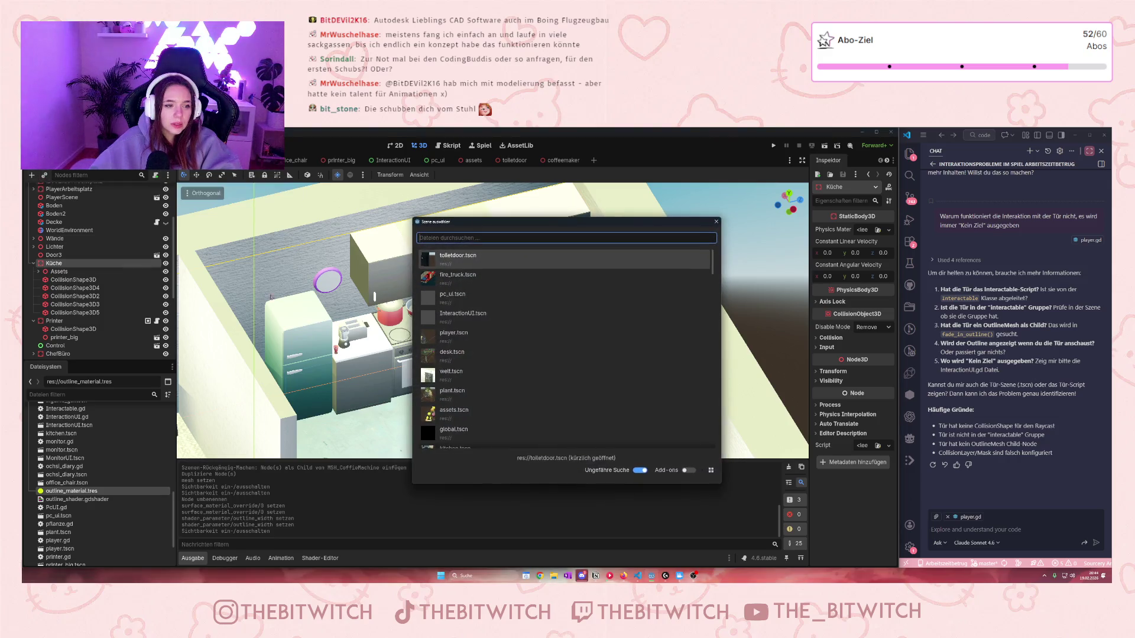
# Step: Add a StaticBody3D child under Küche and name it coffemaker
pyautogui.click(716, 222)
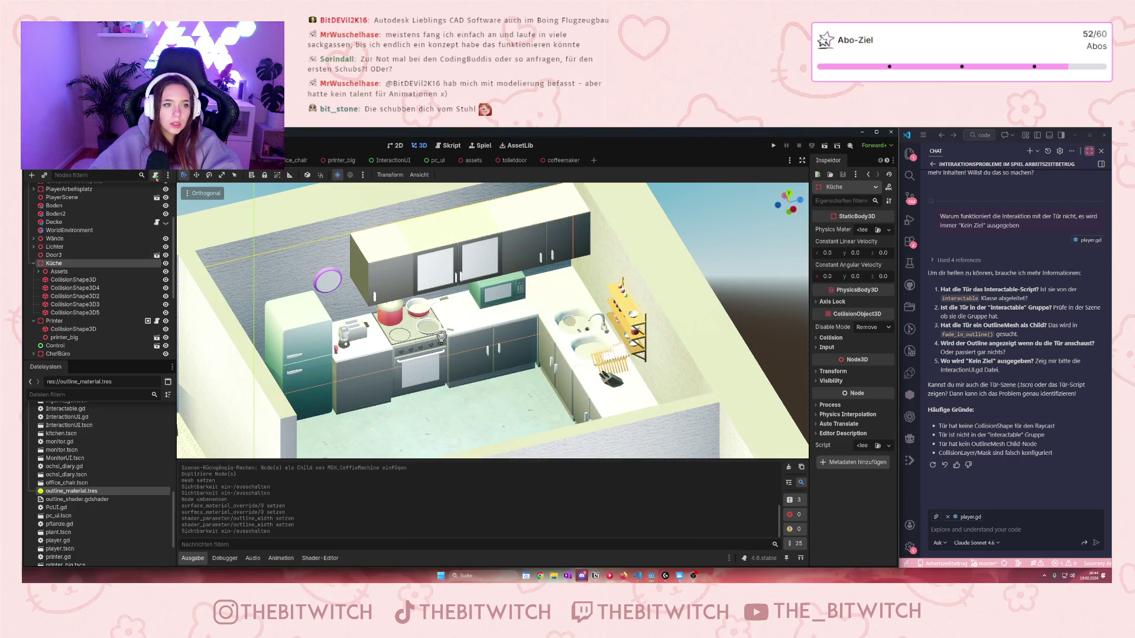
pyautogui.rightClick(51, 264)
pyautogui.click(83, 271)
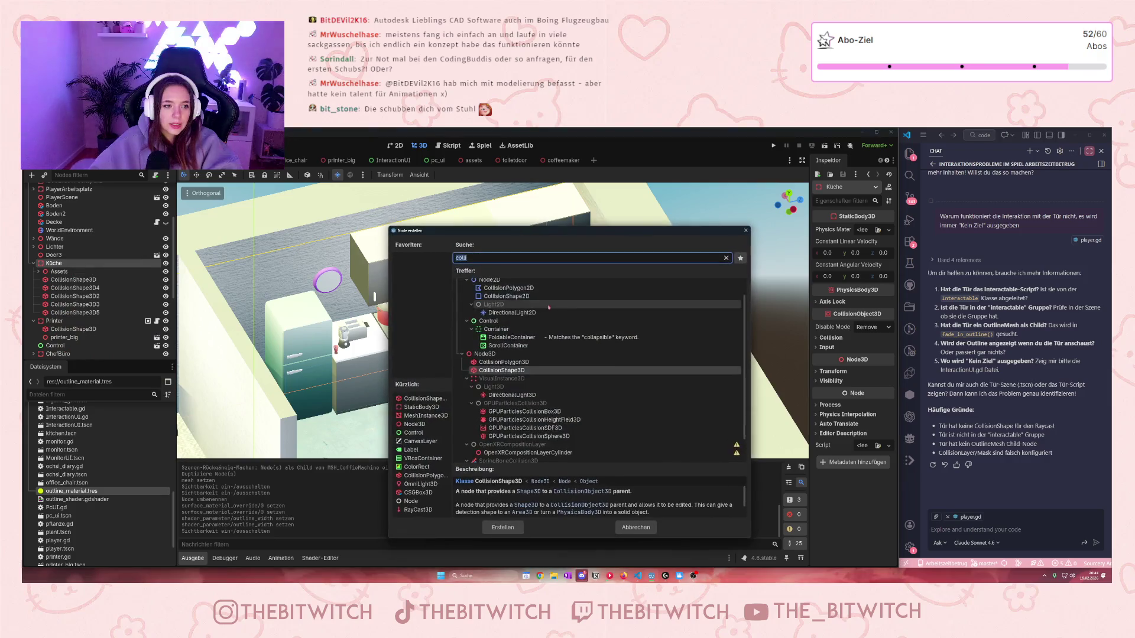
pyautogui.write('stat')
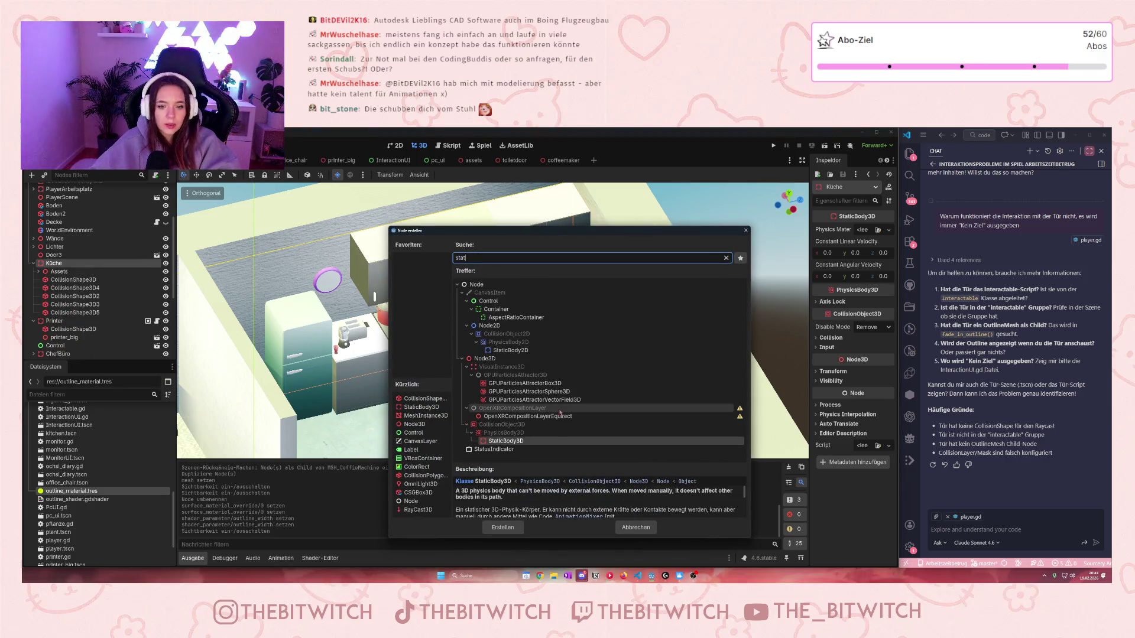
pyautogui.click(502, 528)
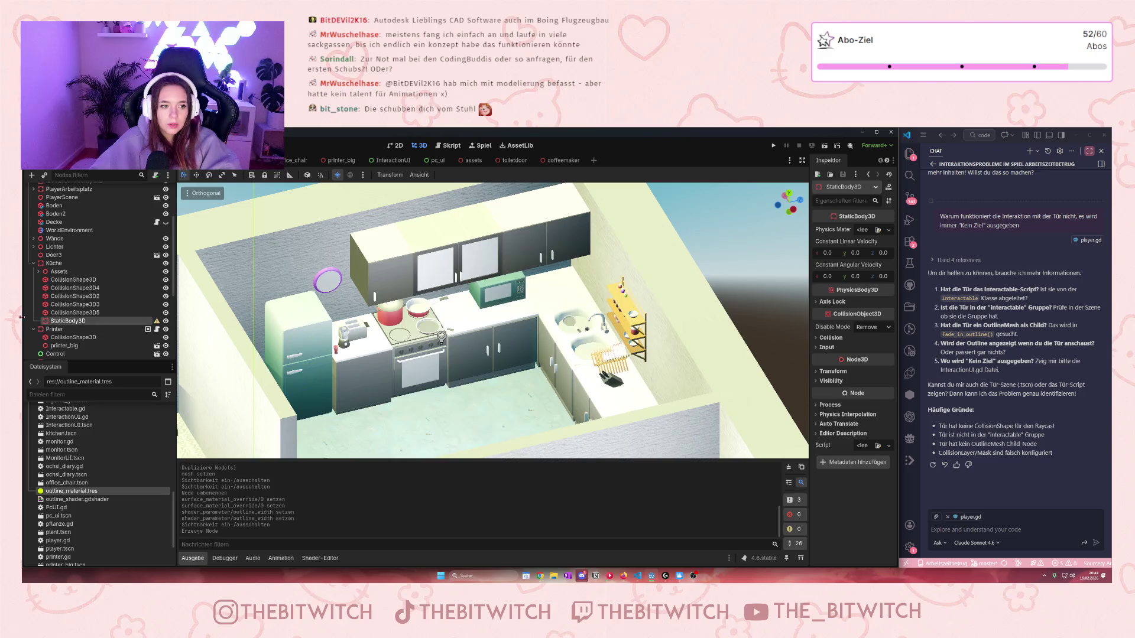
pyautogui.doubleClick(67, 321)
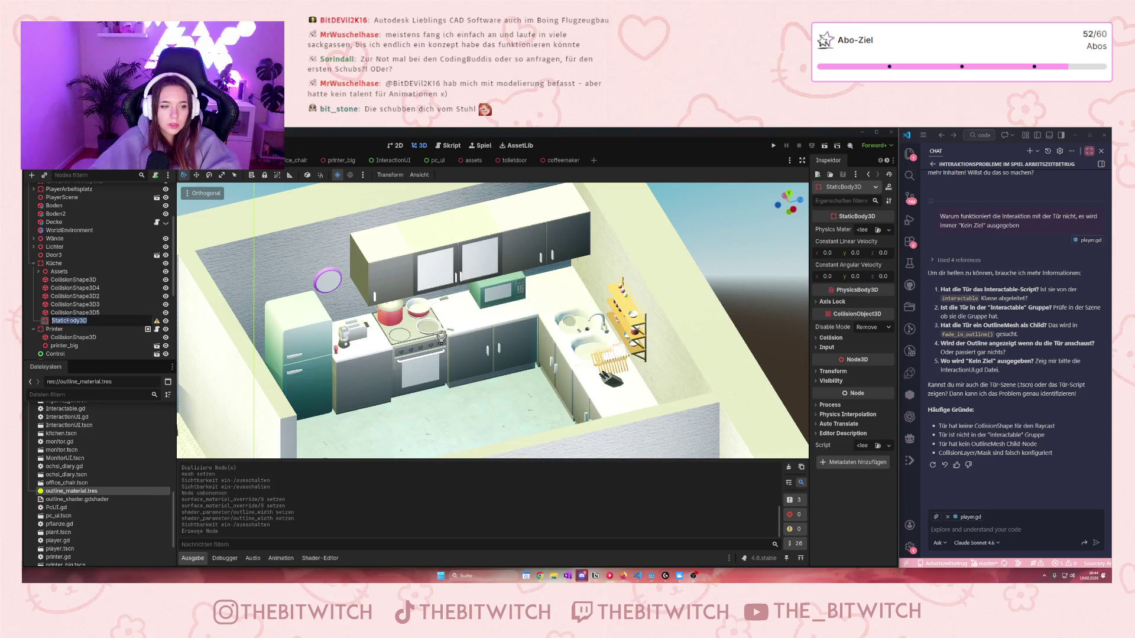
pyautogui.write('cofe')
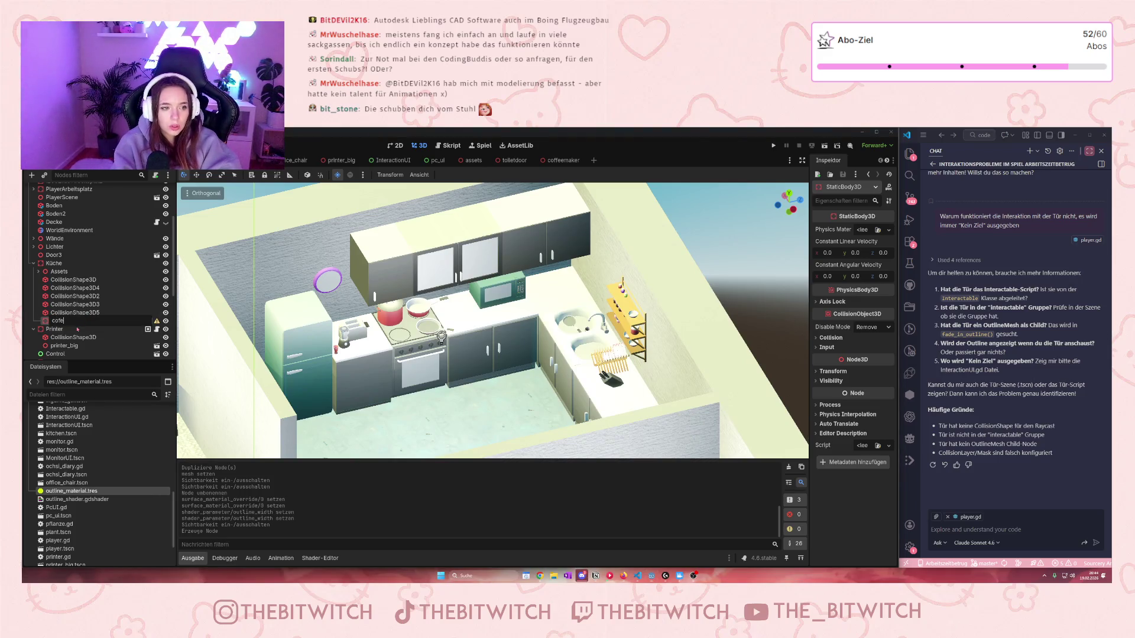
pyautogui.write('feemaker')
pyautogui.press('Return')
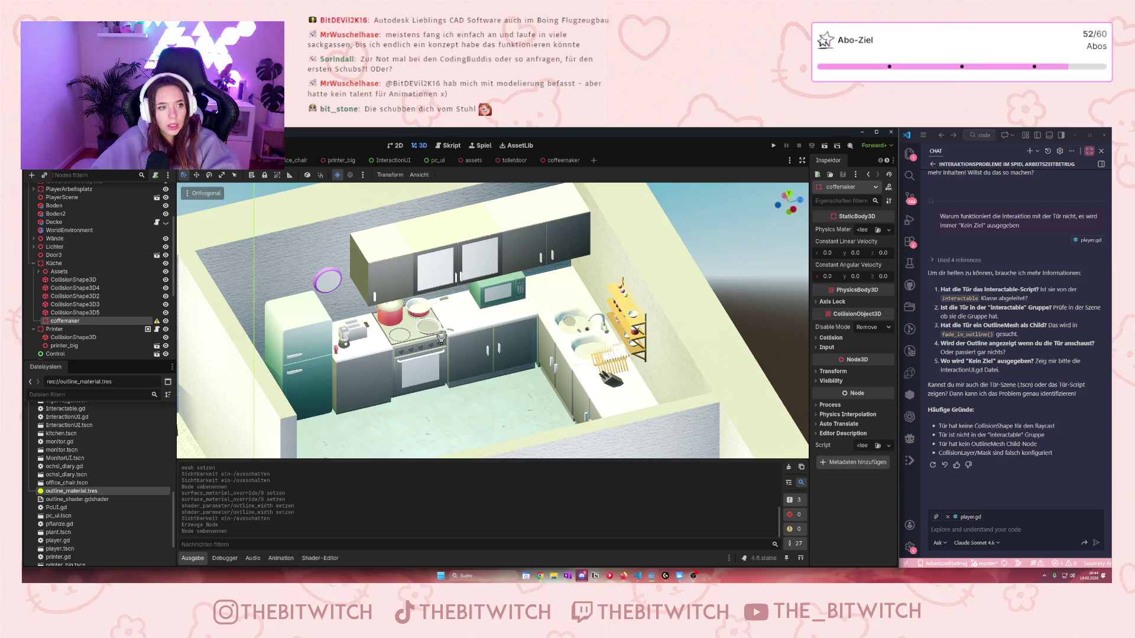
# Step: Instance coffeemaker.tscn as a child of the coffemaker node
pyautogui.click(45, 174)
pyautogui.scroll(-5, 530, 276)
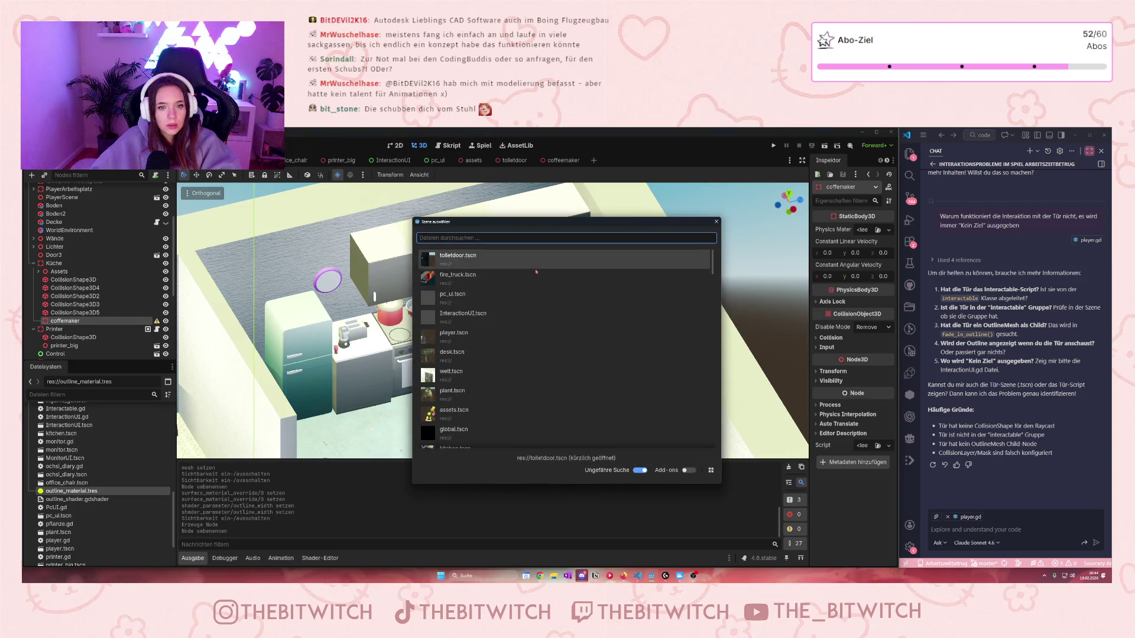
pyautogui.scroll(2, 514, 324)
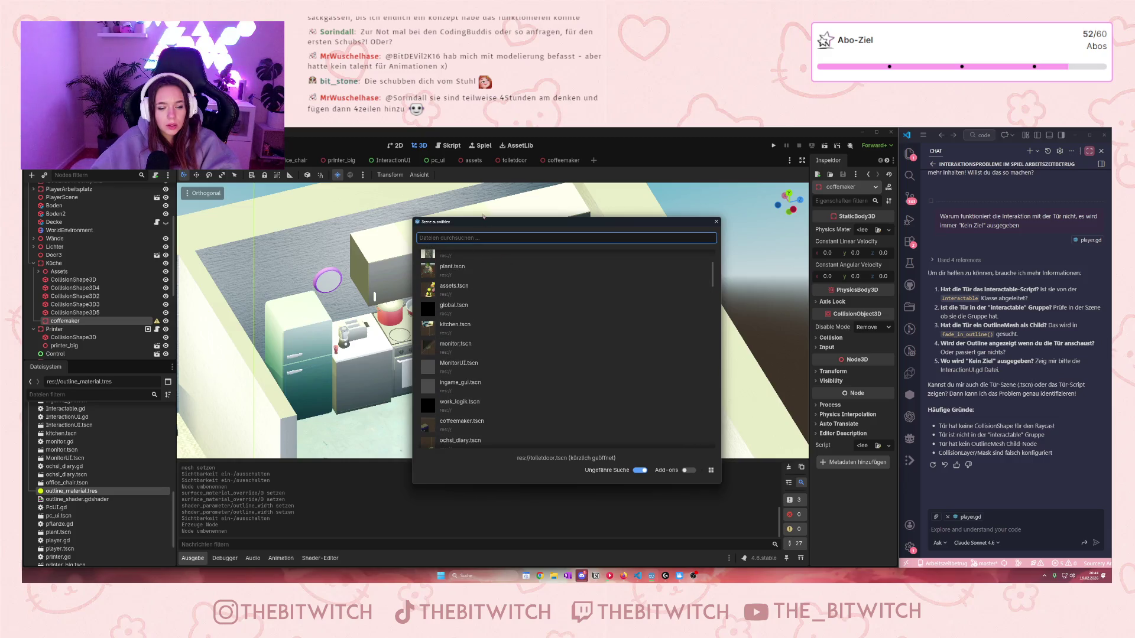
pyautogui.write('coffee')
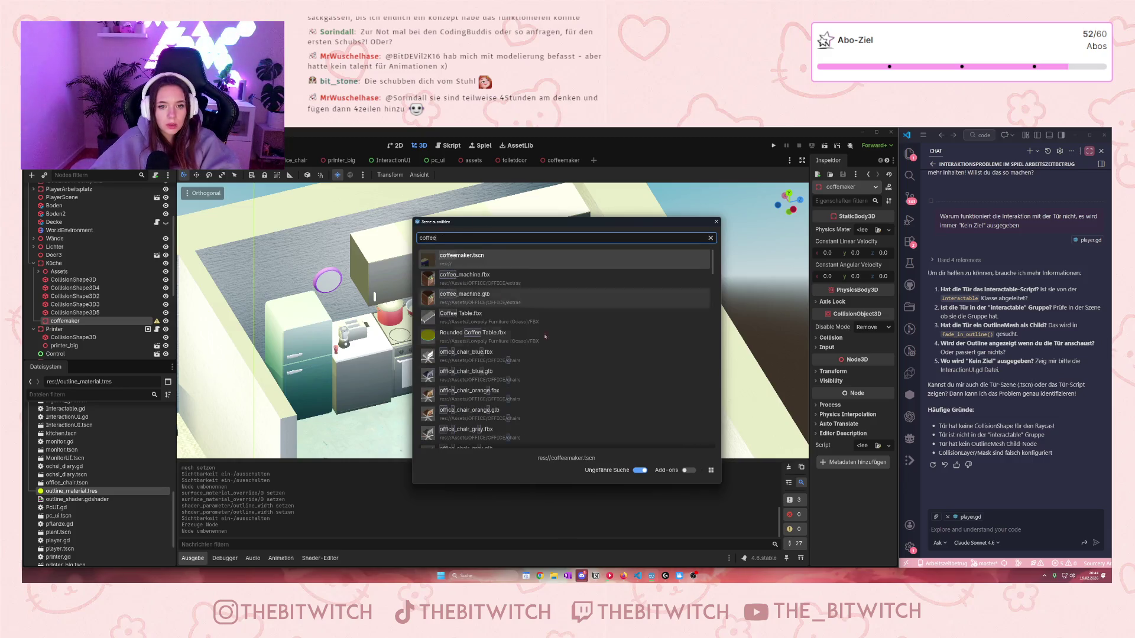
pyautogui.press('Return')
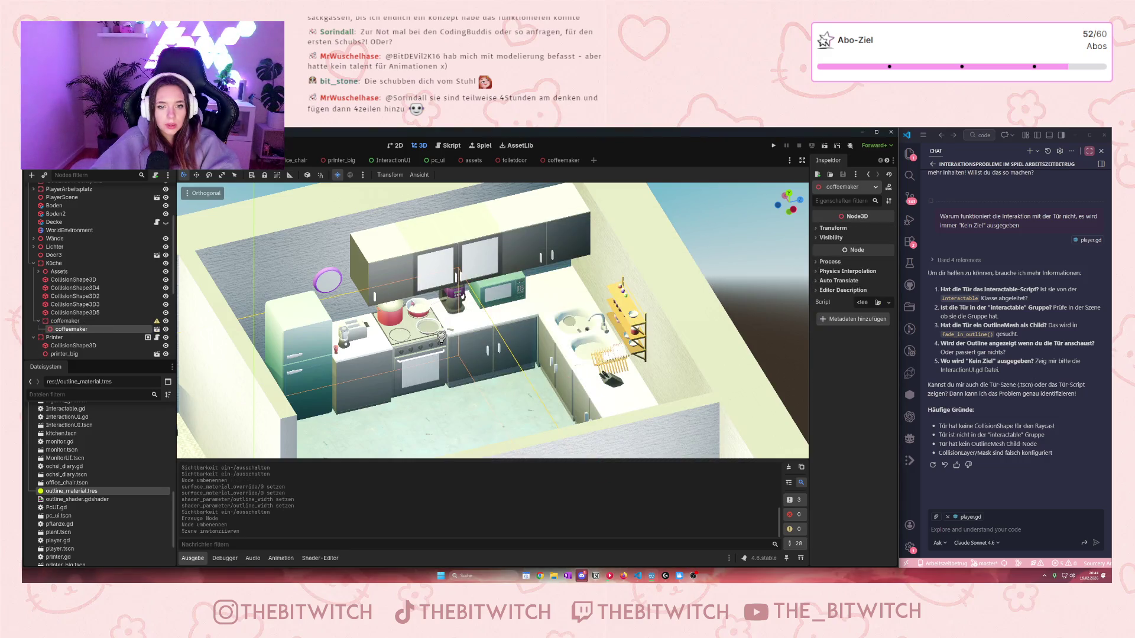
pyautogui.click(65, 321)
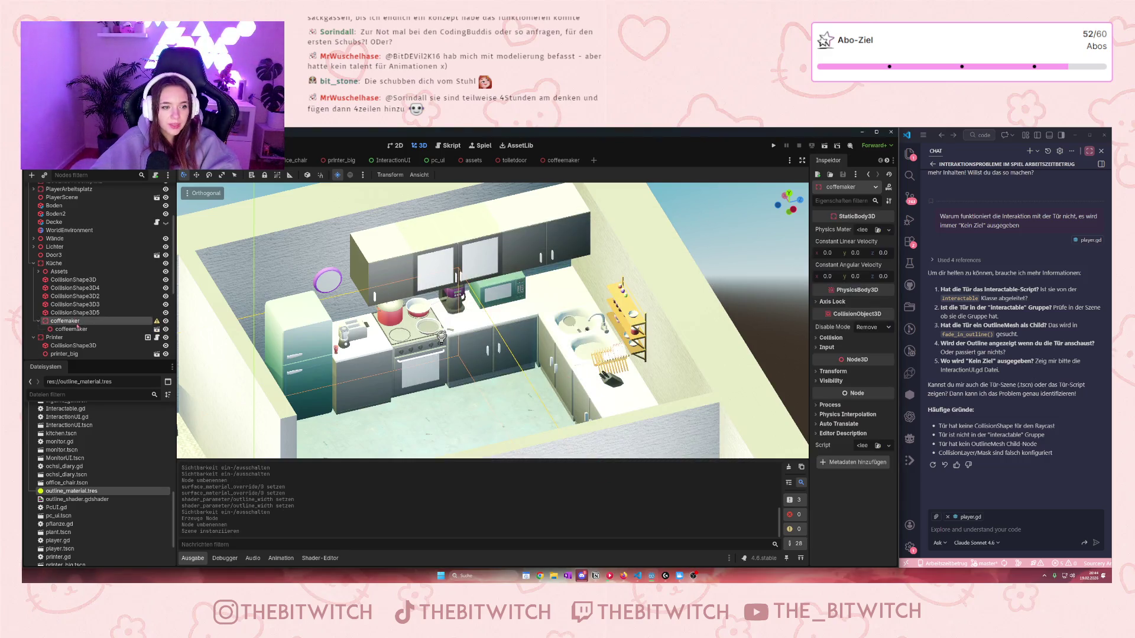
# Step: Add a CollisionShape3D child to coffemaker and drag it toward the kitchen counter
pyautogui.rightClick(71, 322)
pyautogui.click(95, 330)
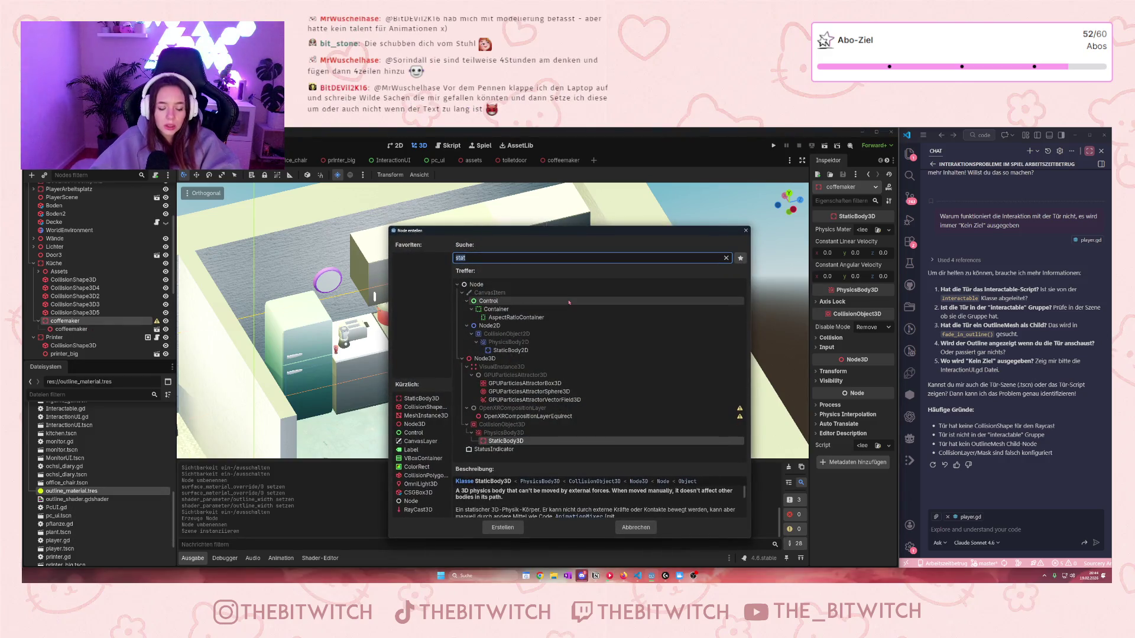
pyautogui.write('coll')
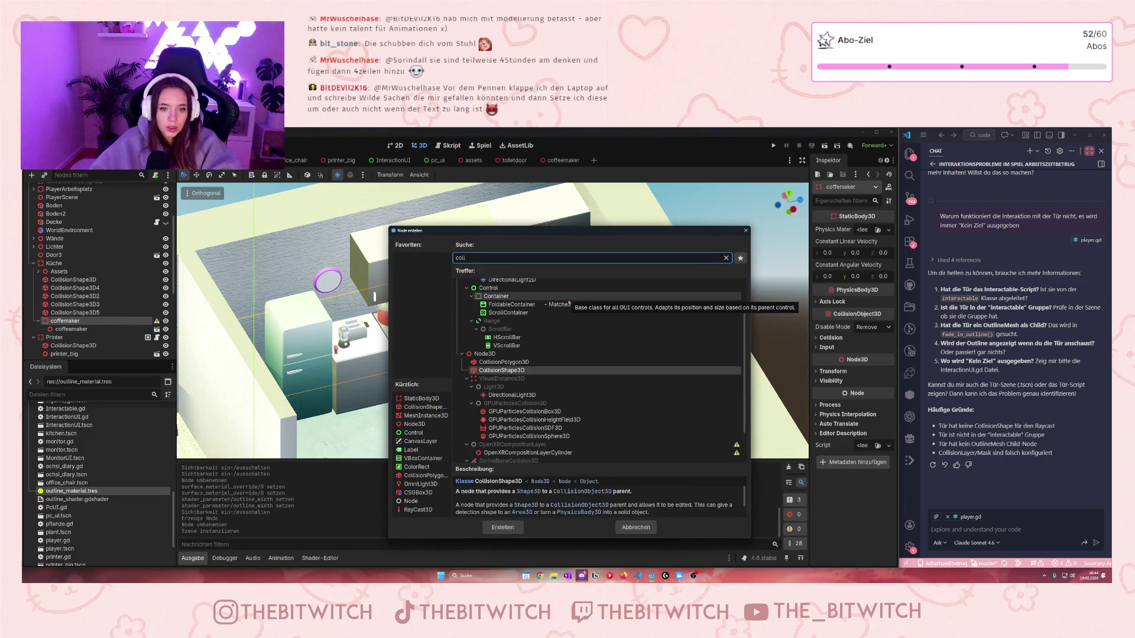
pyautogui.click(502, 527)
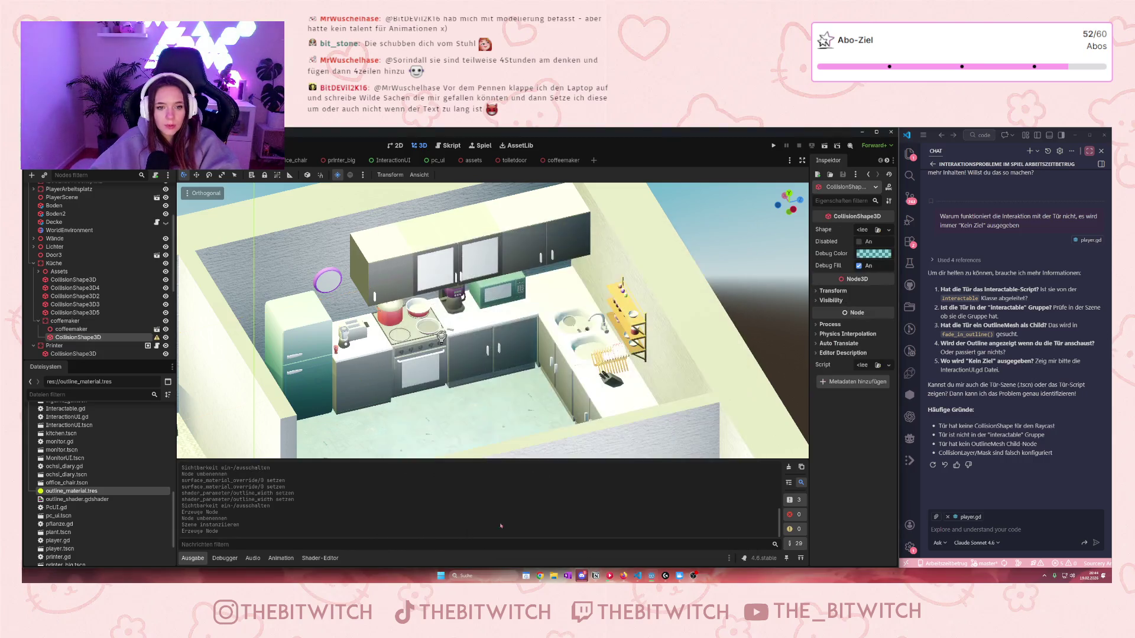
pyautogui.moveTo(443, 420); pyautogui.dragTo(520, 402)
pyautogui.scroll(5, 419, 425)
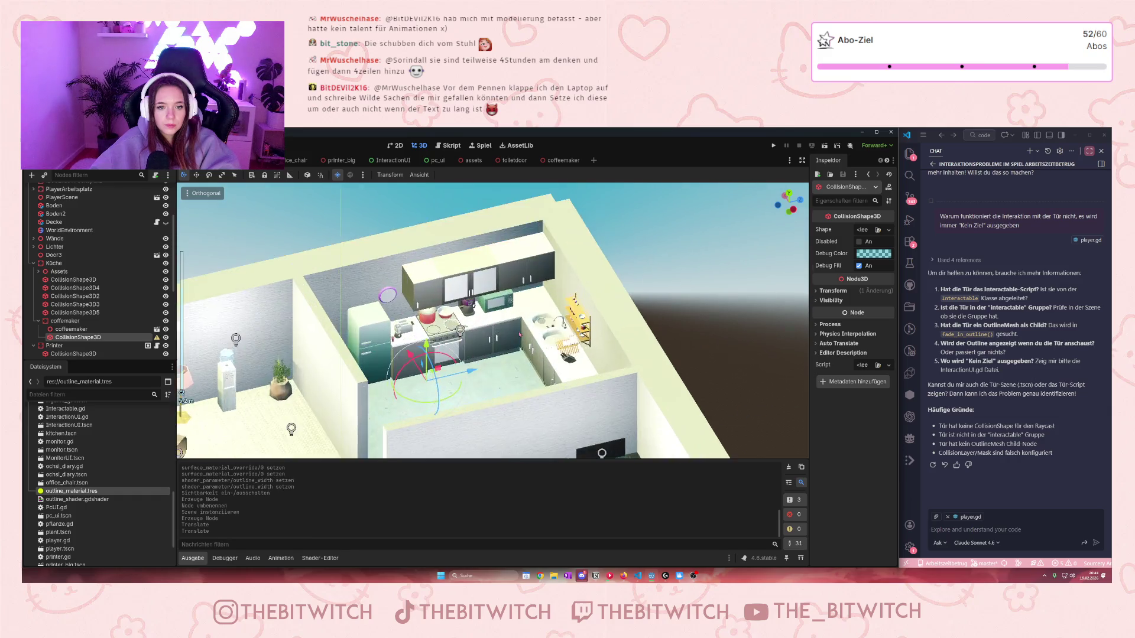
pyautogui.moveTo(419, 425); pyautogui.dragTo(522, 411)
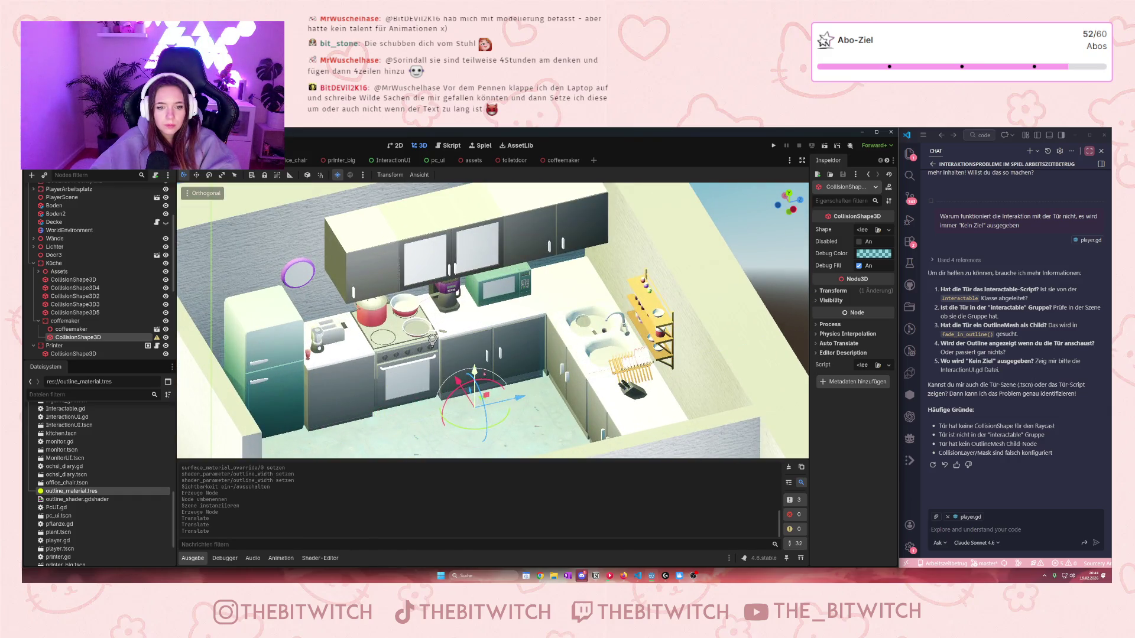
pyautogui.click(861, 232)
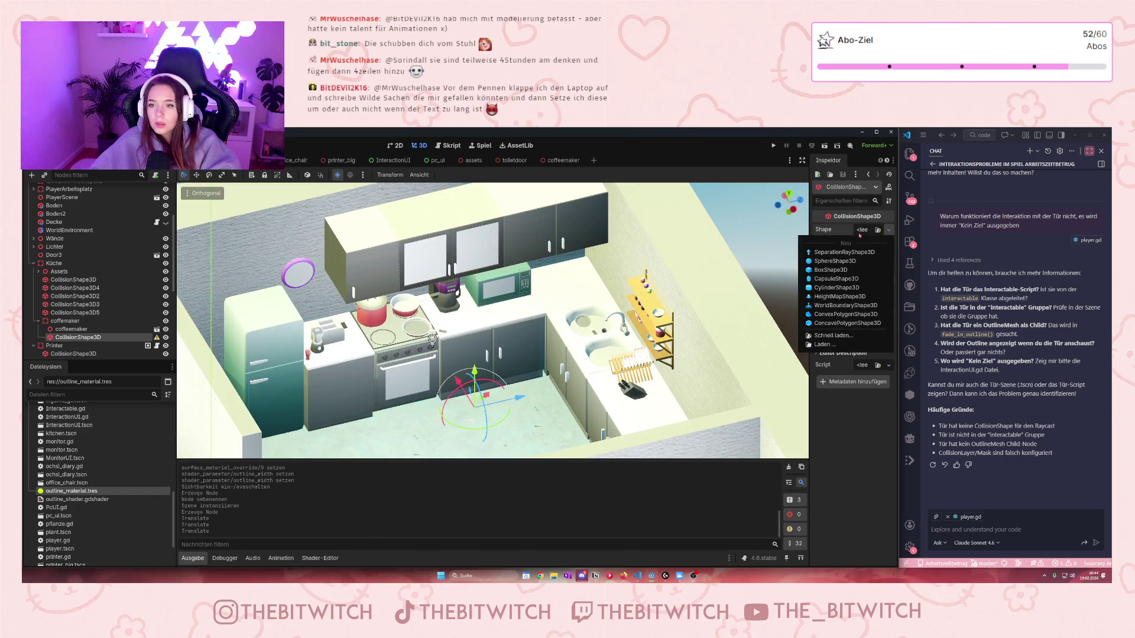
# Step: Give the collision shape a new BoxShape3D and lift it onto the counter
pyautogui.click(830, 270)
pyautogui.moveTo(520, 404)
pyautogui.mouseDown()
pyautogui.moveTo(535, 399)
pyautogui.moveTo(542, 313)
pyautogui.moveTo(513, 329)
pyautogui.mouseUp()
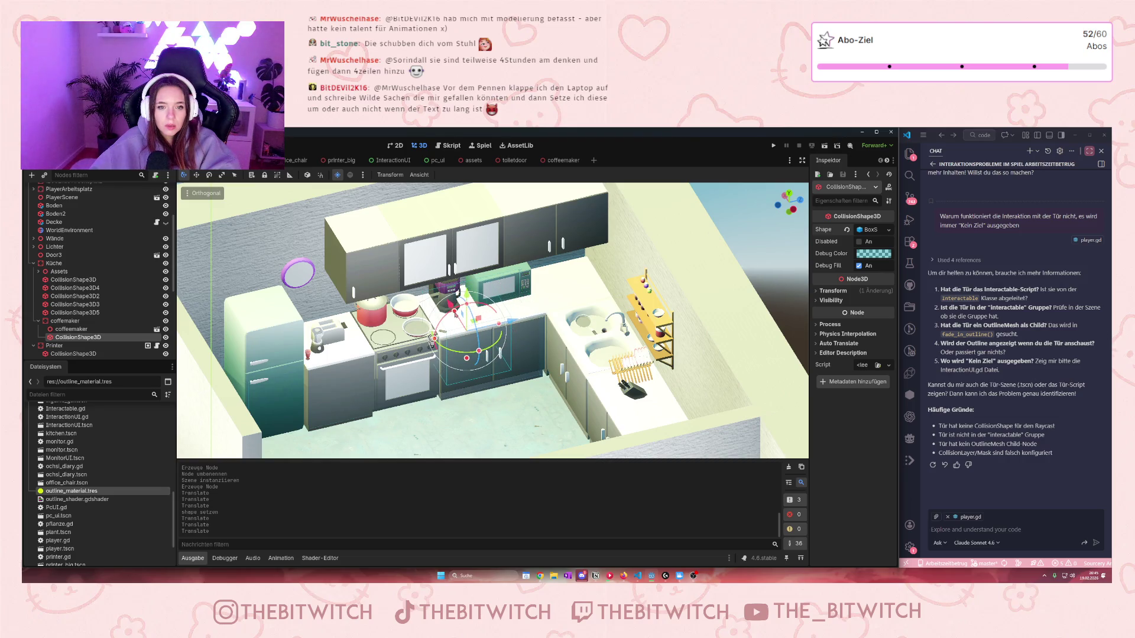
pyautogui.moveTo(466, 358)
pyautogui.mouseDown()
pyautogui.moveTo(432, 340)
pyautogui.moveTo(473, 299)
pyautogui.mouseUp()
pyautogui.scroll(5, 505, 302)
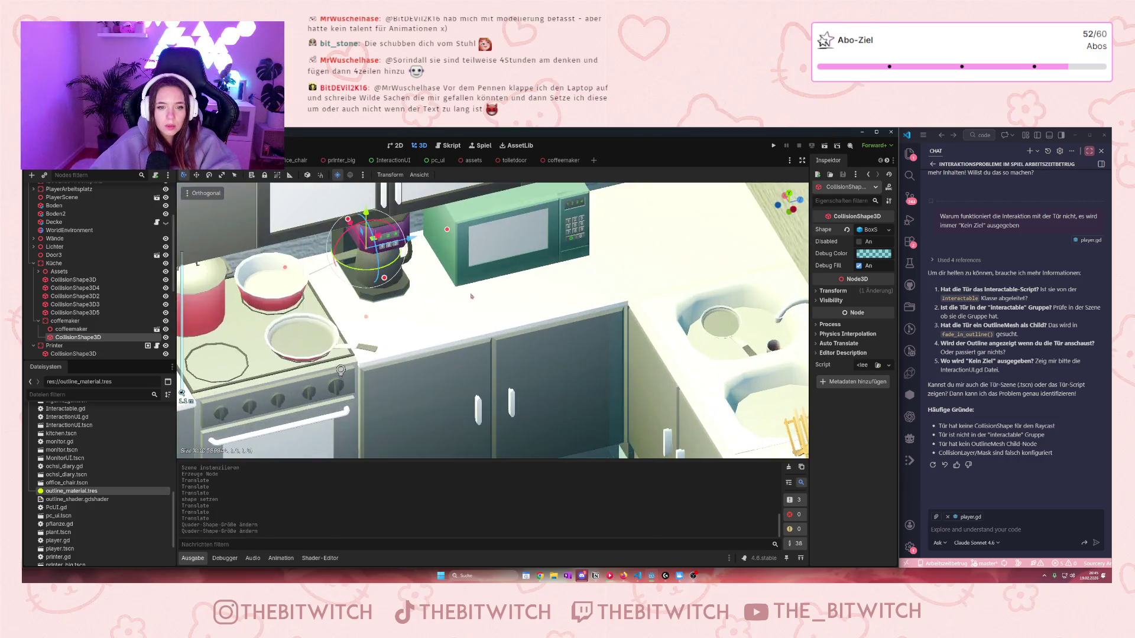
pyautogui.click(505, 302)
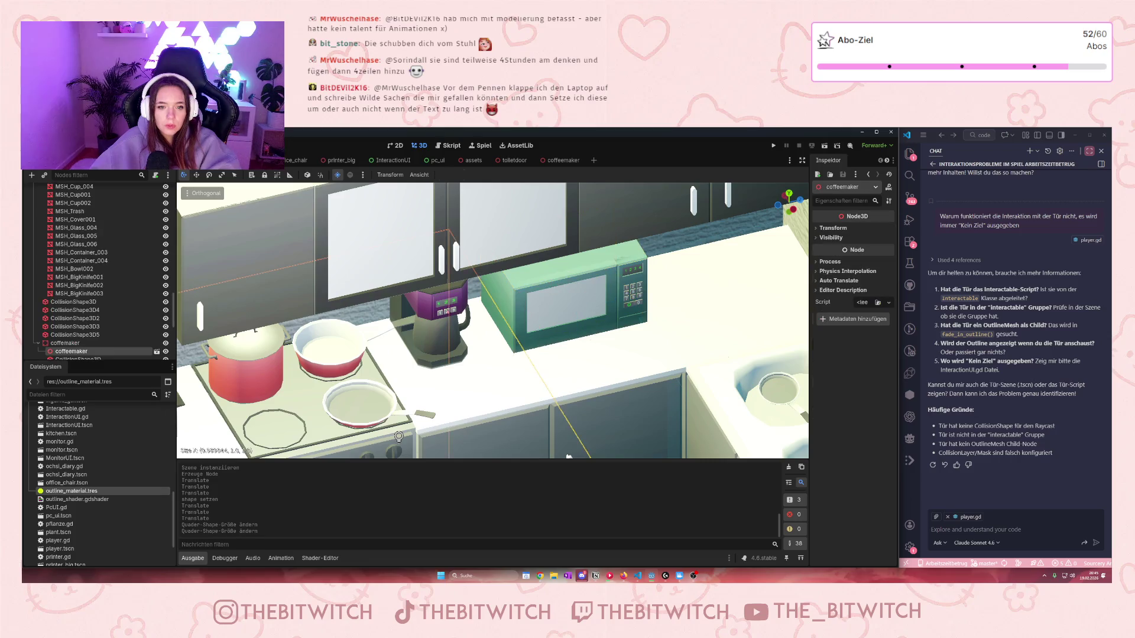
pyautogui.scroll(-2, 75, 327)
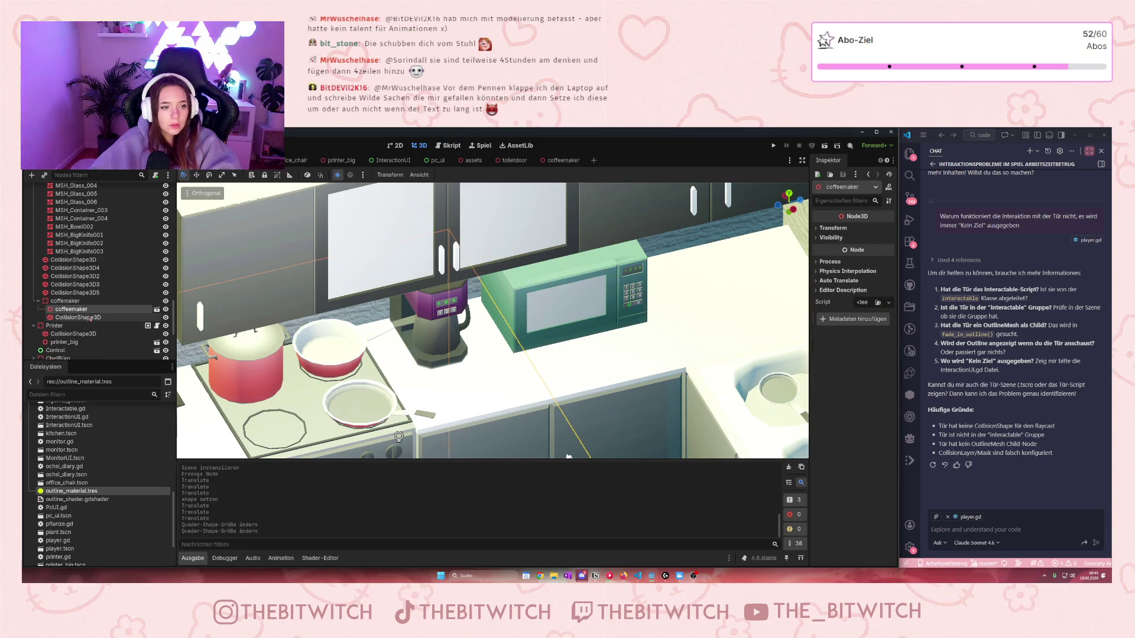
pyautogui.click(78, 317)
# Step: Resize the box handles to enclose the coffee machine, then save the scene
pyautogui.moveTo(505, 296); pyautogui.dragTo(460, 306)
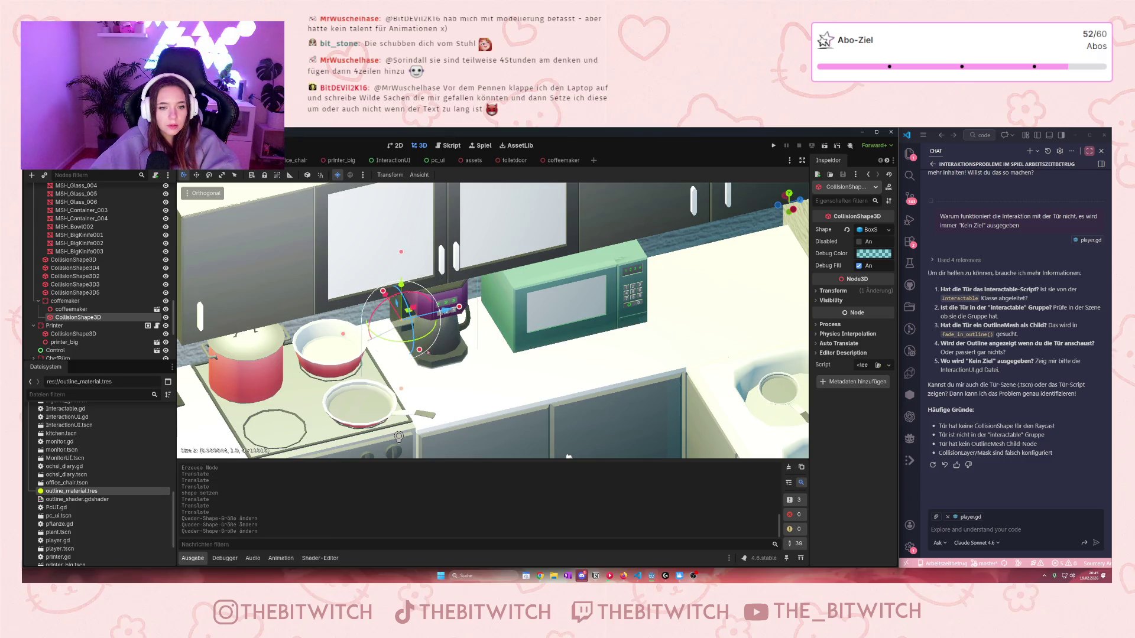
pyautogui.moveTo(419, 350); pyautogui.dragTo(427, 362)
pyautogui.moveTo(347, 340); pyautogui.dragTo(392, 329)
pyautogui.scroll(-5, 399, 437)
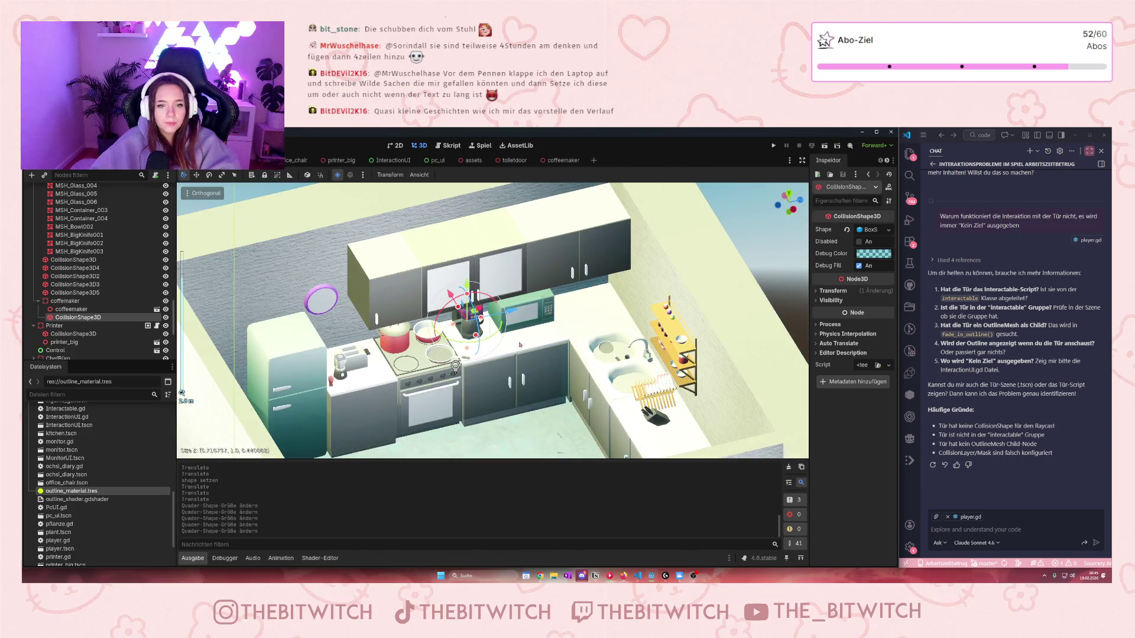
pyautogui.hotkey('ctrl', 's')
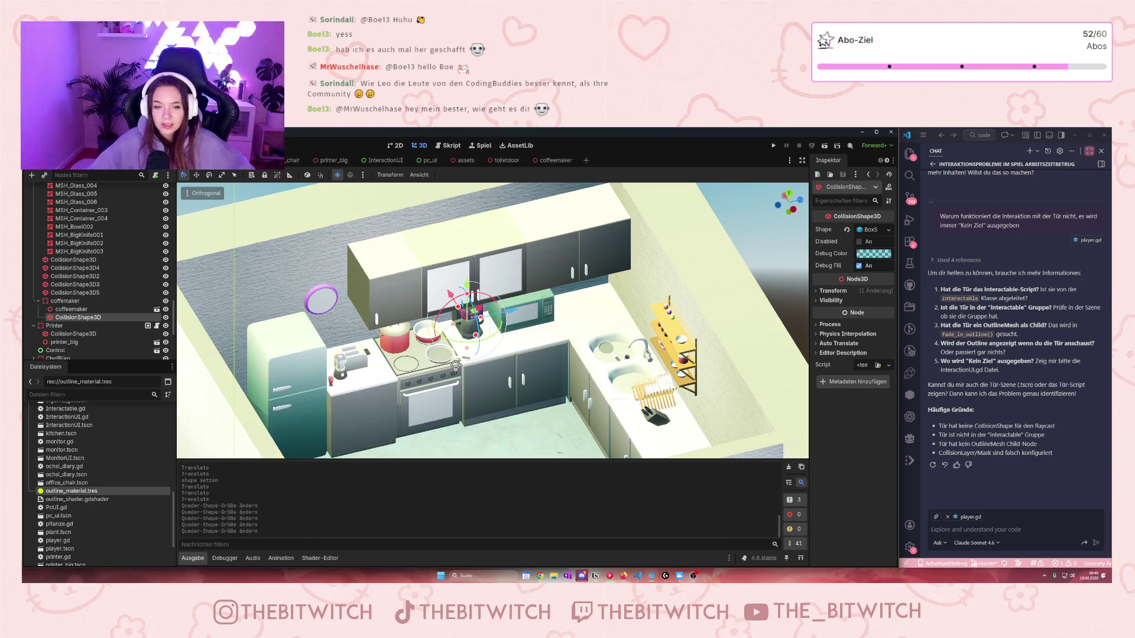
pyautogui.click(773, 146)
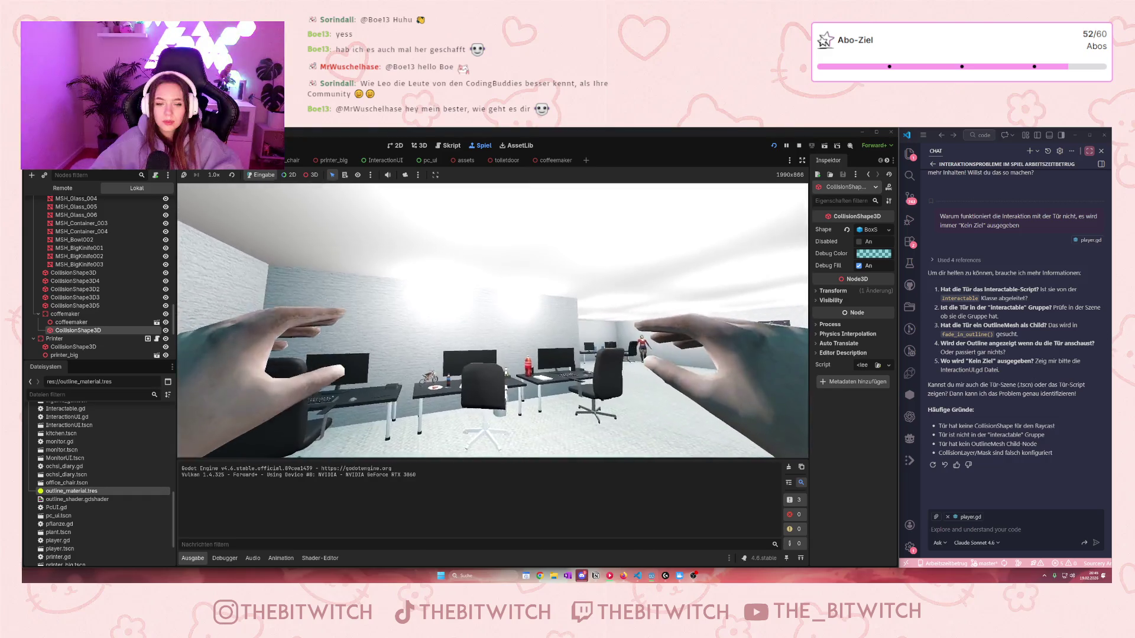
# Step: Walk the player from the desks into the kitchen beside the coffee maker, then select coffemaker
pyautogui.press('w')
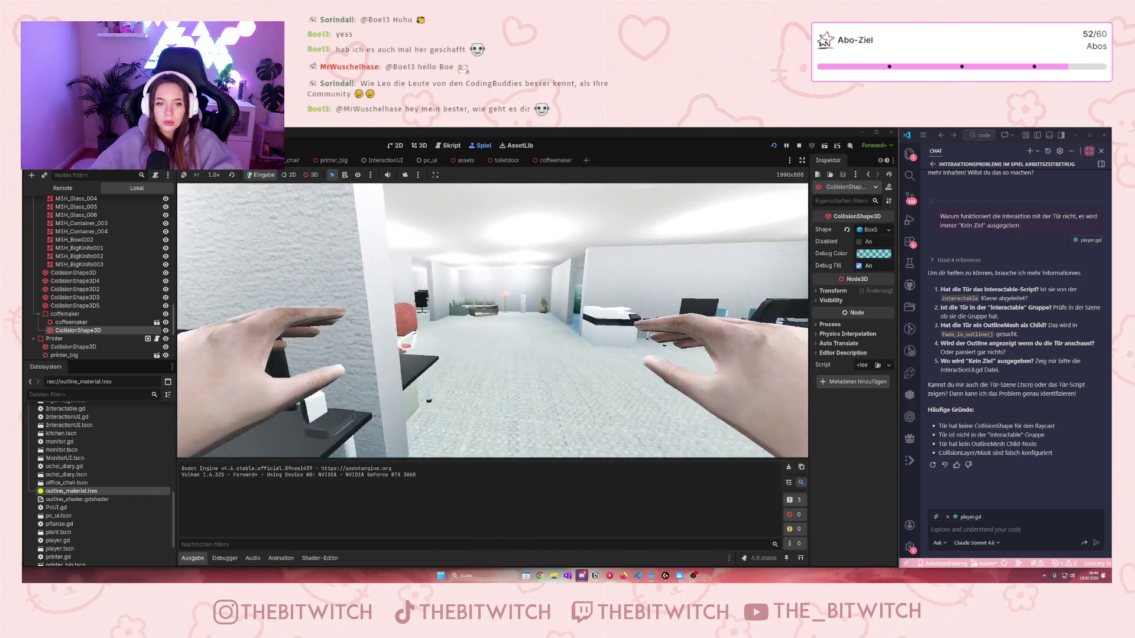
pyautogui.press('w')
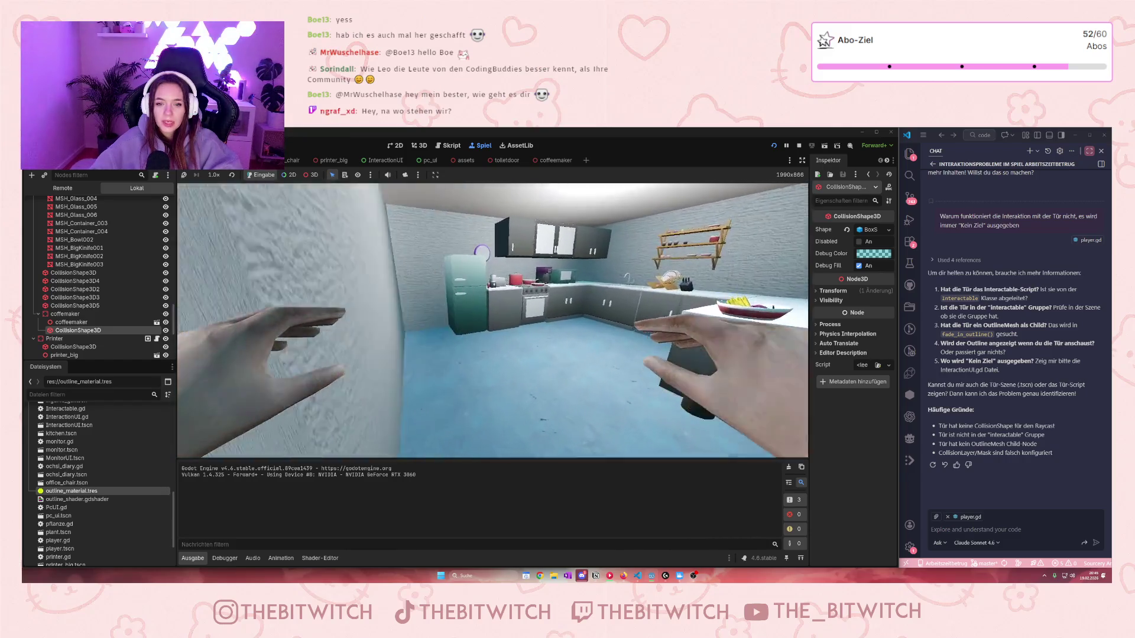
pyautogui.press('w')
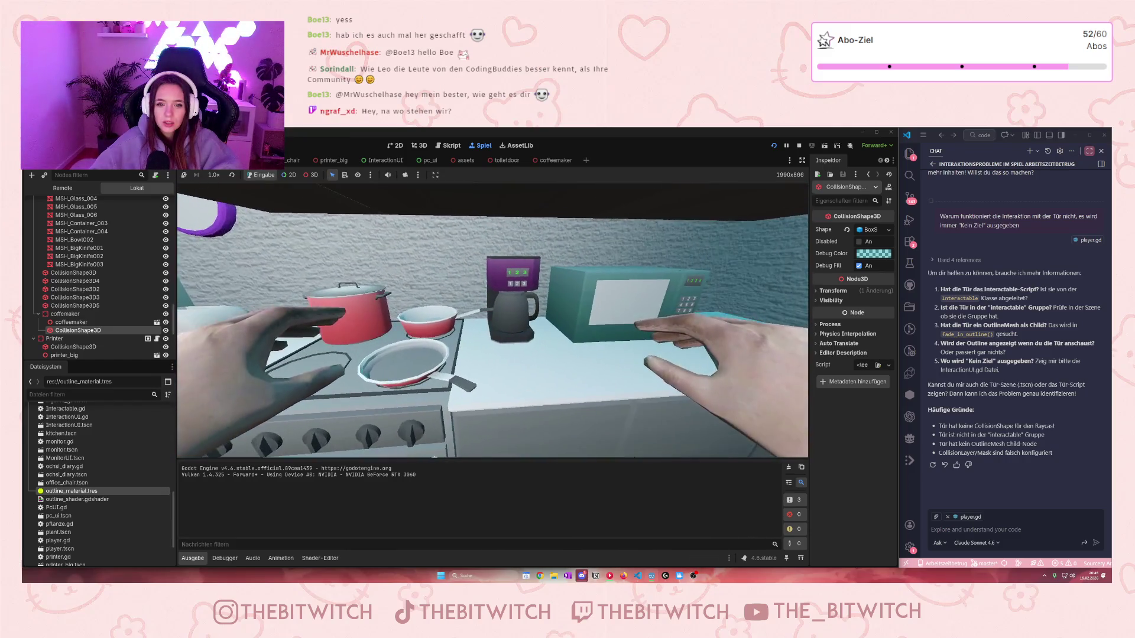
pyautogui.press('w')
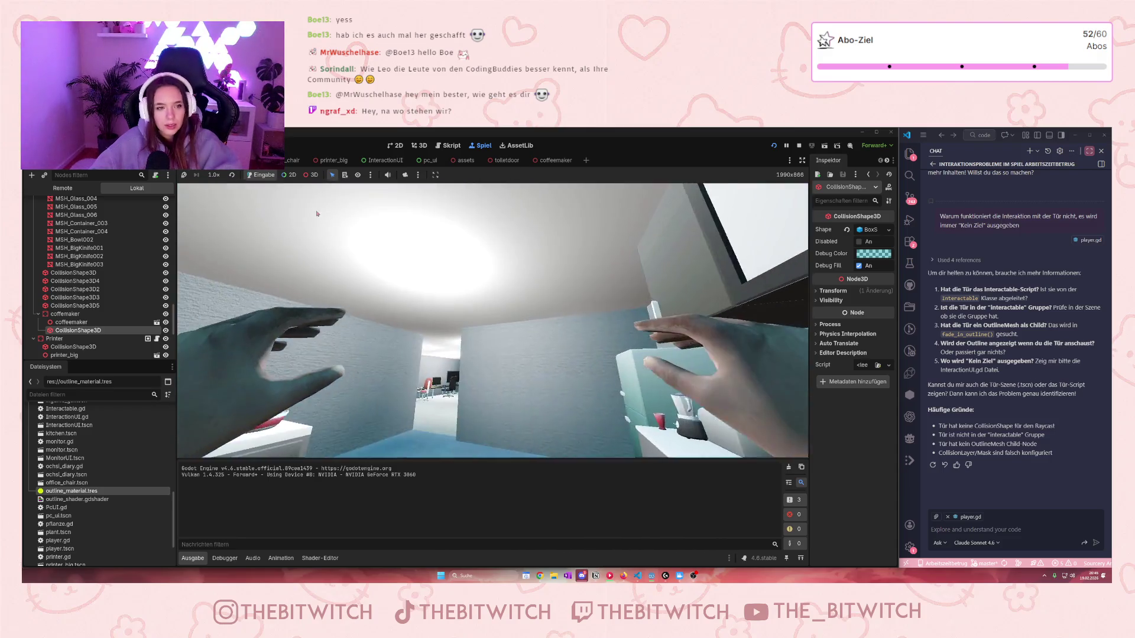
pyautogui.click(88, 316)
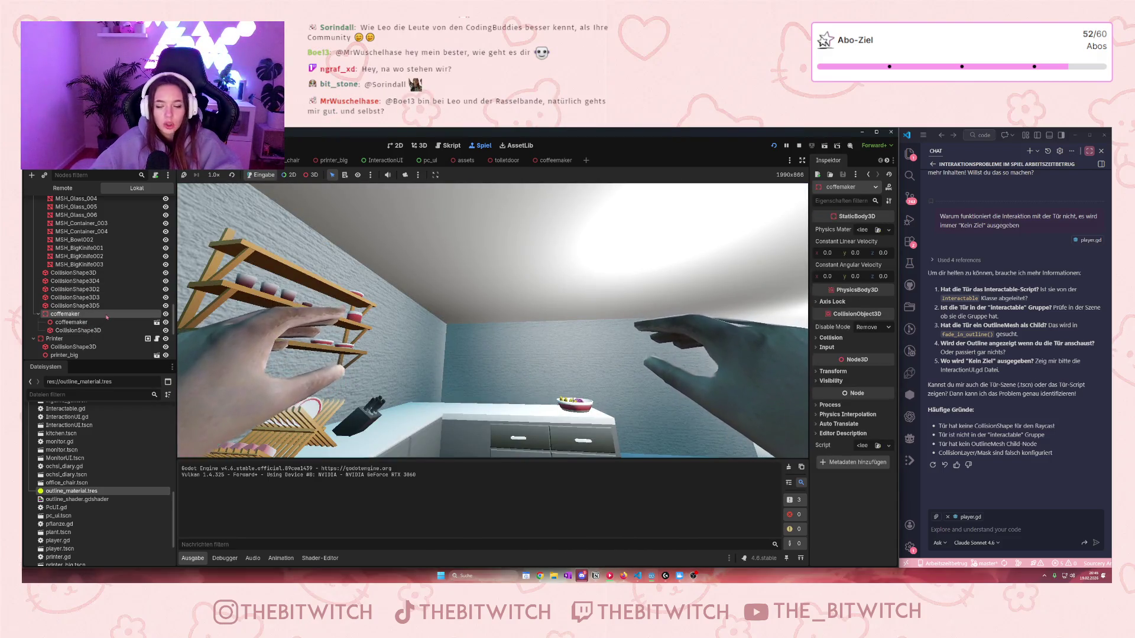
# Step: Add the coffemaker node to the Interactable group in the Node dock
pyautogui.click(887, 160)
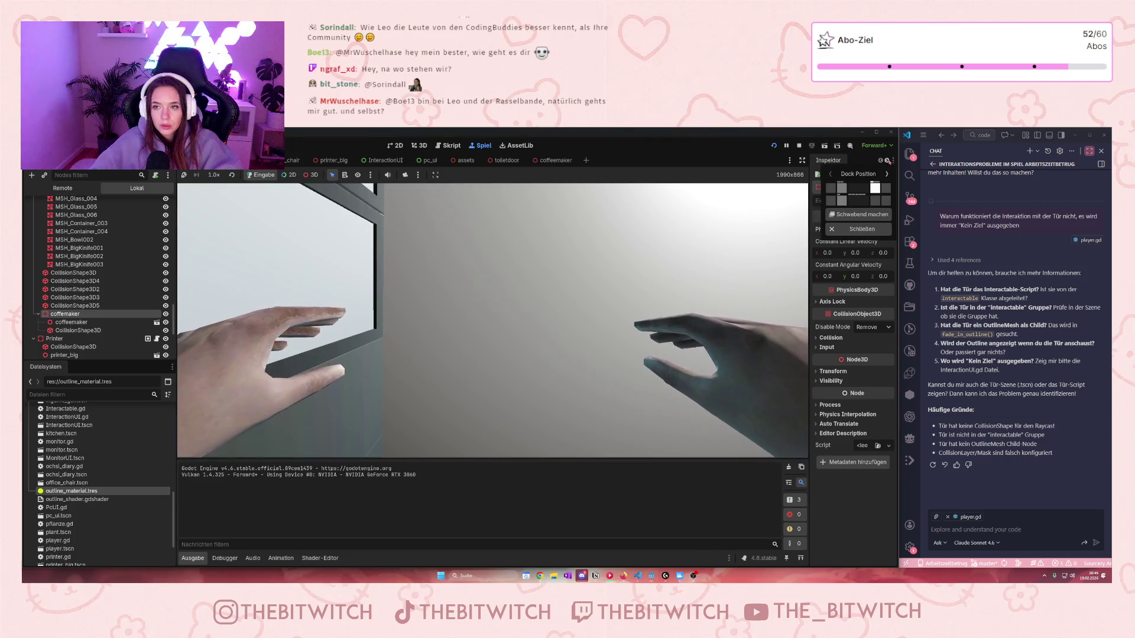
pyautogui.click(887, 174)
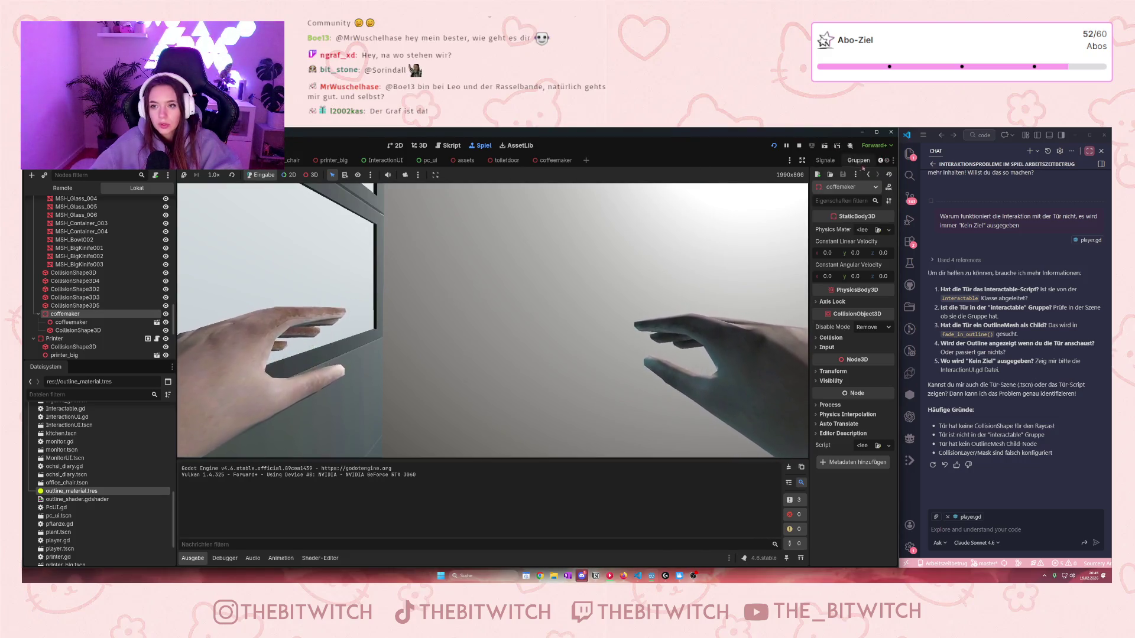
pyautogui.click(858, 160)
pyautogui.click(826, 199)
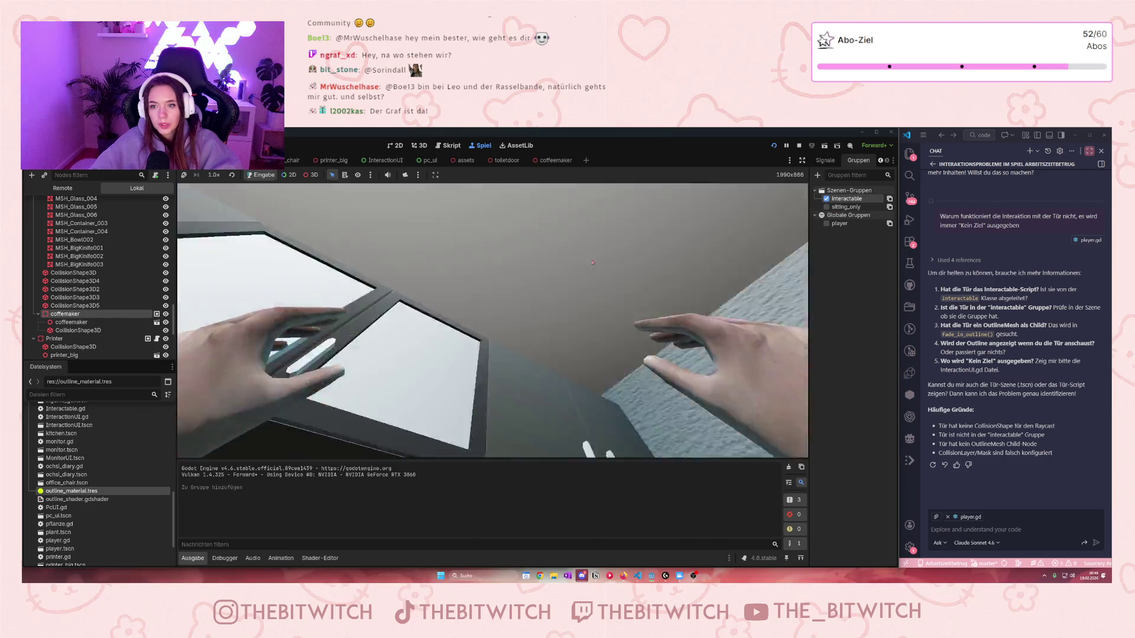
# Step: Attach a new script coffemaker.gd to the coffemaker node
pyautogui.click(155, 175)
pyautogui.press('Escape')
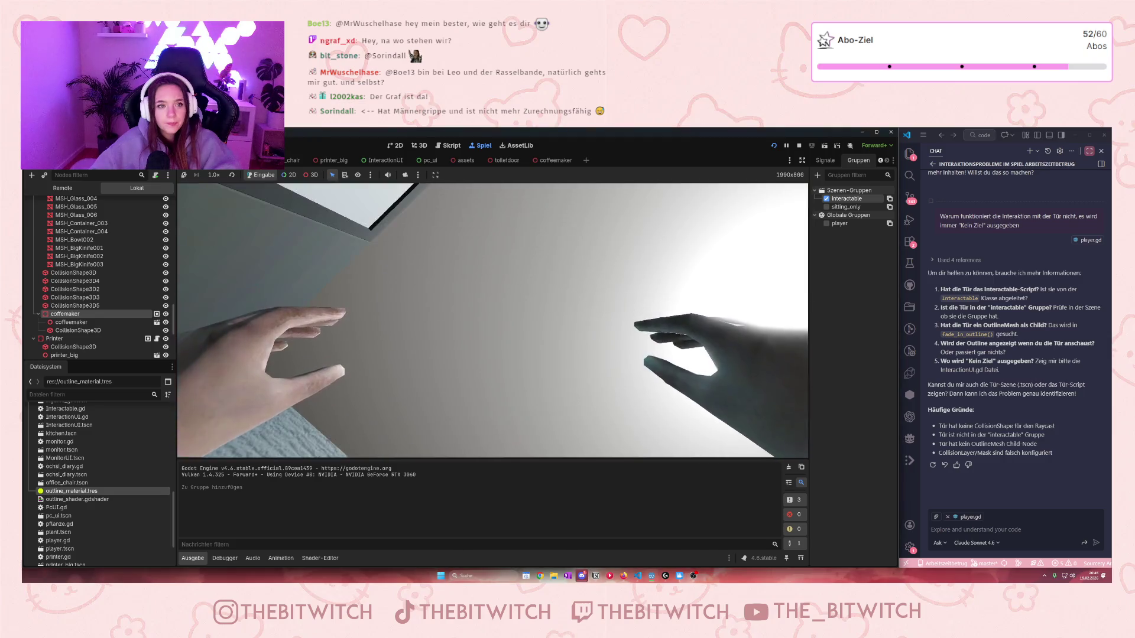
pyautogui.press('Return')
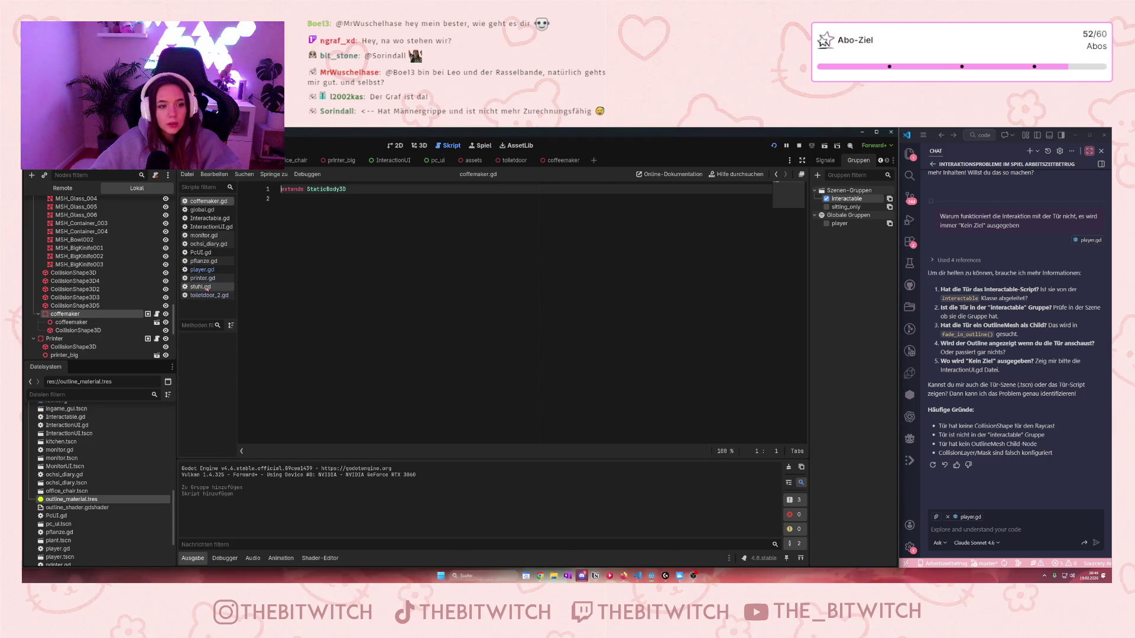
# Step: Replace coffemaker.gd's code with the Interactable code copied from toiletdoor_2.gd
pyautogui.click(207, 295)
pyautogui.hotkey('ctrl', 'a')
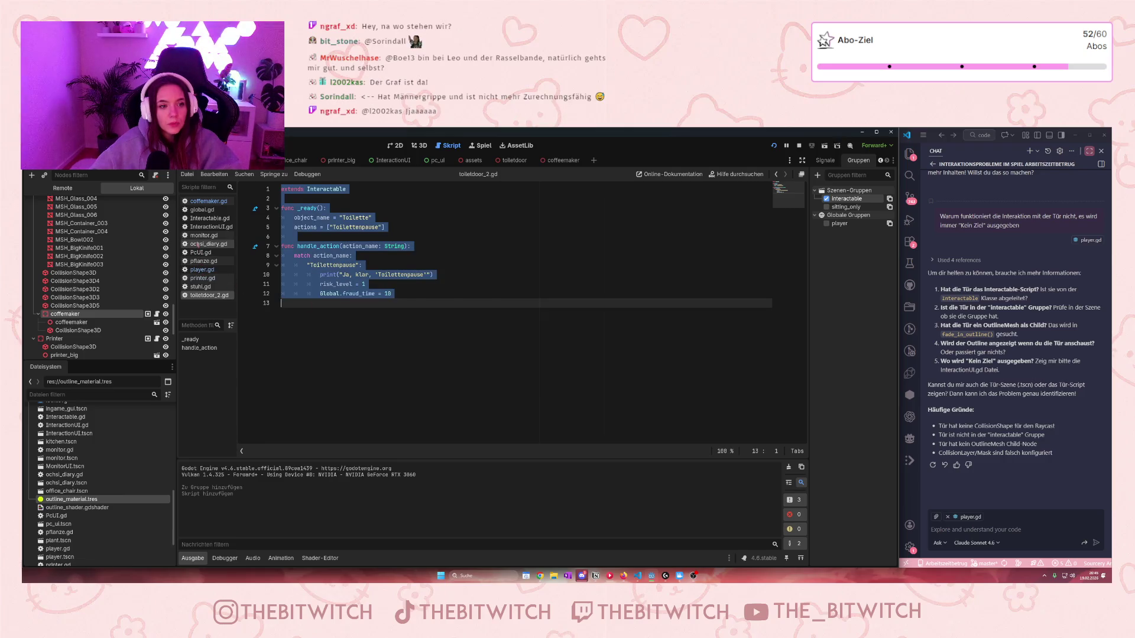
pyautogui.click(196, 203)
pyautogui.click(396, 207)
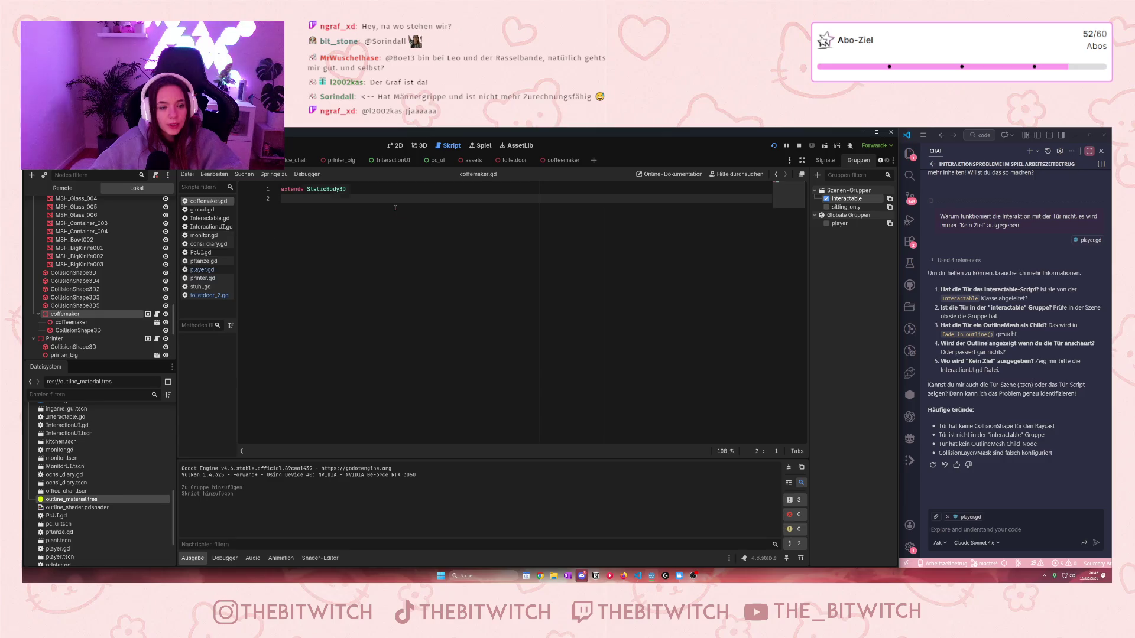
pyautogui.hotkey('ctrl', 'a')
pyautogui.write('extends Interactable  func _ready(): \tobject_name = "Toilette" \tactions = ["Toilettenpause"] \t func handle_action(action_name: String): \tmatch action_name: \t\t"Toilettenpause": \t\t\tprint("Ja, klar, \'Toilettenpause\'") \t\t\trisk_level = 1 \t\t\tGlobal.fraud_time = 10')
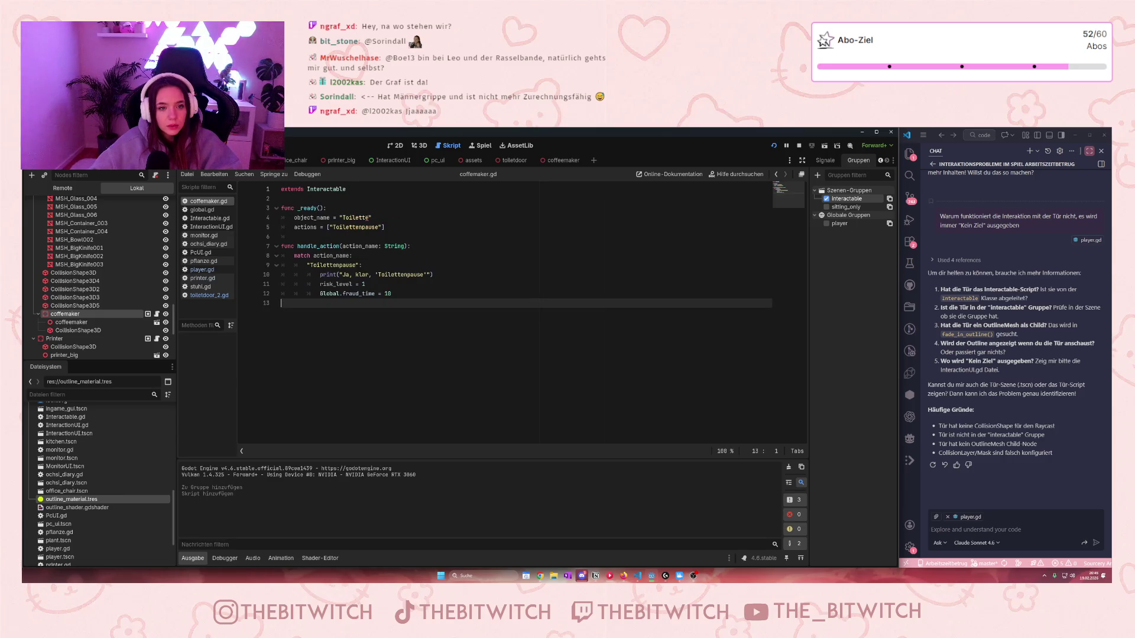
# Step: Change object_name to "Kaffeemaschine" and the action to "Kaffee trinken"
pyautogui.moveTo(370, 218); pyautogui.dragTo(343, 218)
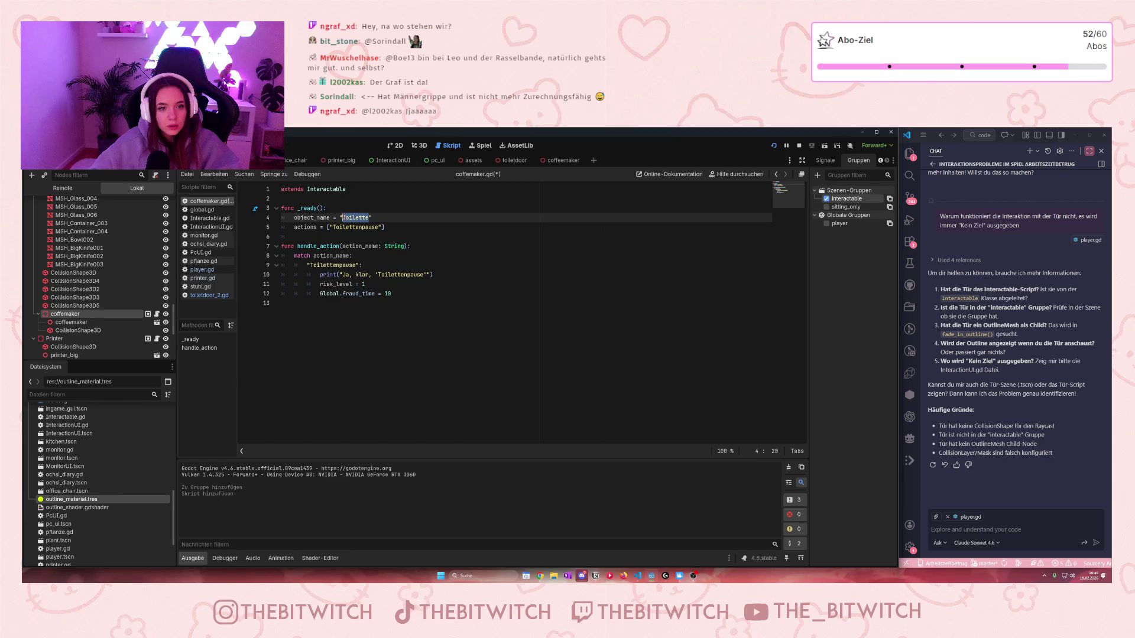
pyautogui.write('Kaa')
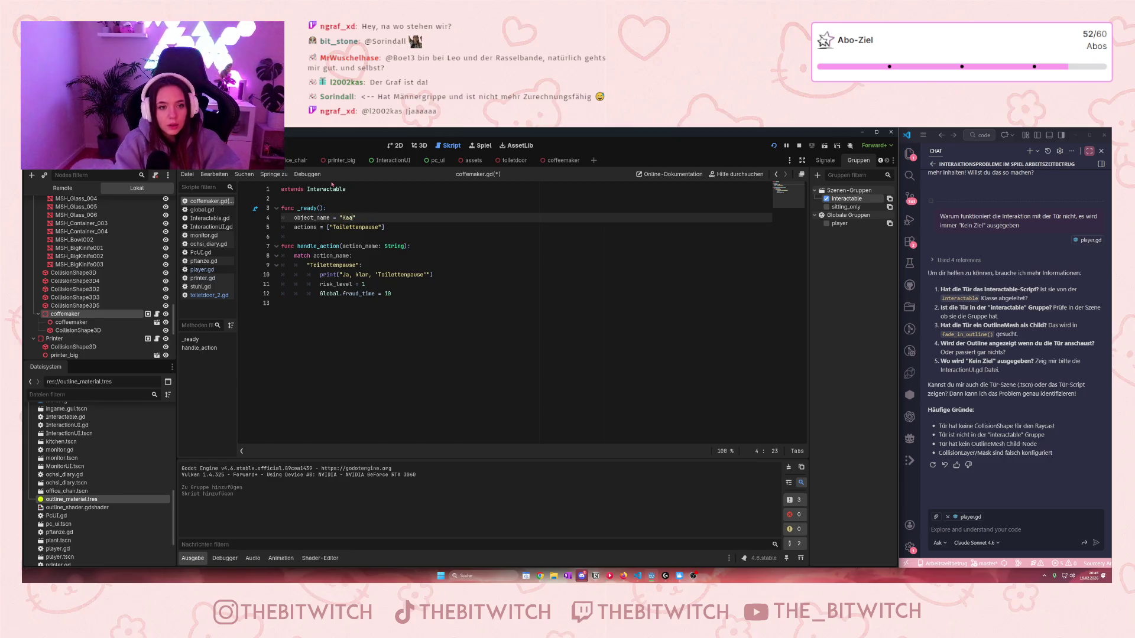
pyautogui.press('BackSpace')
pyautogui.write('ffee')
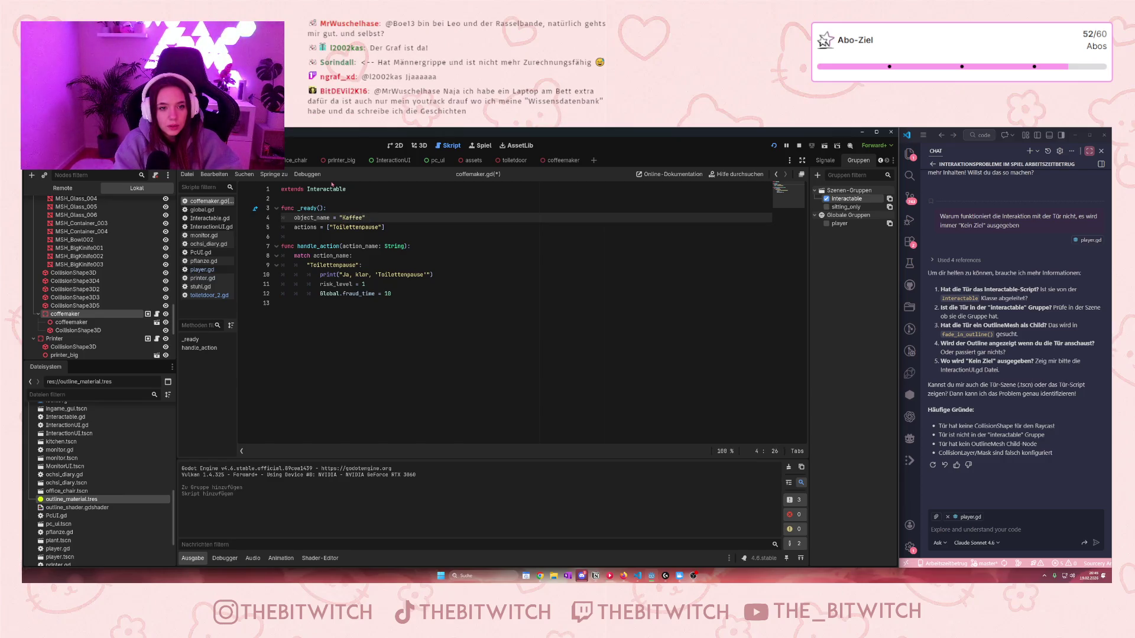
pyautogui.write('maschine')
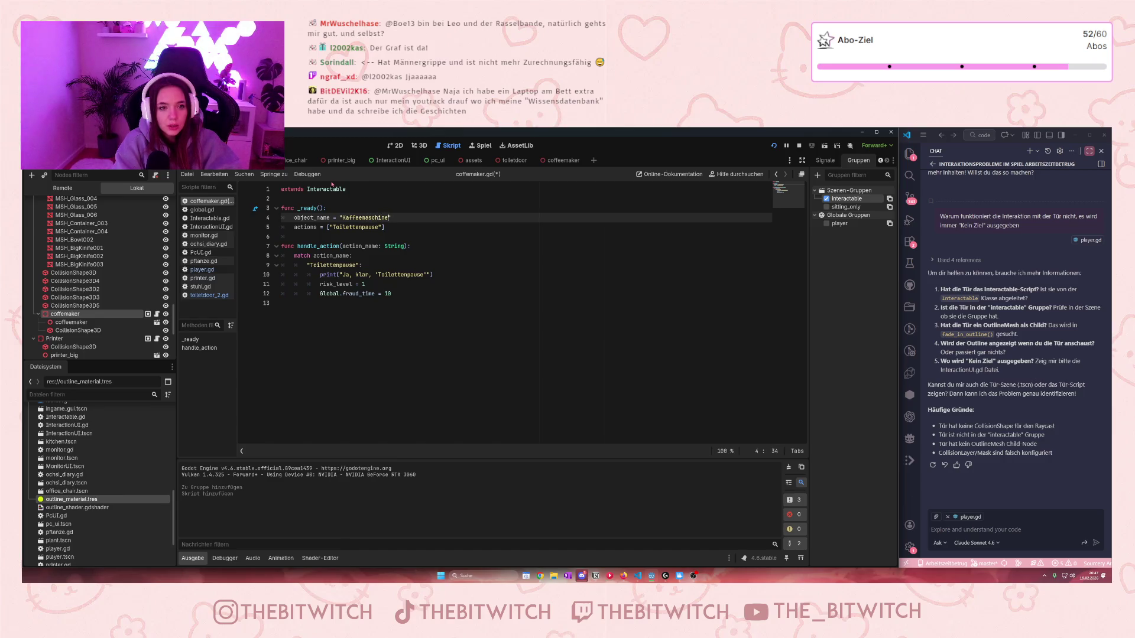
pyautogui.click(380, 228)
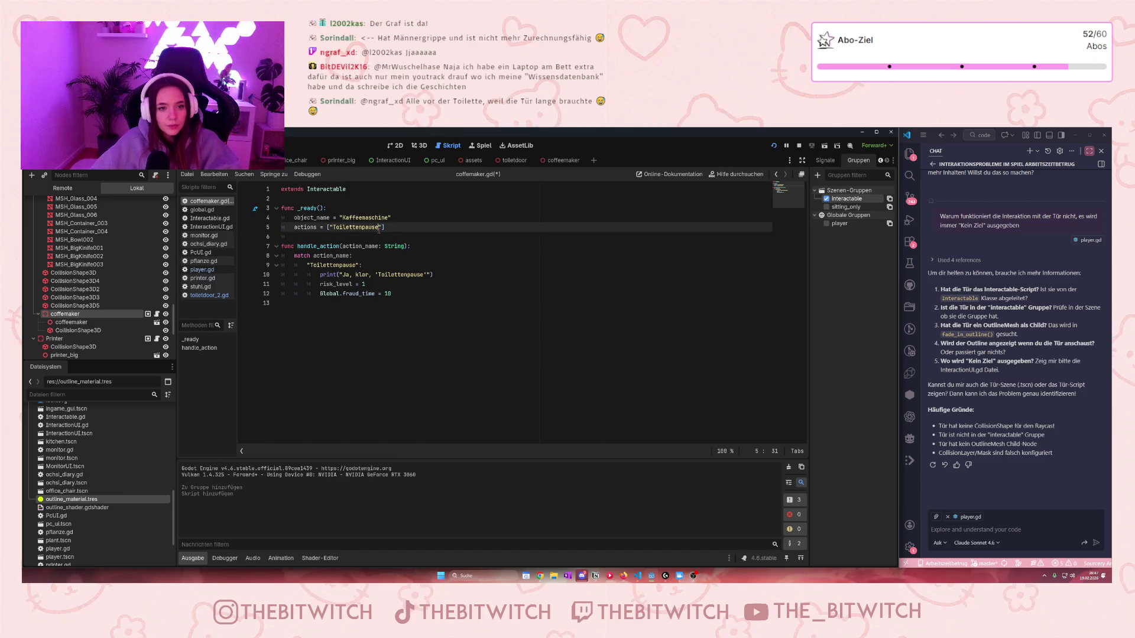
pyautogui.moveTo(379, 228); pyautogui.dragTo(333, 227)
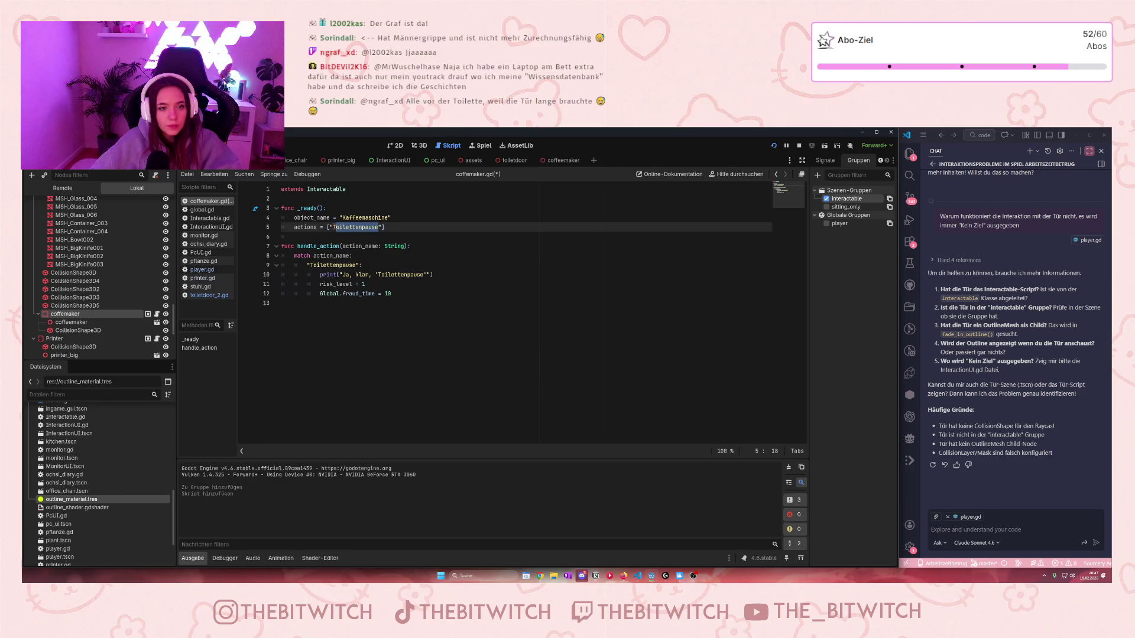
pyautogui.write('Kaffee')
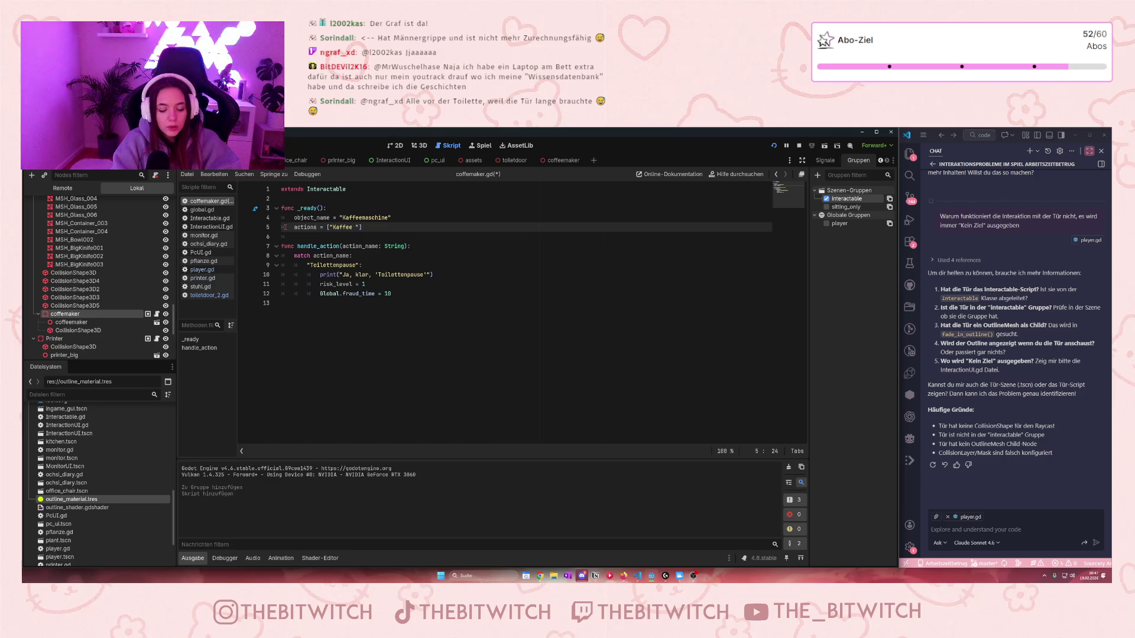
pyautogui.write(' trinken')
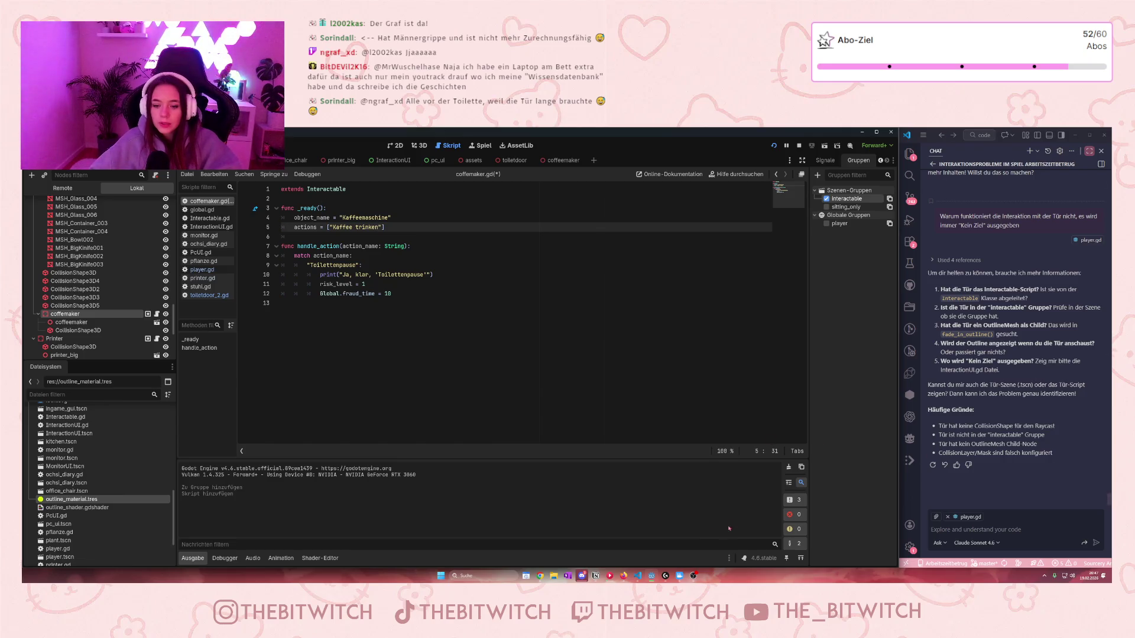
pyautogui.click(595, 576)
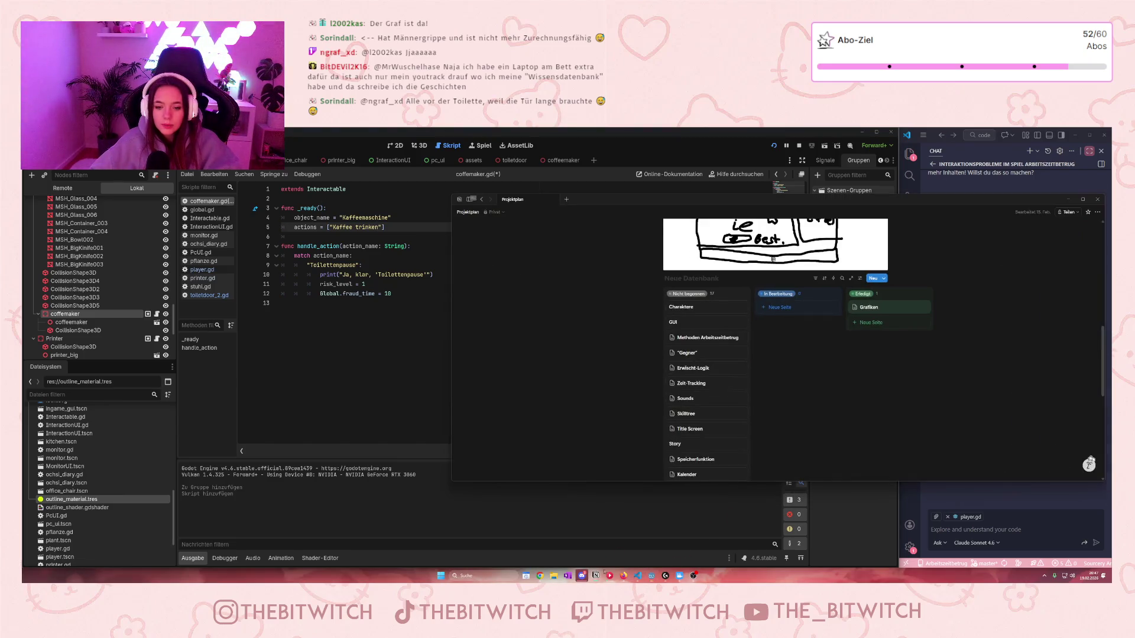
# Step: Check the Methoden Arbeitszeitbetrug task page in Notion, then go back to the coffemaker.gd script
pyautogui.click(702, 308)
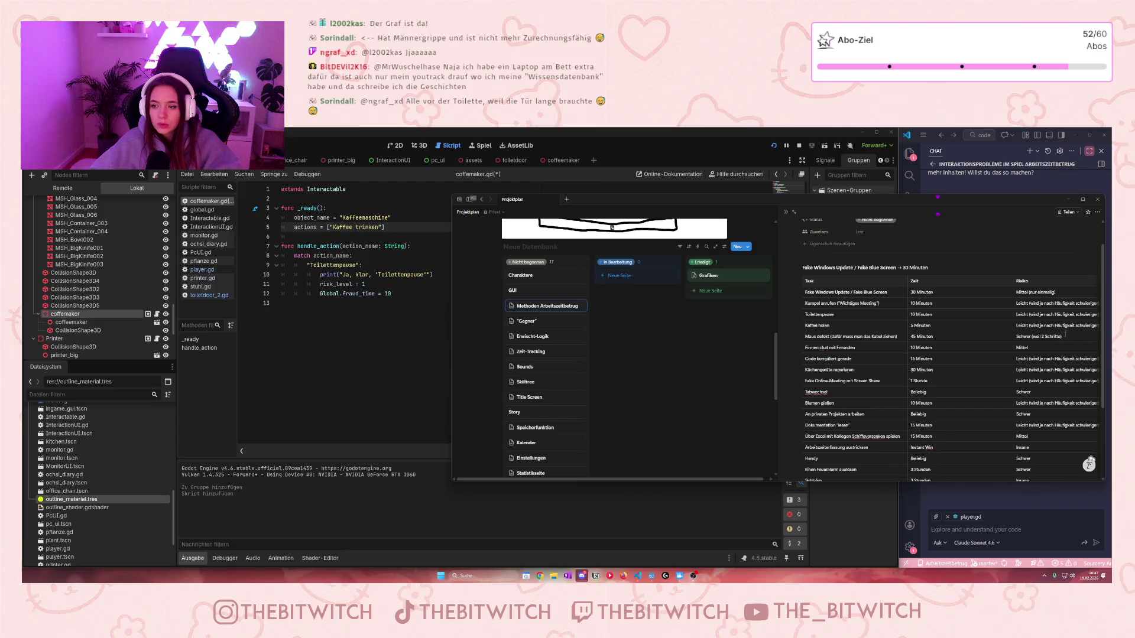
pyautogui.click(354, 265)
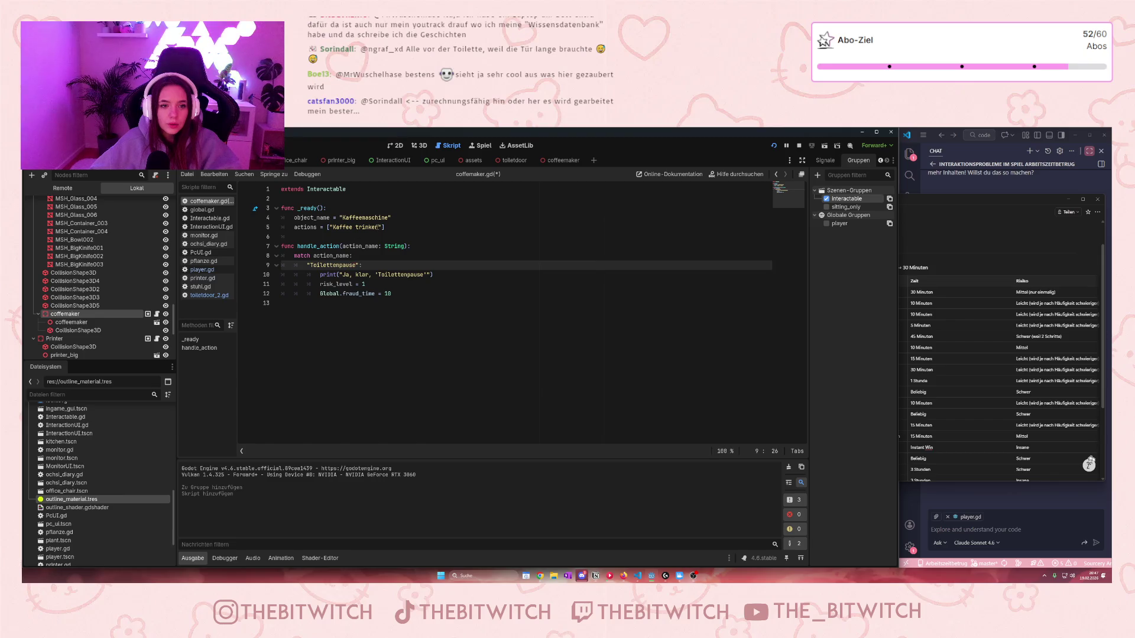
# Step: Replace the Toilettenpause match case with 'Kaffee trinken' and change its print message to 'Schlürf'
pyautogui.moveTo(379, 227); pyautogui.dragTo(332, 227)
pyautogui.hotkey('ctrl', 'c')
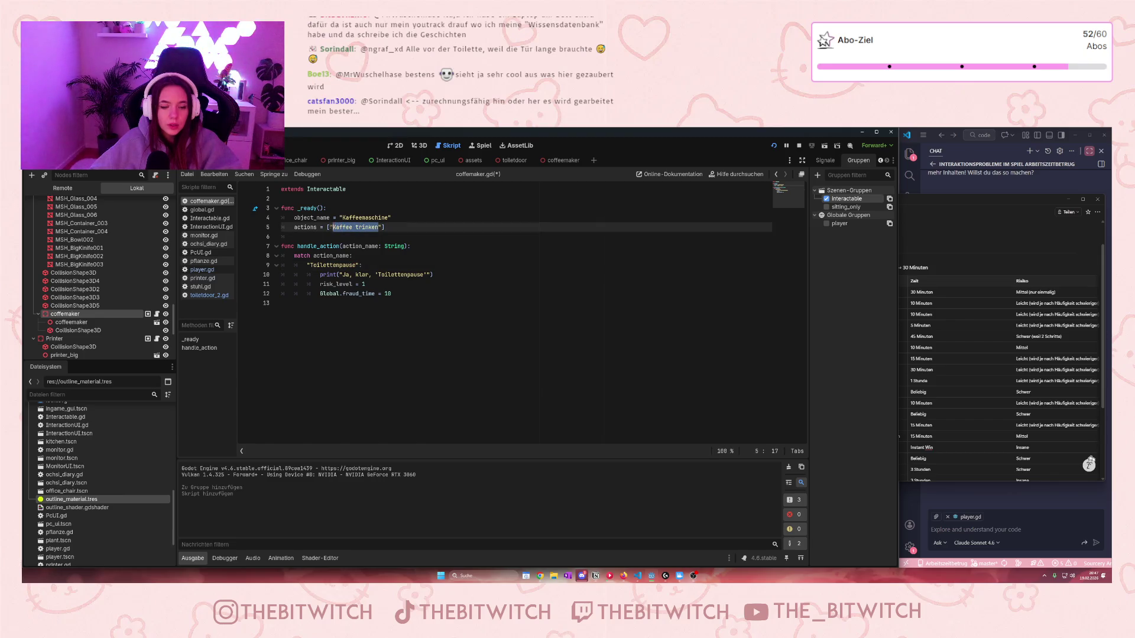
pyautogui.moveTo(356, 266); pyautogui.dragTo(309, 266)
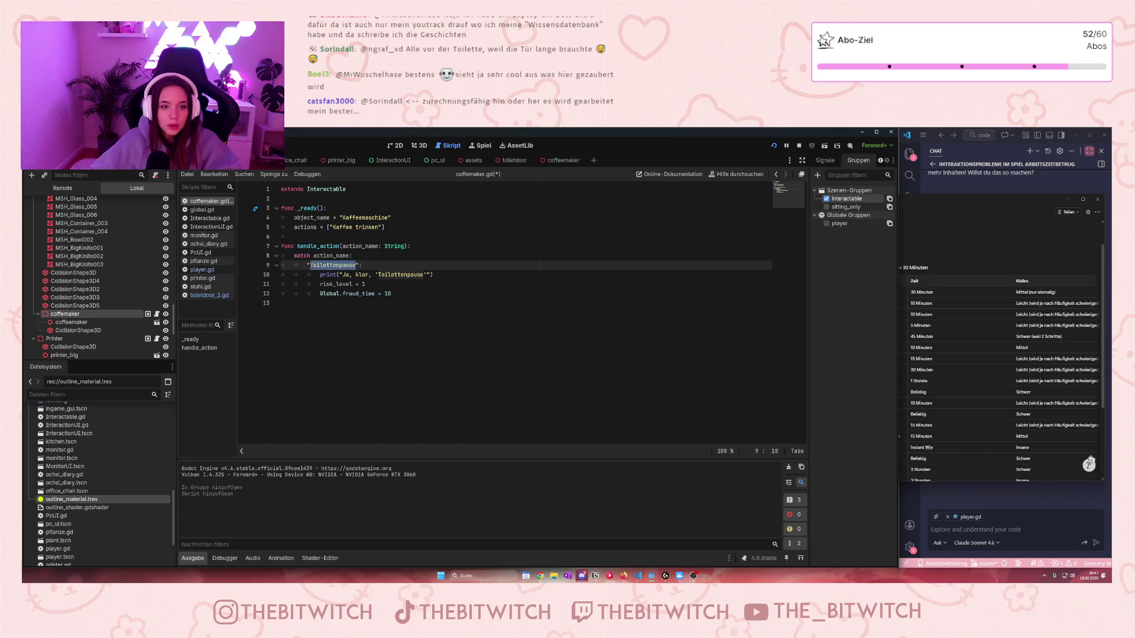
pyautogui.hotkey('ctrl', 'v')
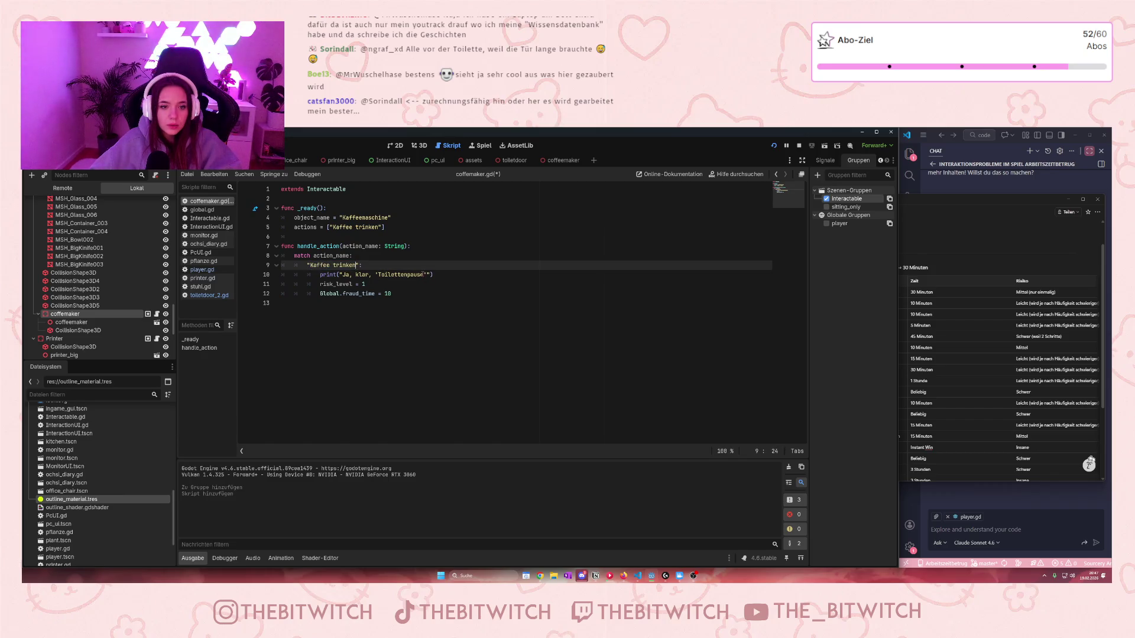
pyautogui.moveTo(425, 274); pyautogui.dragTo(345, 275)
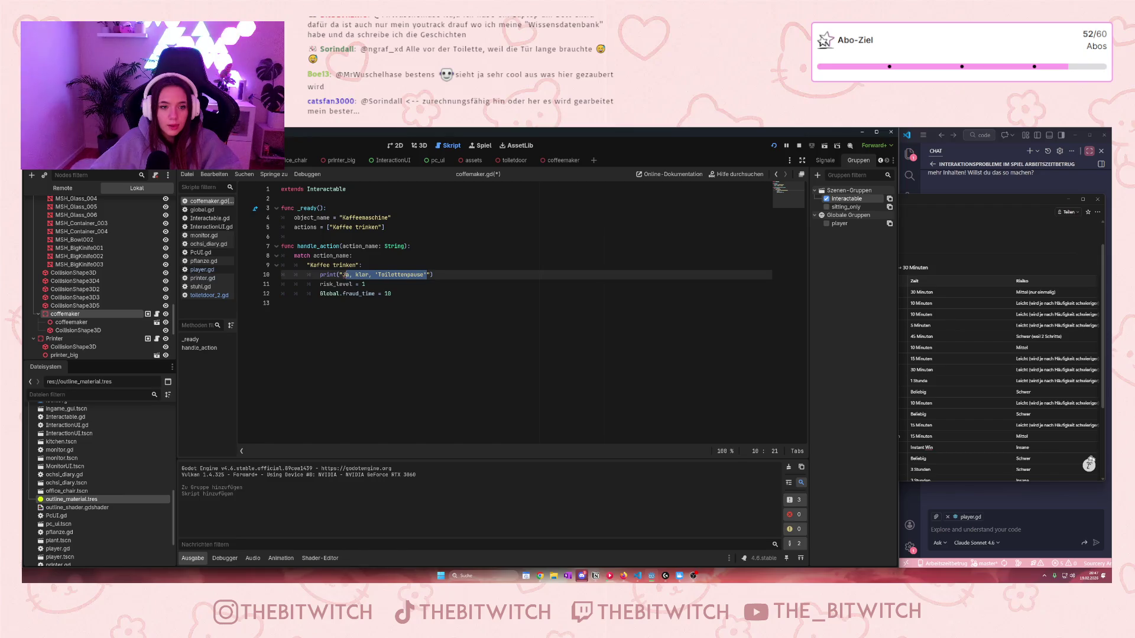
pyautogui.write('Schl')
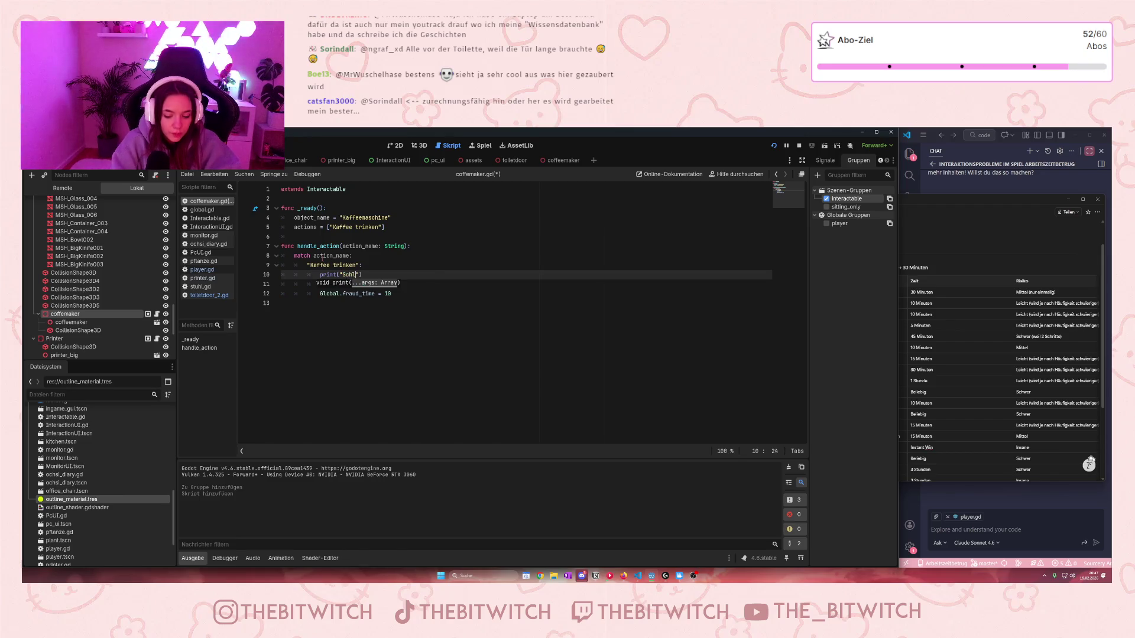
pyautogui.write('ürf')
pyautogui.press('Down')
pyautogui.press('Down')
pyautogui.press('Down')
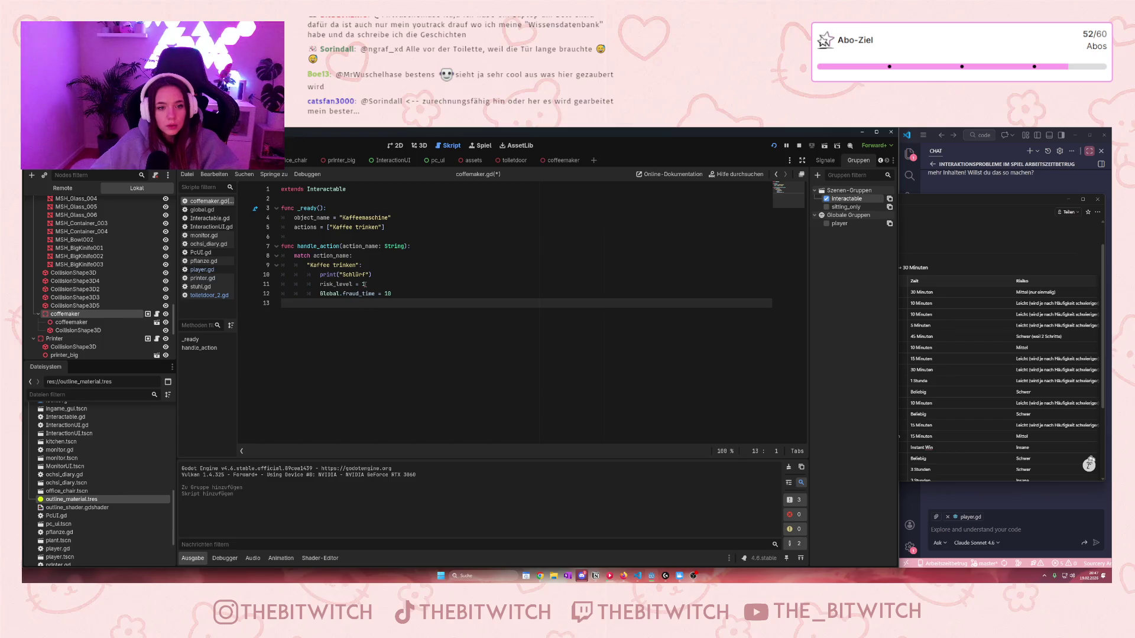
# Step: Set Global.fraud_time to 5, save coffemaker.gd, and launch the game
pyautogui.doubleClick(388, 293)
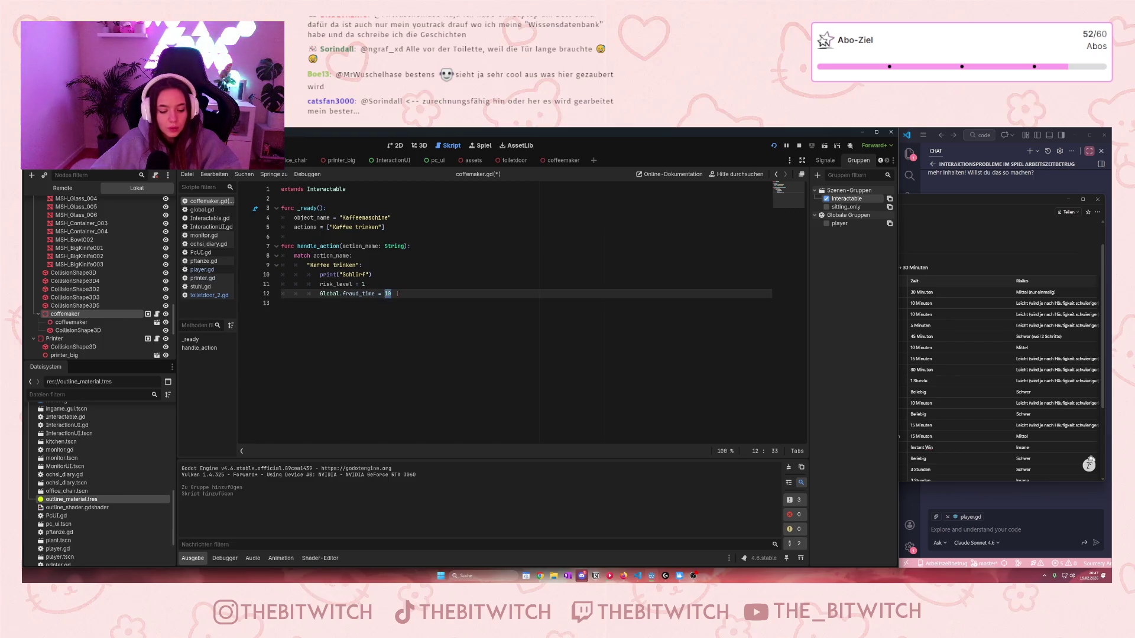
pyautogui.write('5')
pyautogui.press('Down')
pyautogui.hotkey('ctrl', 's')
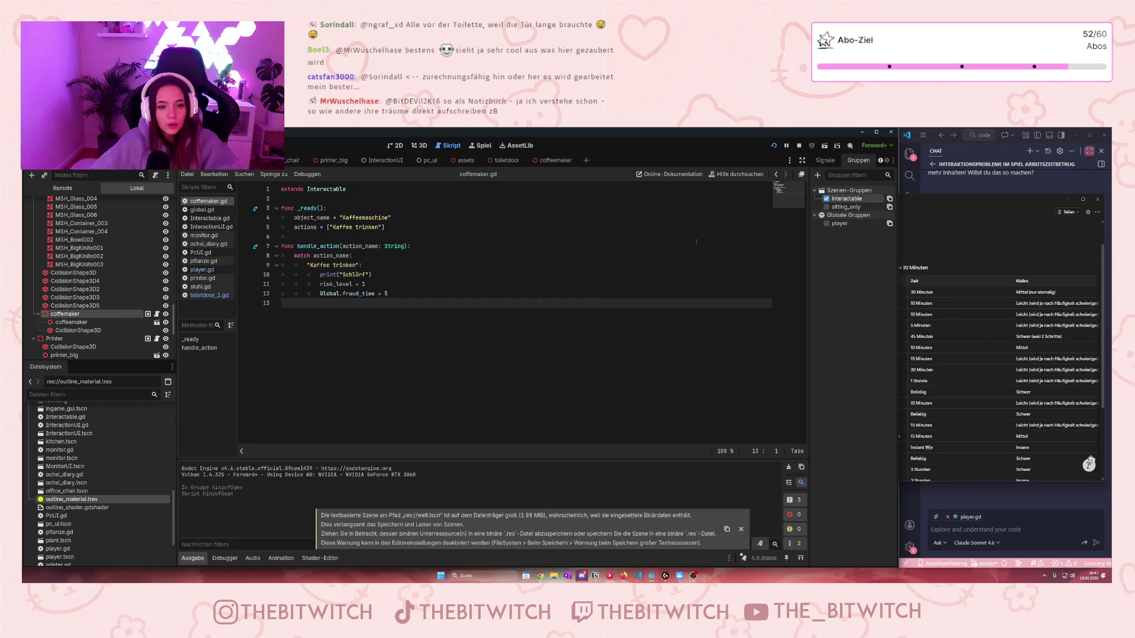
pyautogui.click(798, 145)
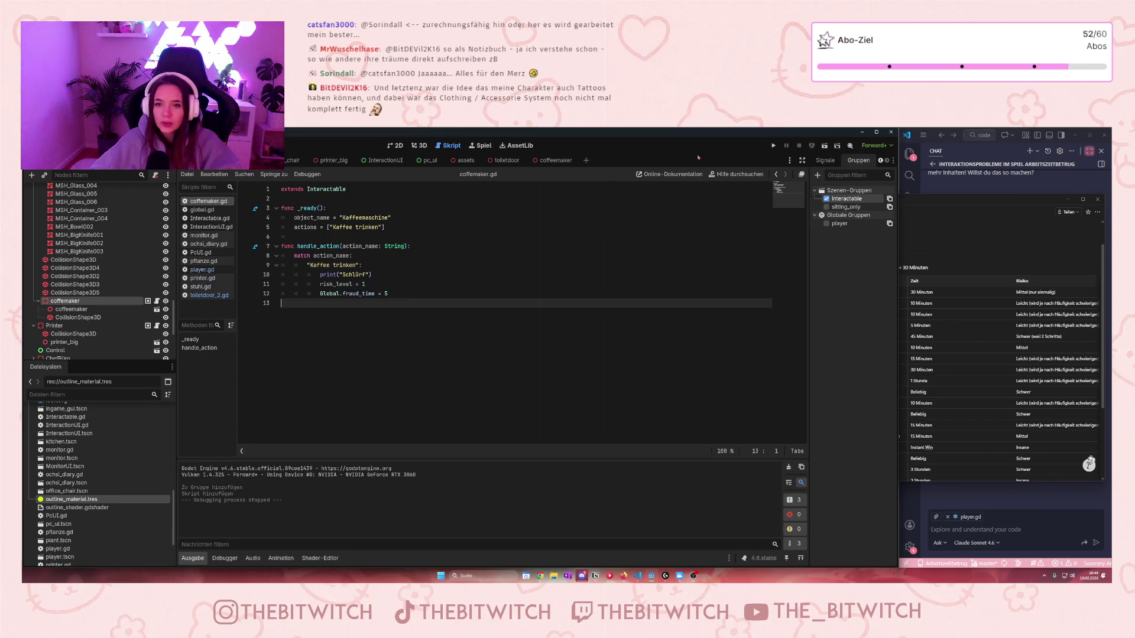
pyautogui.click(771, 146)
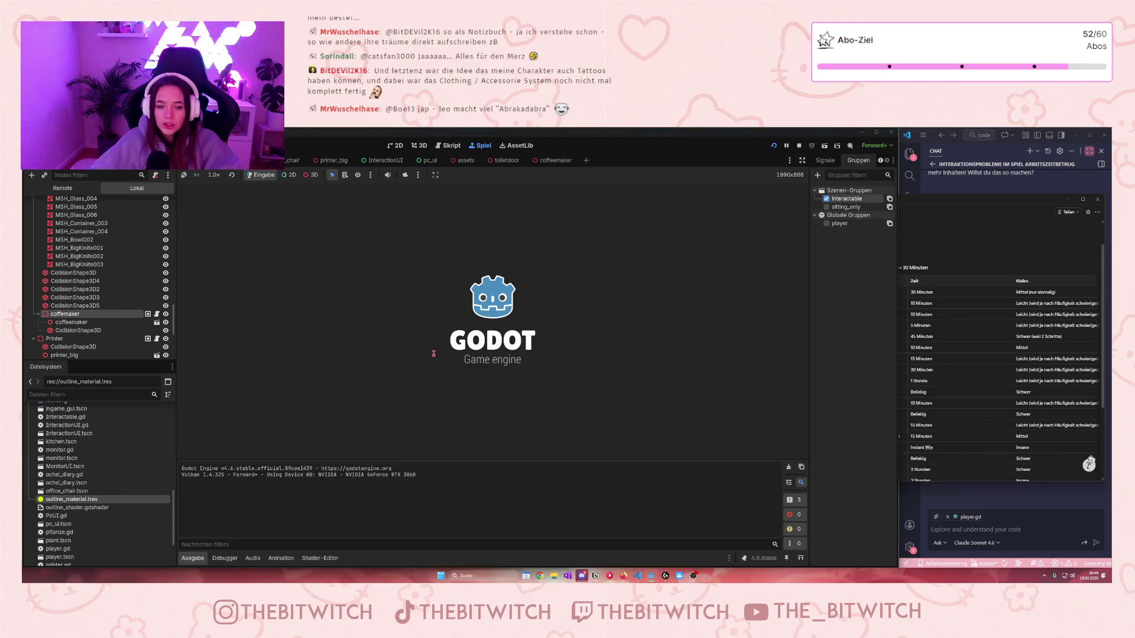
# Step: Walk through the office to the kitchen coffee maker and choose 'Kaffee trinken'
pyautogui.press('w')
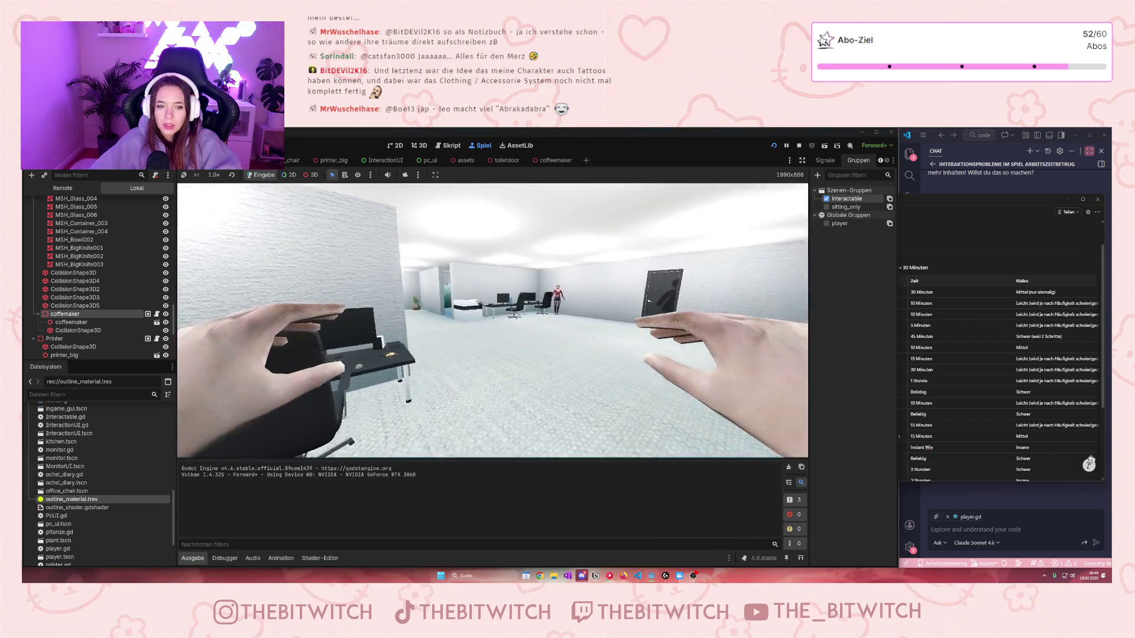
pyautogui.press('w')
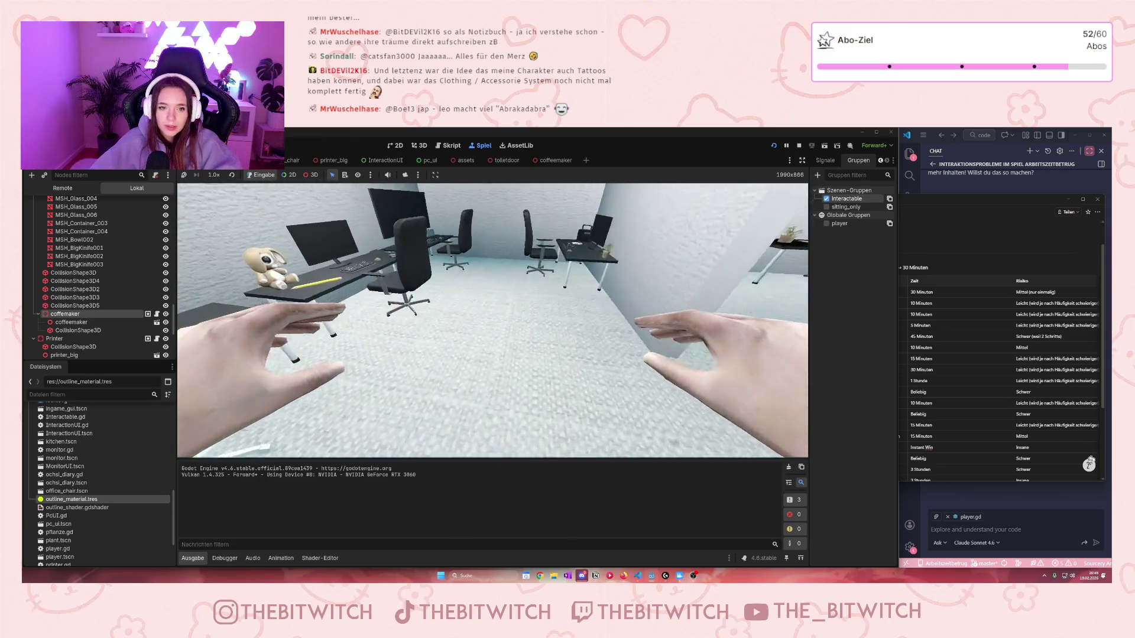
pyautogui.press('w')
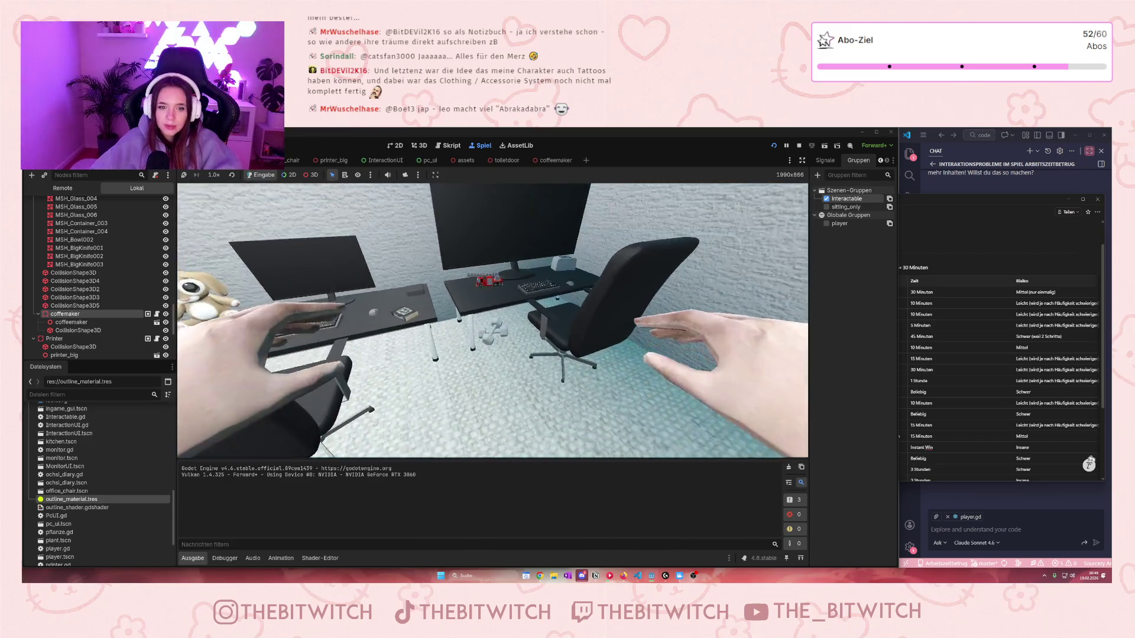
pyautogui.press('w')
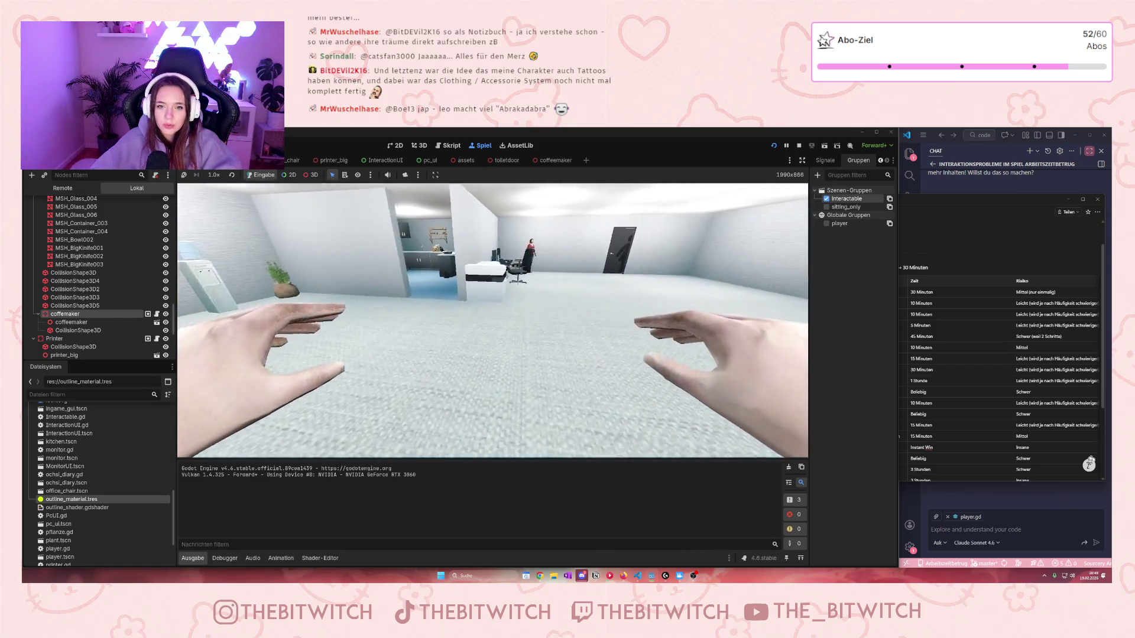
pyautogui.press('w')
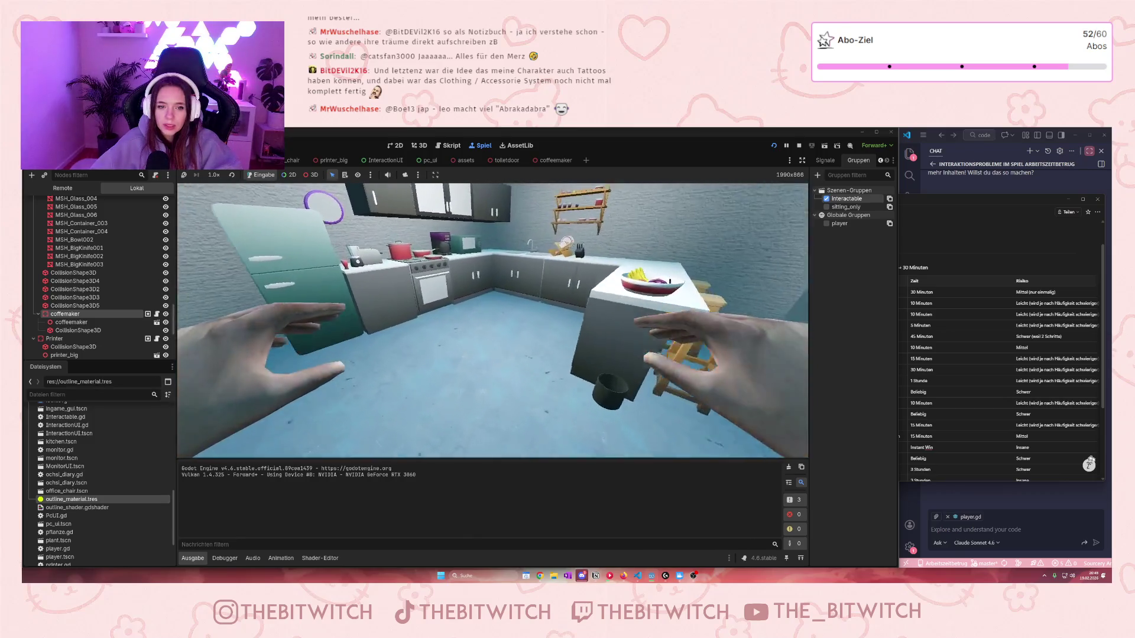
pyautogui.press('w')
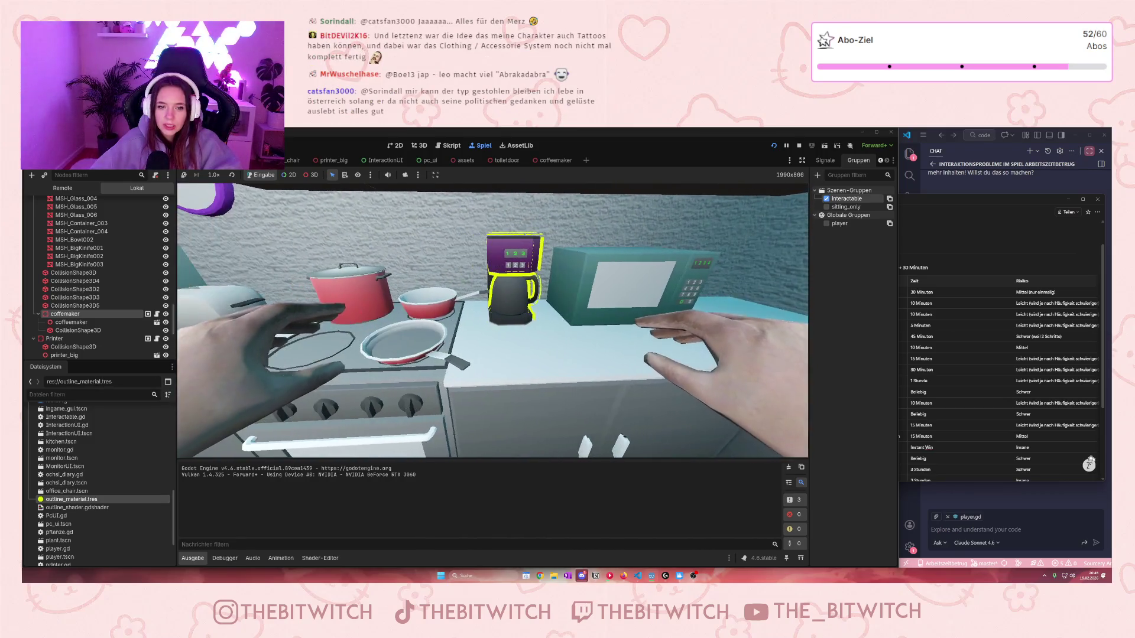
pyautogui.press('e')
pyautogui.press('Return')
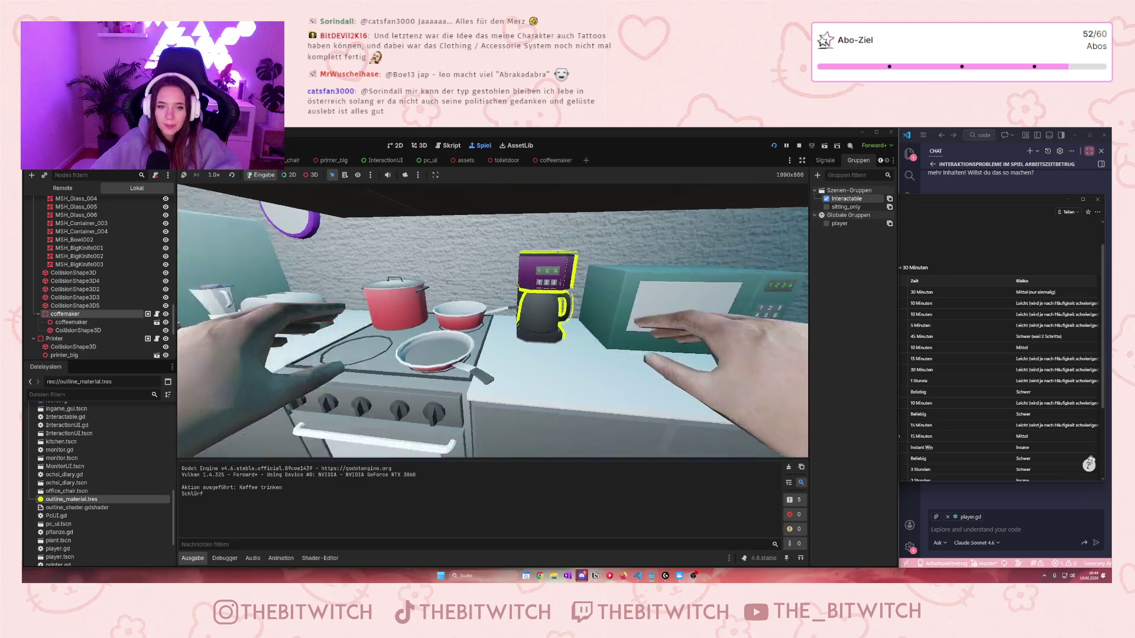
# Step: Walk from the kitchen through the office rooms, past the door, up to a desk
pyautogui.press('s')
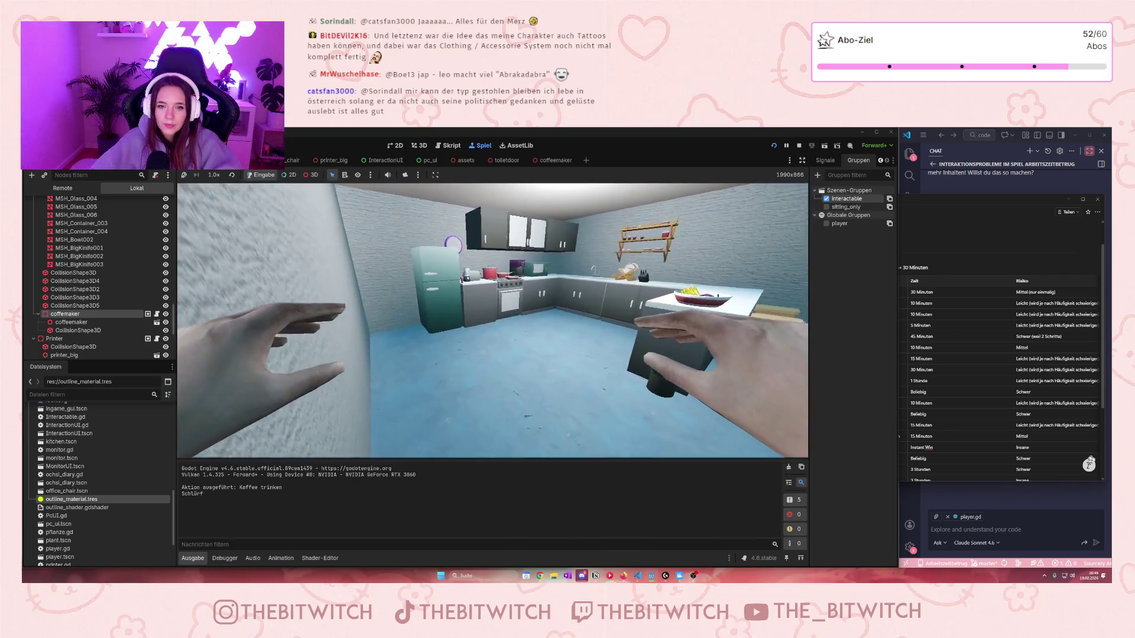
pyautogui.press('w')
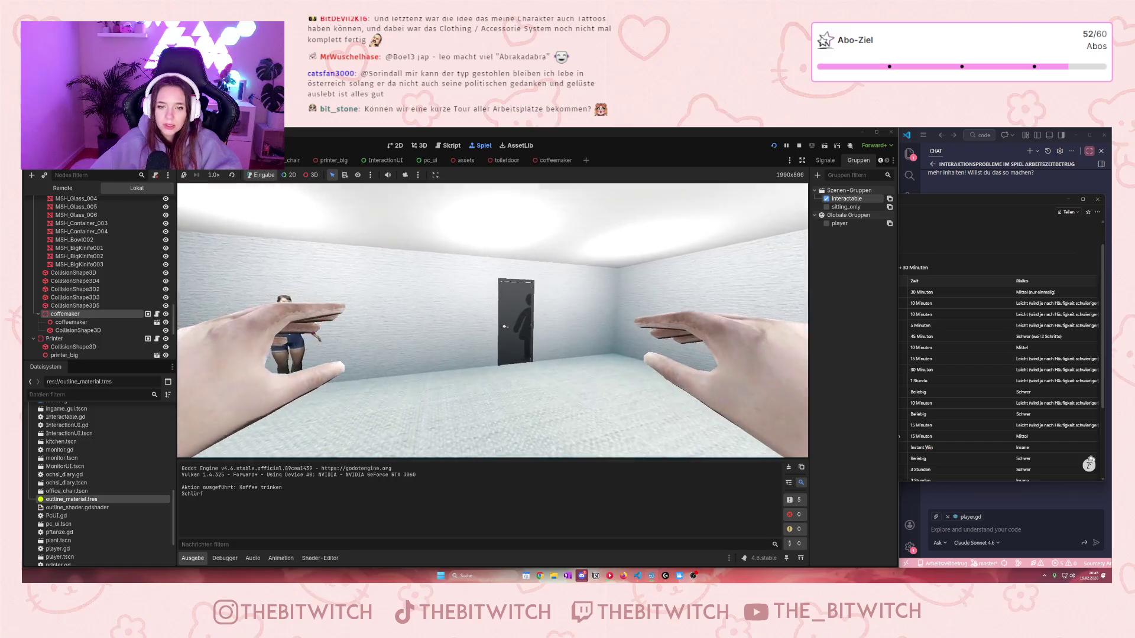
pyautogui.press('w')
pyautogui.press('s')
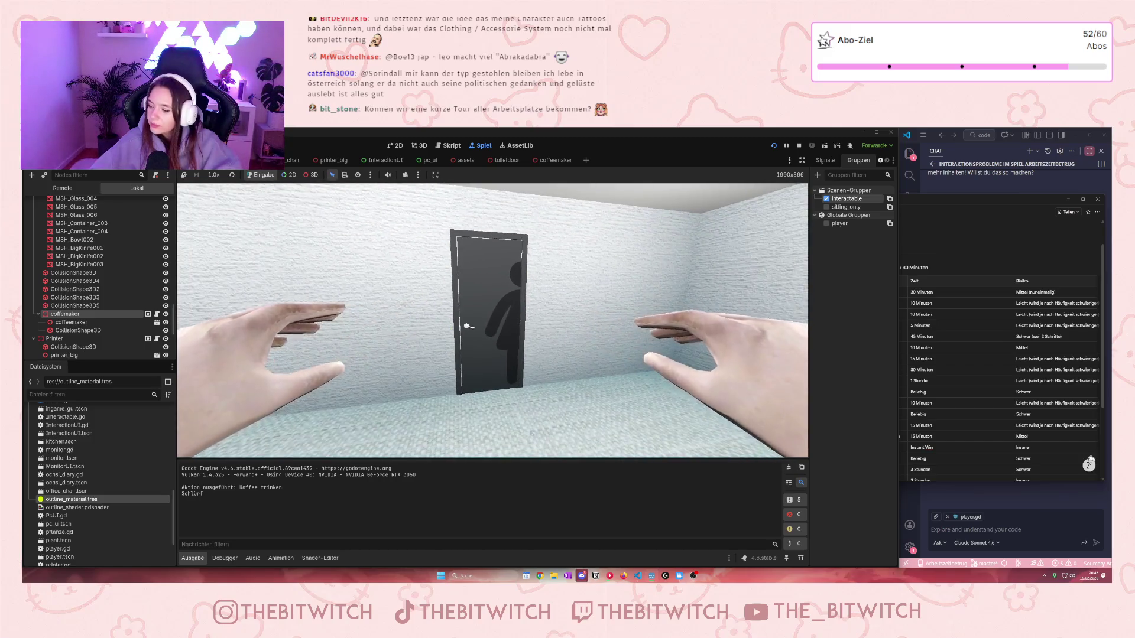
pyautogui.press('w')
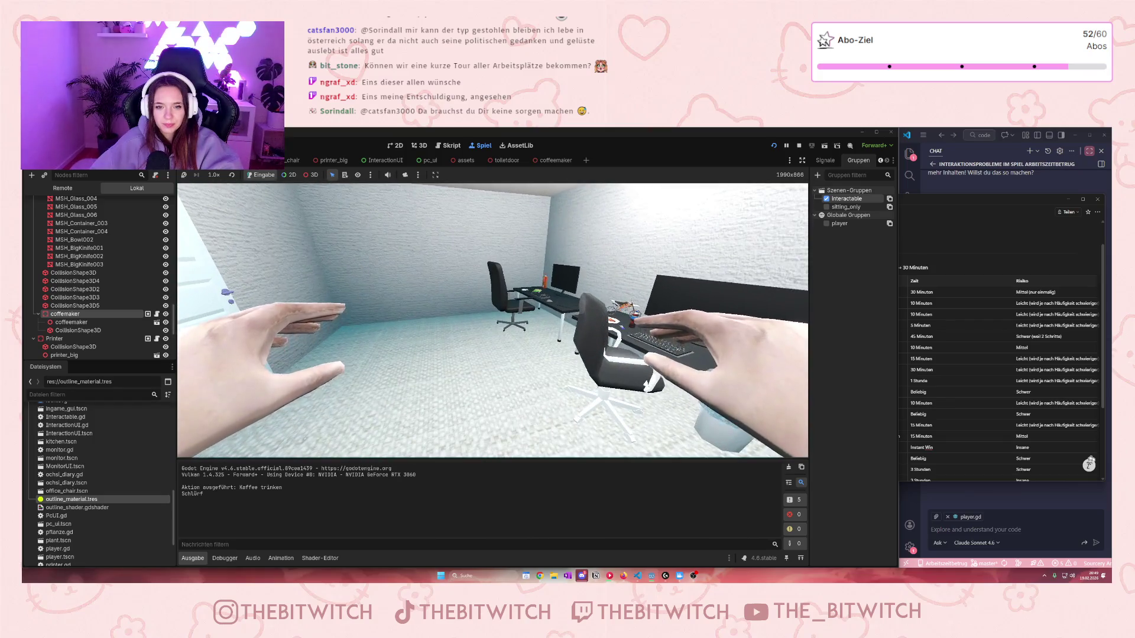
pyautogui.press('w')
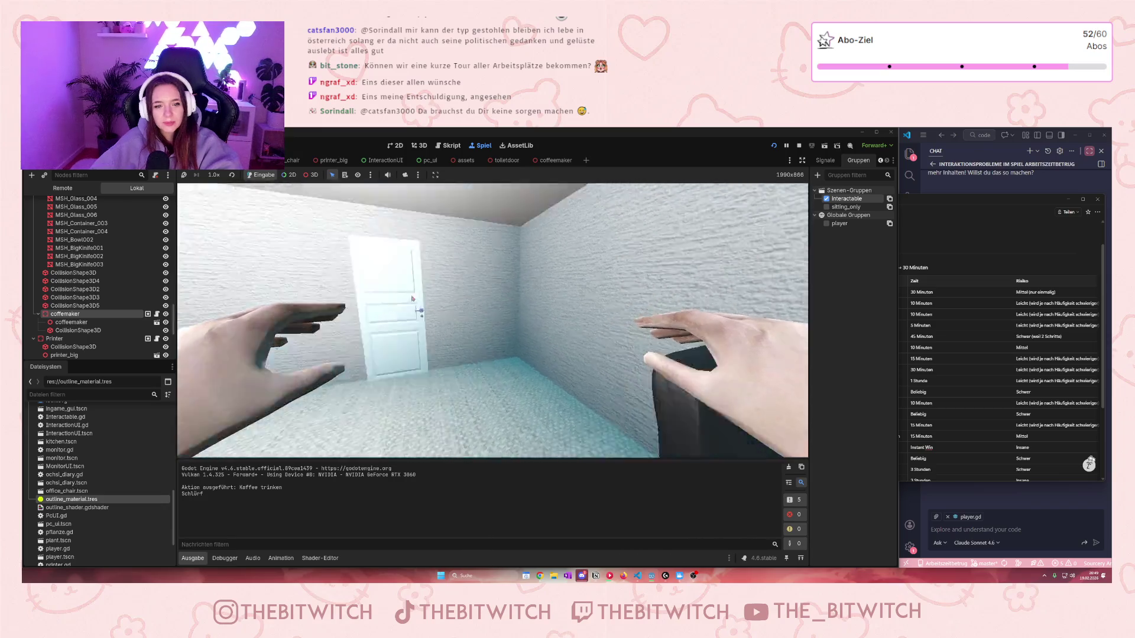
# Step: Select I2002kas Arbeitsplatz in the Remote scene tree and stop the running game
pyautogui.scroll(5, 124, 270)
pyautogui.scroll(5, 125, 269)
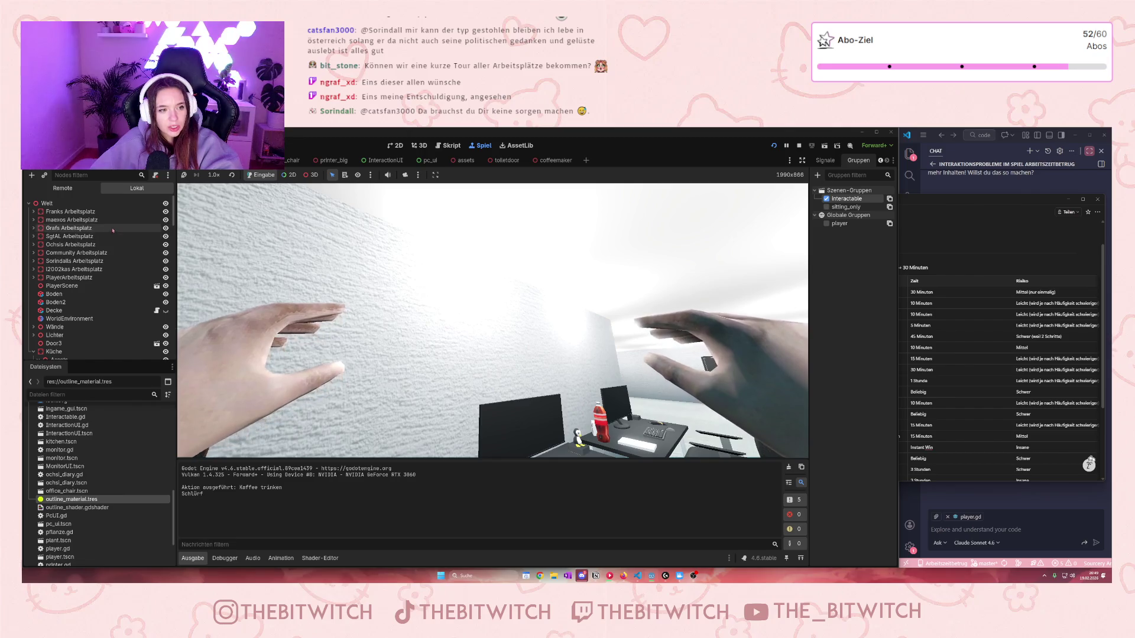
pyautogui.click(89, 269)
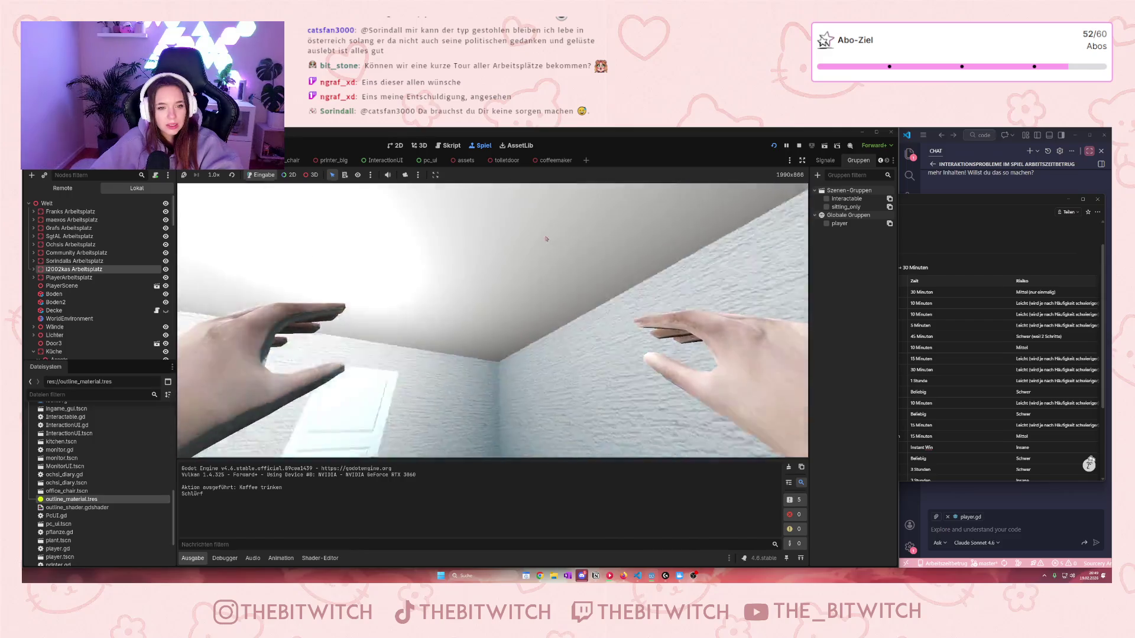
pyautogui.click(799, 147)
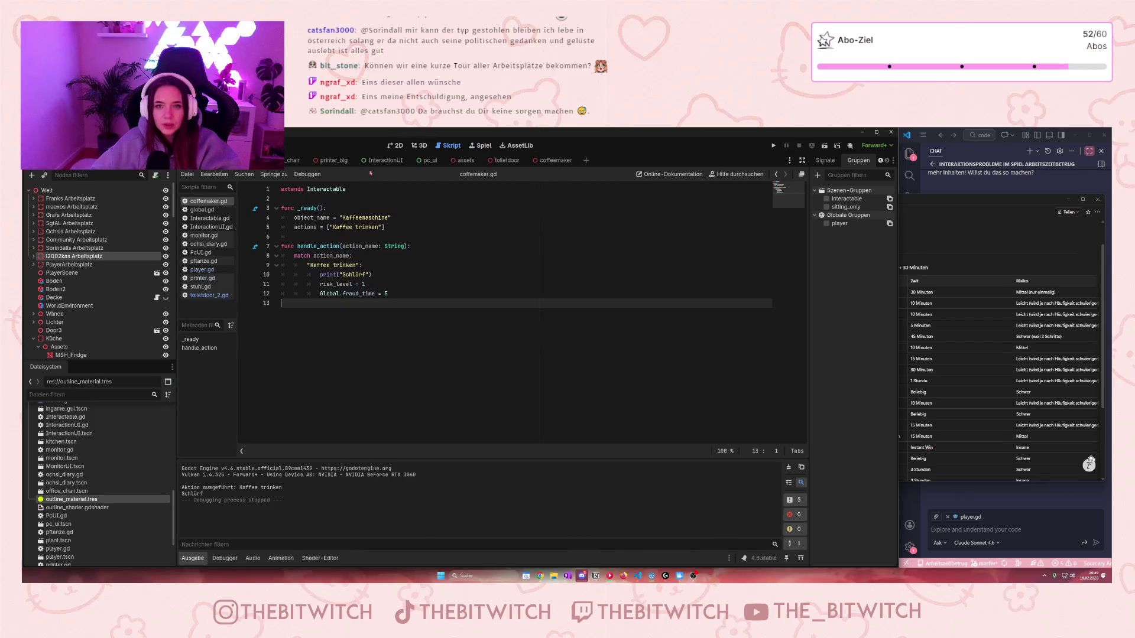
# Step: Switch to the 3D editor and frame the selected workplace
pyautogui.click(419, 146)
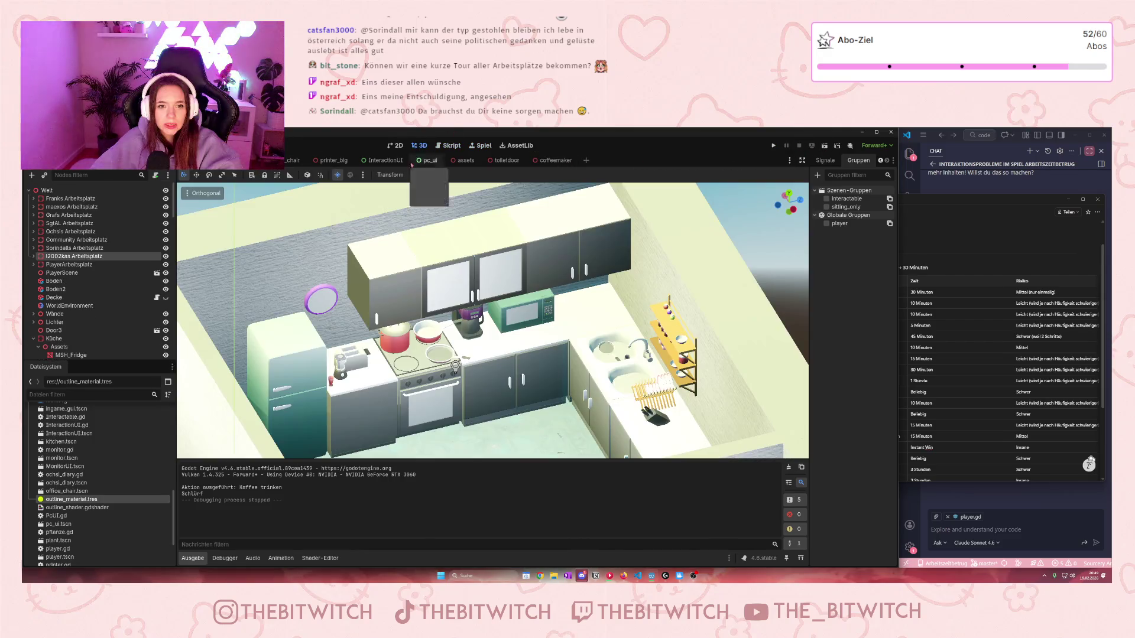
pyautogui.press('f')
pyautogui.scroll(-5, 324, 315)
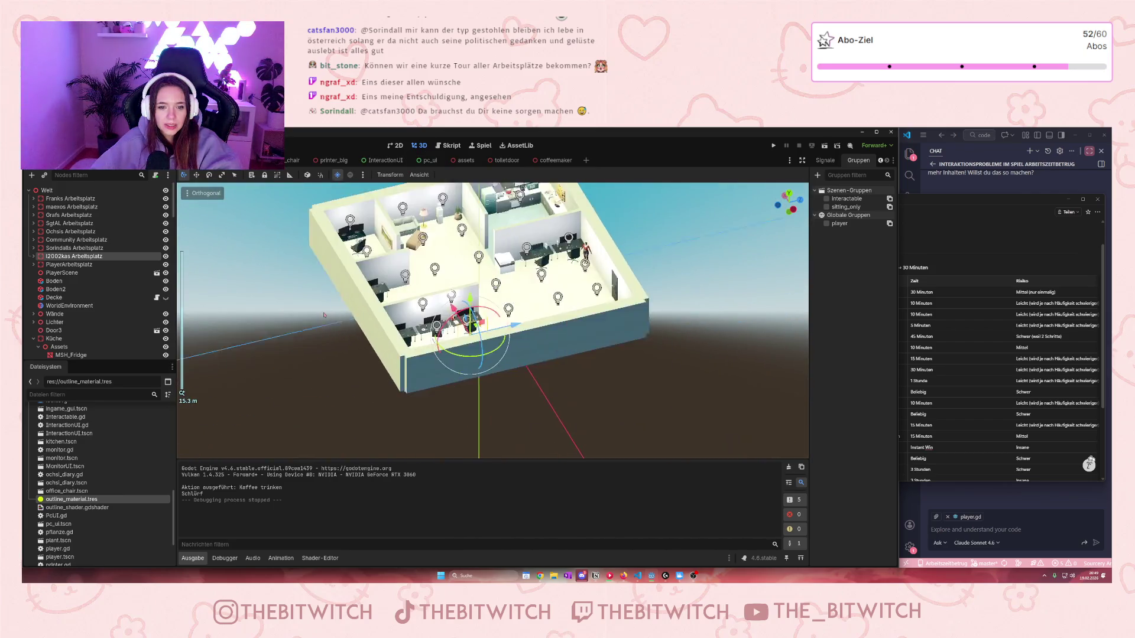
pyautogui.scroll(10, 324, 315)
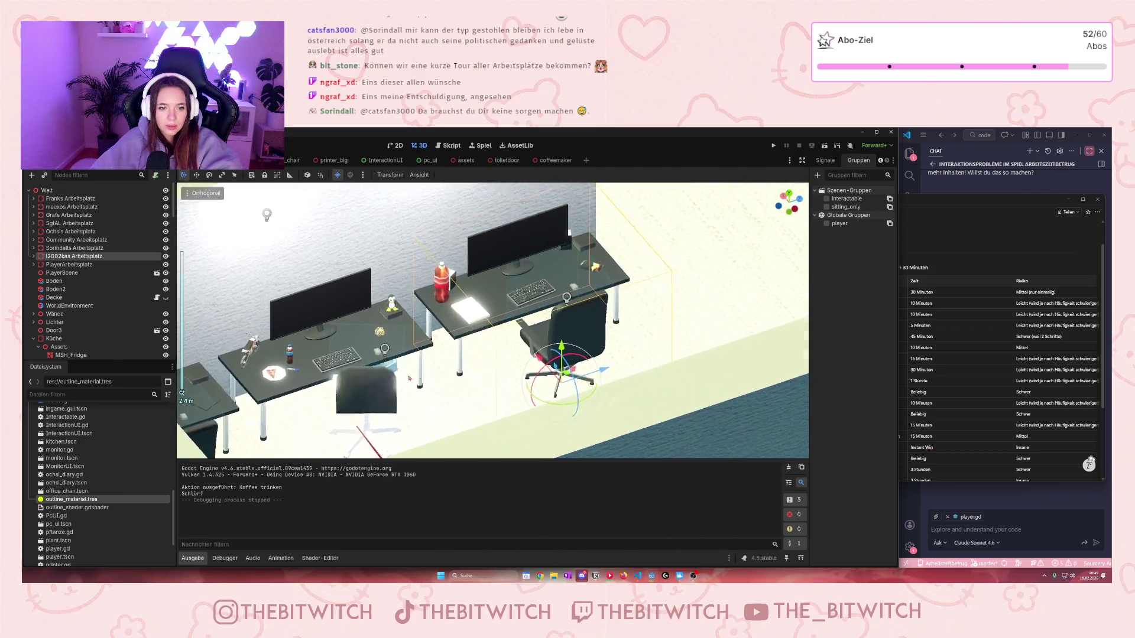
# Step: Select the back wall, CSGBox3D2 and the desk, collapse SgtAL Arbeitsplatz, and orbit the desk
pyautogui.click(562, 280)
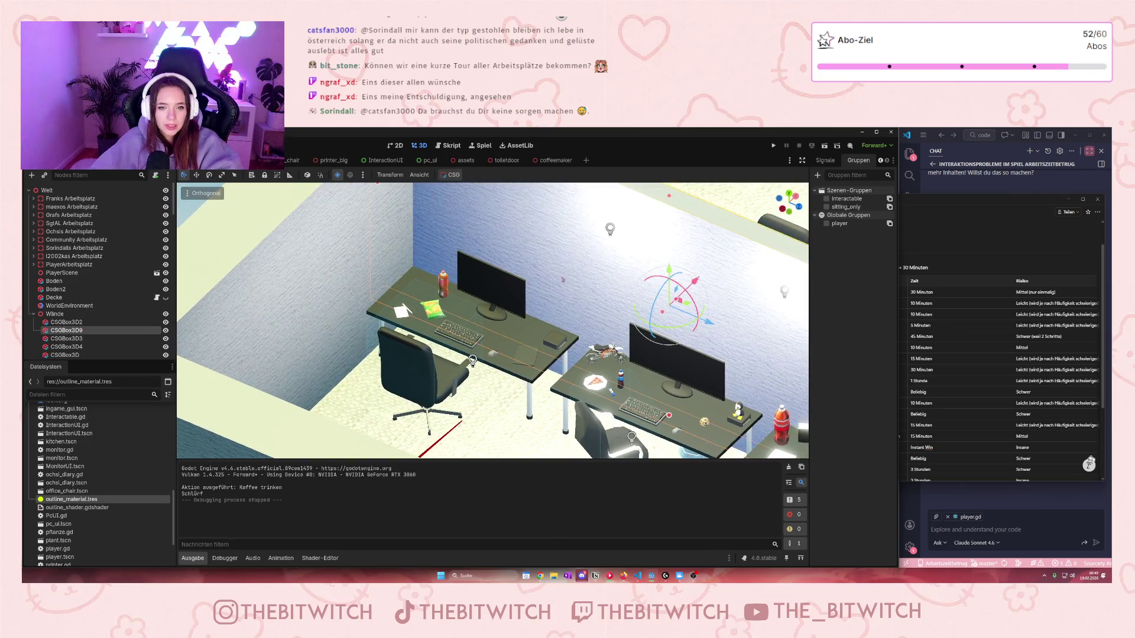
pyautogui.click(288, 312)
pyautogui.scroll(3, 288, 312)
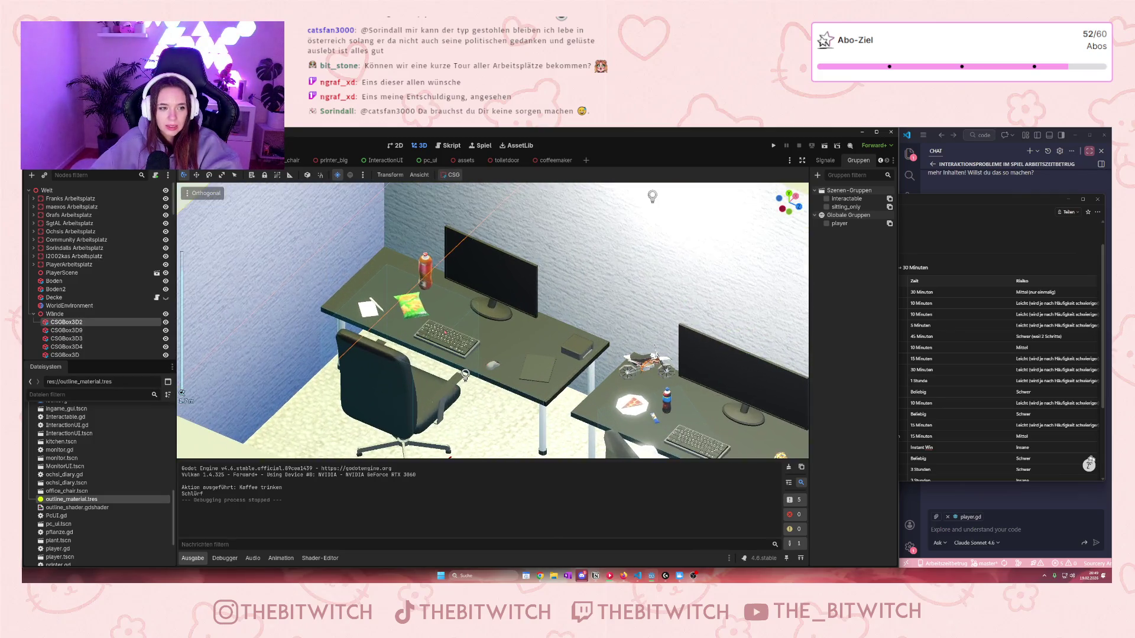
pyautogui.click(466, 374)
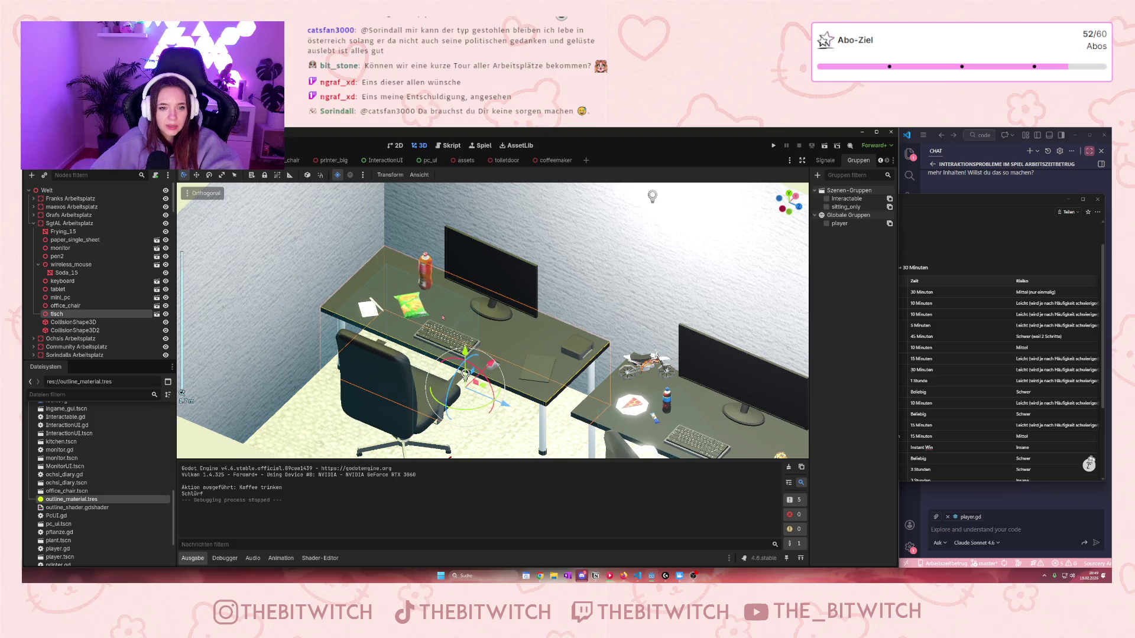
pyautogui.click(33, 223)
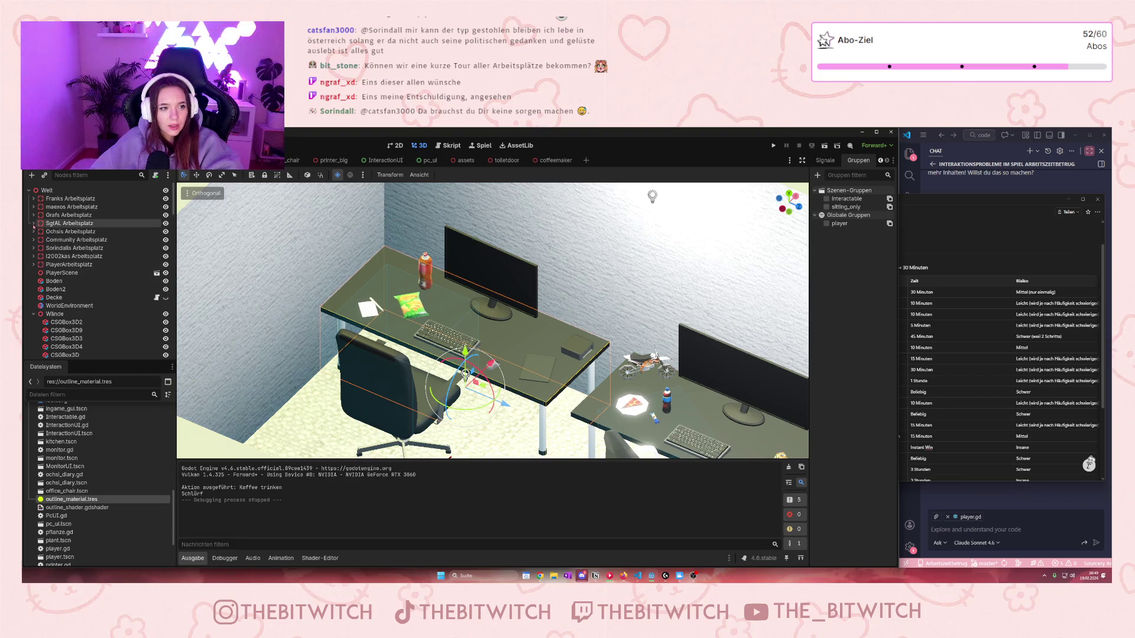
pyautogui.scroll(5, 393, 318)
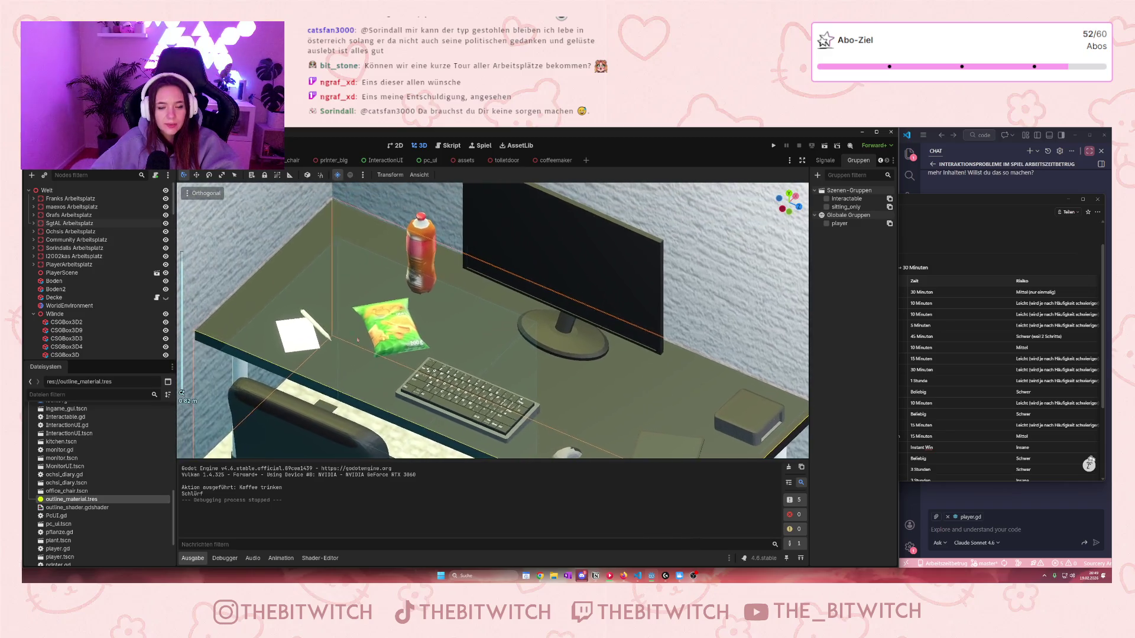
pyautogui.scroll(-3, 395, 359)
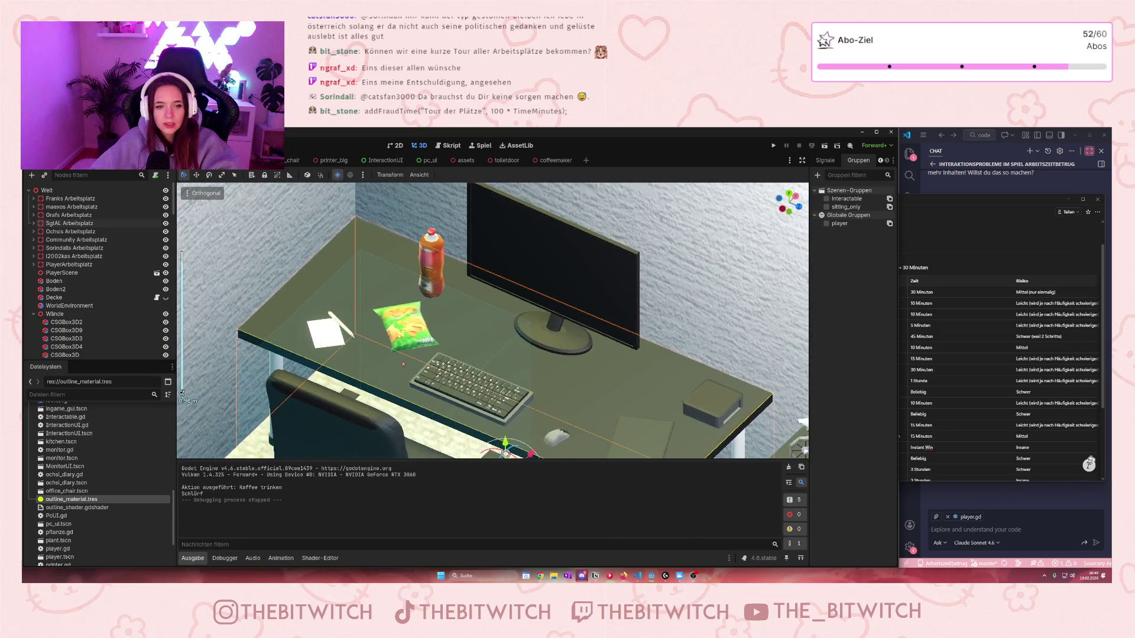
pyautogui.scroll(-2, 622, 371)
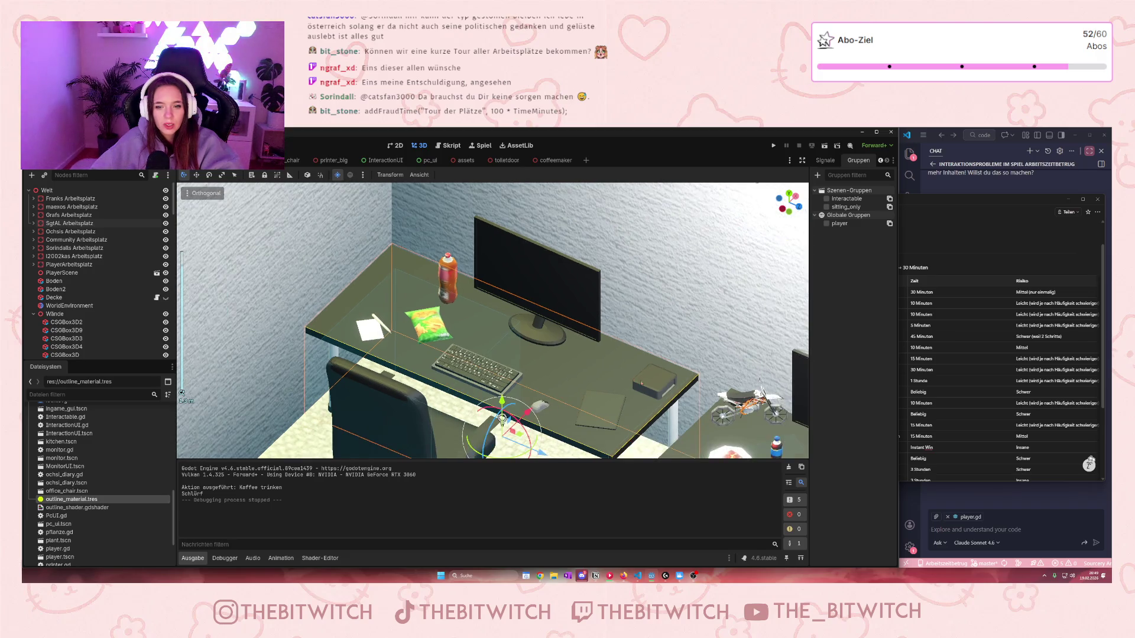
pyautogui.scroll(3, 623, 423)
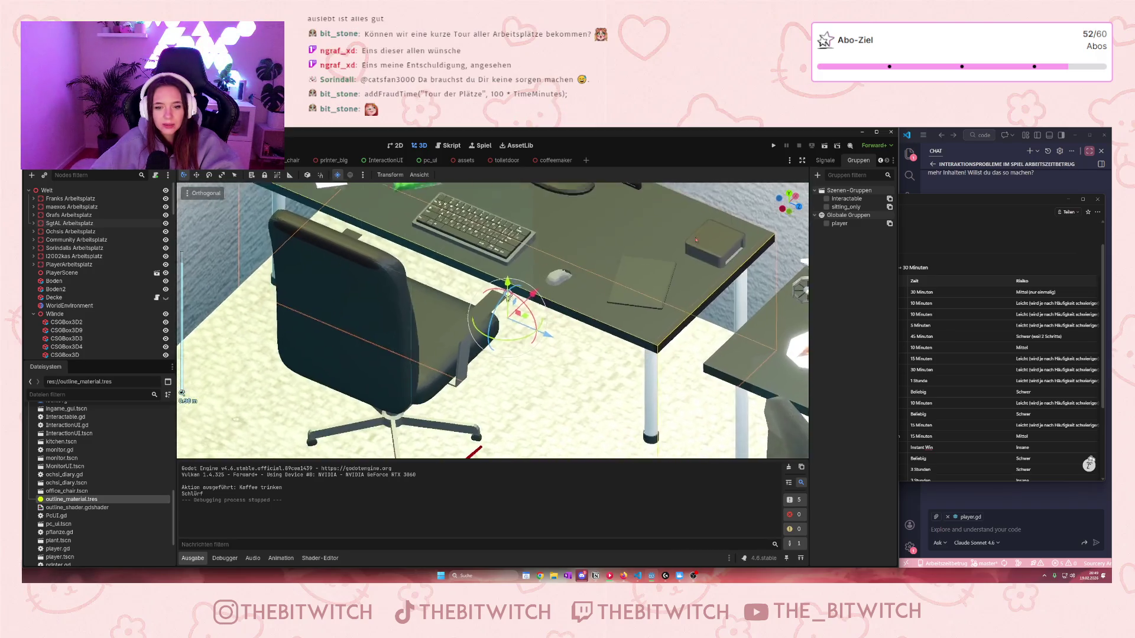
pyautogui.moveTo(546, 336)
pyautogui.mouseDown()
pyautogui.moveTo(605, 325)
pyautogui.moveTo(554, 330)
pyautogui.moveTo(549, 348)
pyautogui.moveTo(594, 340)
pyautogui.moveTo(685, 370)
pyautogui.mouseUp()
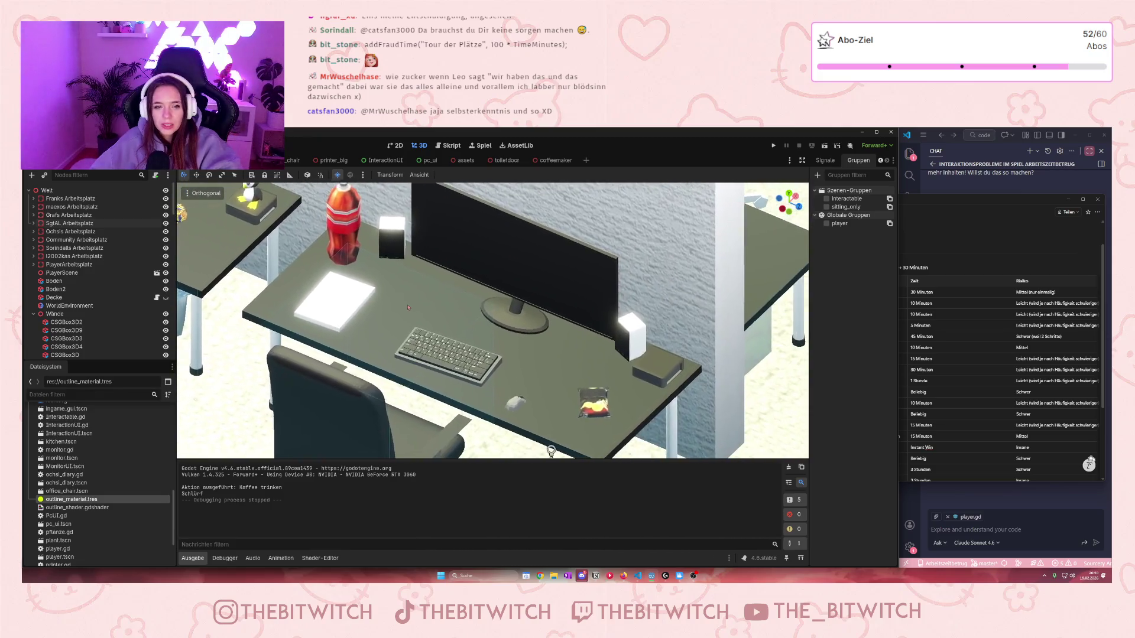
pyautogui.click(407, 314)
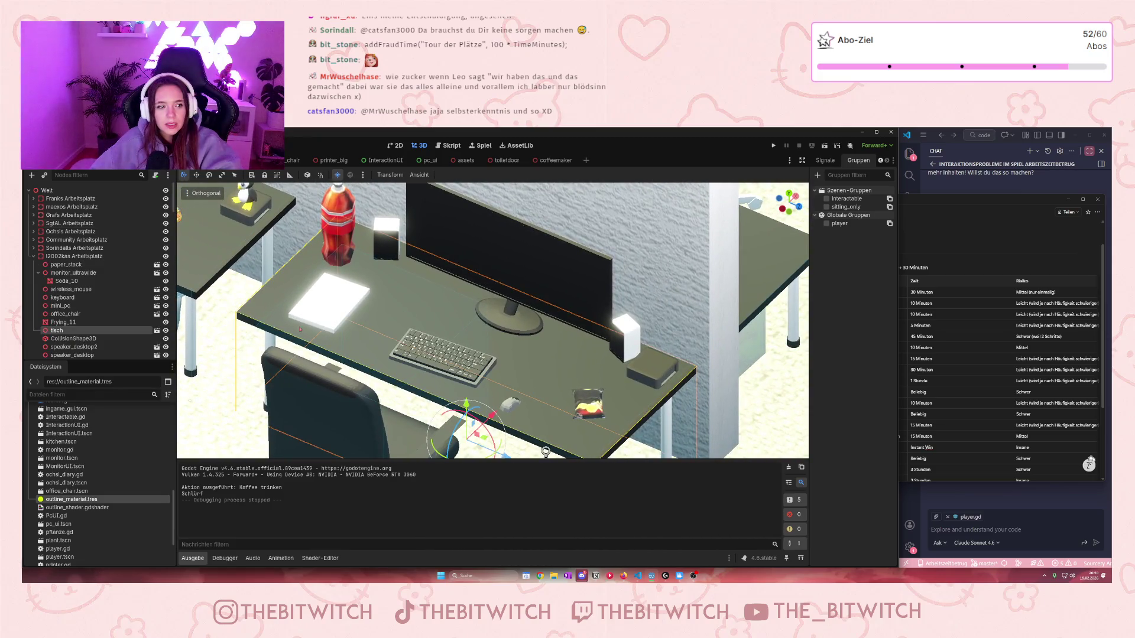
pyautogui.click(33, 257)
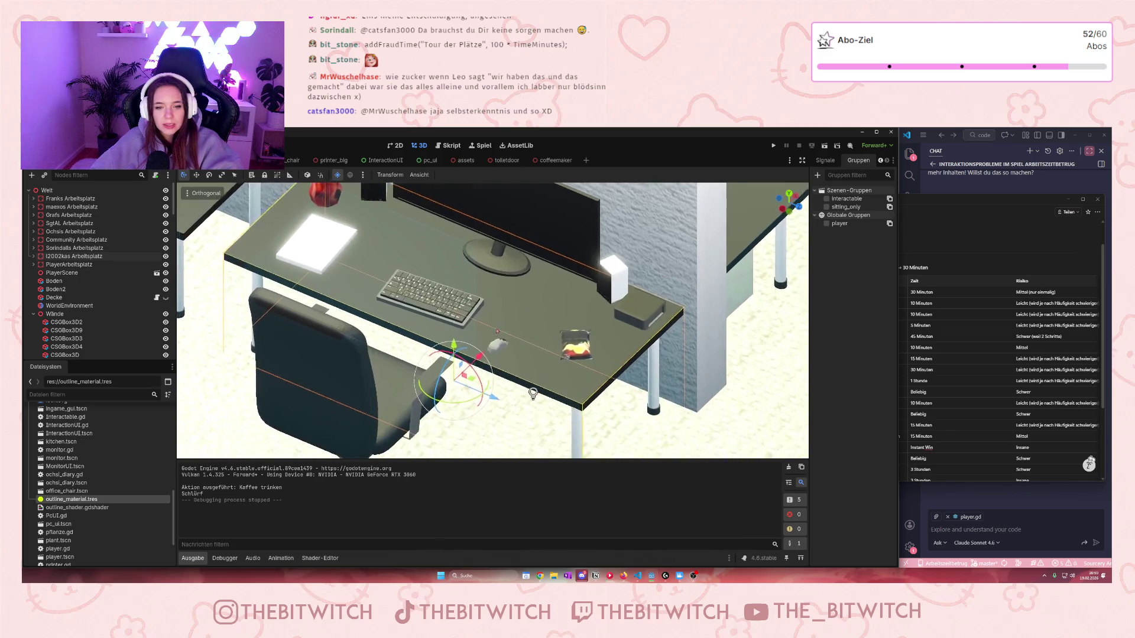
pyautogui.scroll(-6, 455, 364)
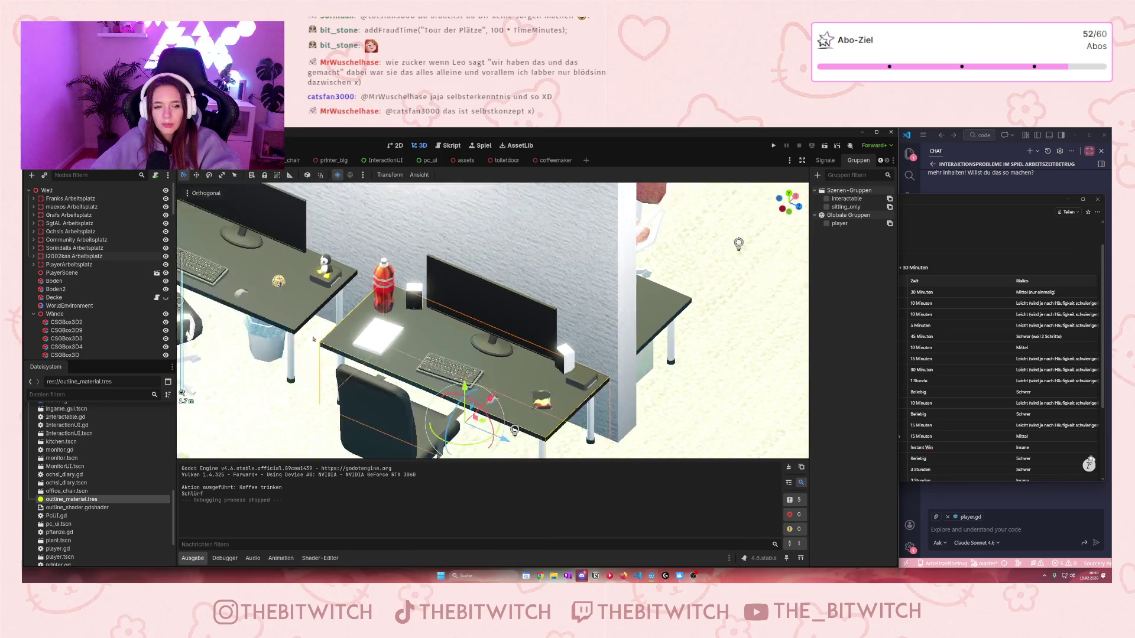
pyautogui.moveTo(356, 355); pyautogui.dragTo(487, 402)
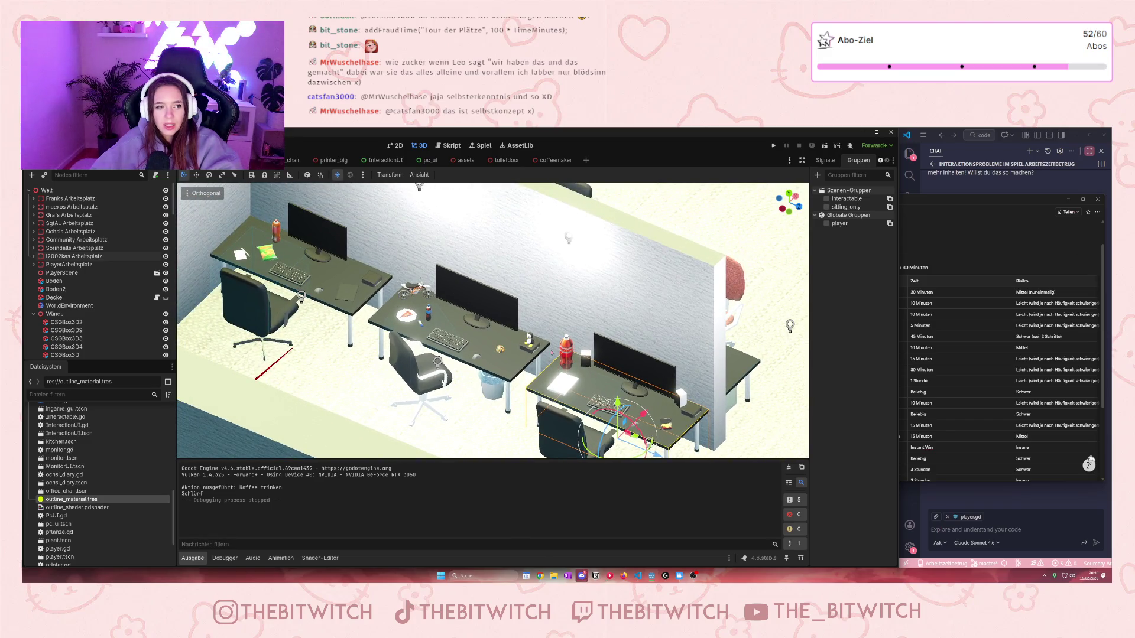
pyautogui.moveTo(682, 354); pyautogui.dragTo(561, 361)
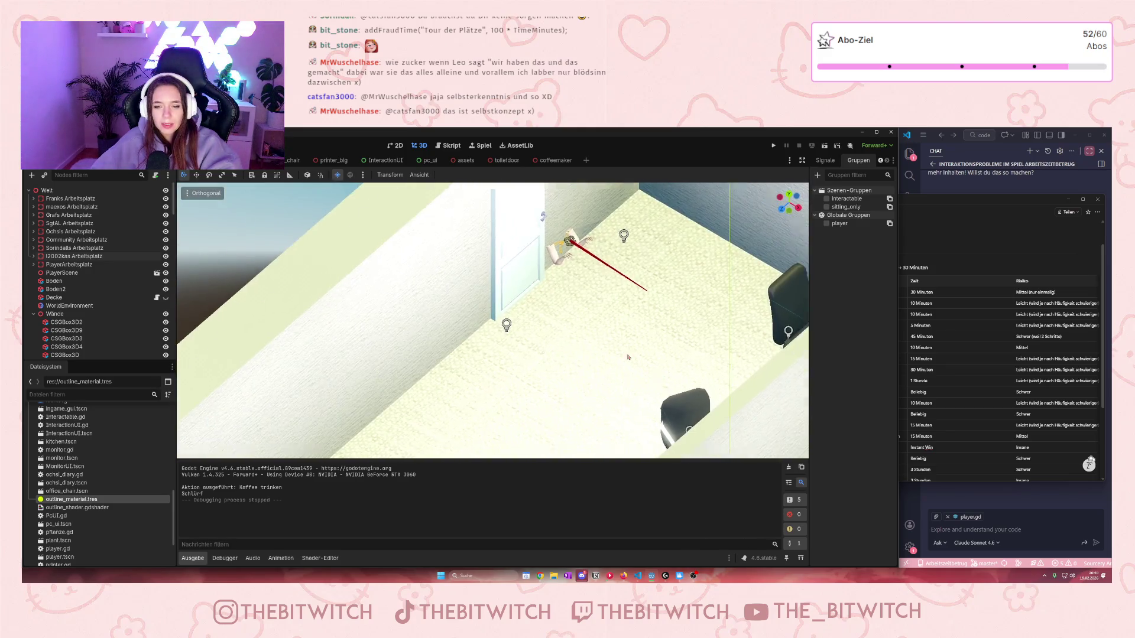
pyautogui.scroll(-3, 561, 361)
pyautogui.scroll(5, 456, 305)
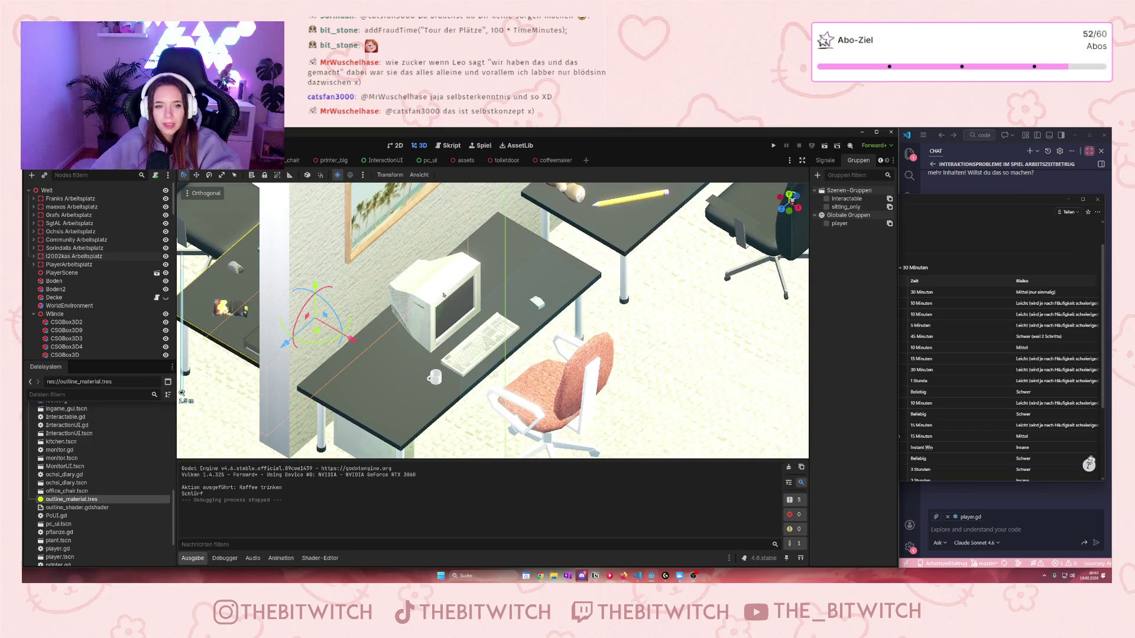
pyautogui.scroll(-1, 443, 295)
pyautogui.moveTo(443, 294); pyautogui.dragTo(464, 325)
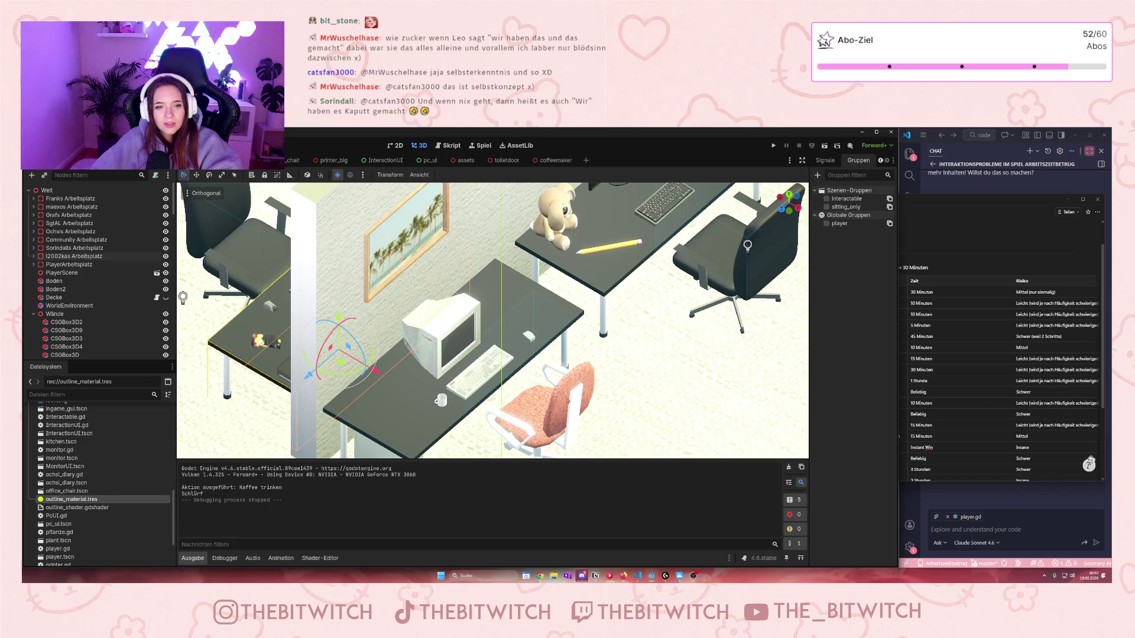
pyautogui.moveTo(568, 400)
pyautogui.mouseDown()
pyautogui.moveTo(482, 331)
pyautogui.moveTo(555, 326)
pyautogui.moveTo(511, 324)
pyautogui.moveTo(571, 265)
pyautogui.moveTo(547, 188)
pyautogui.mouseUp()
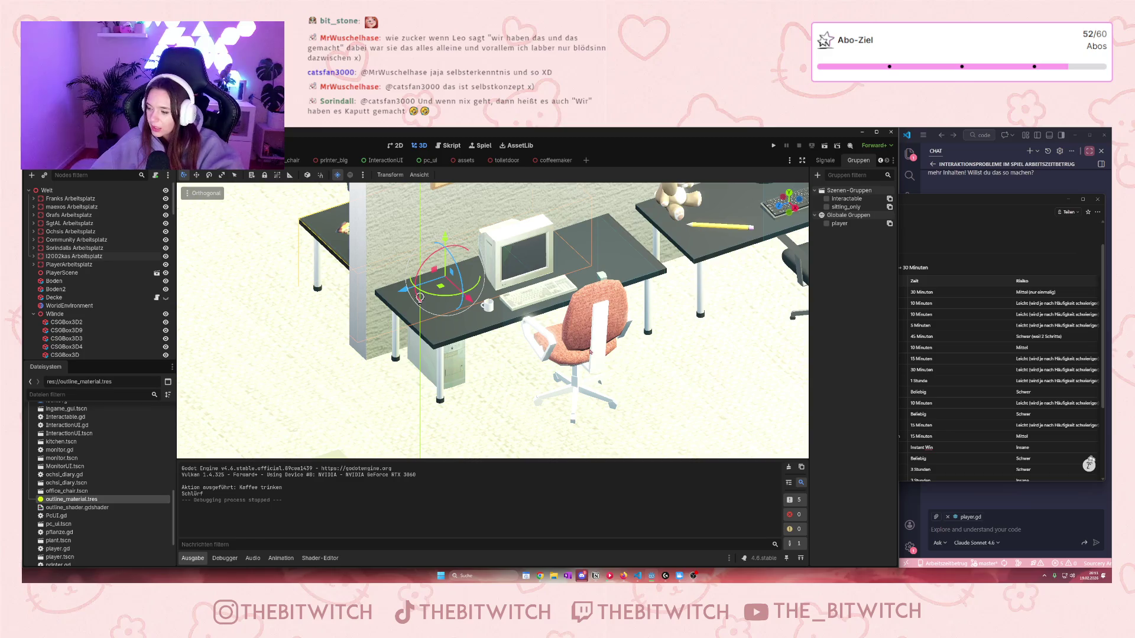
pyautogui.moveTo(420, 296); pyautogui.dragTo(453, 295)
pyautogui.scroll(3, 453, 295)
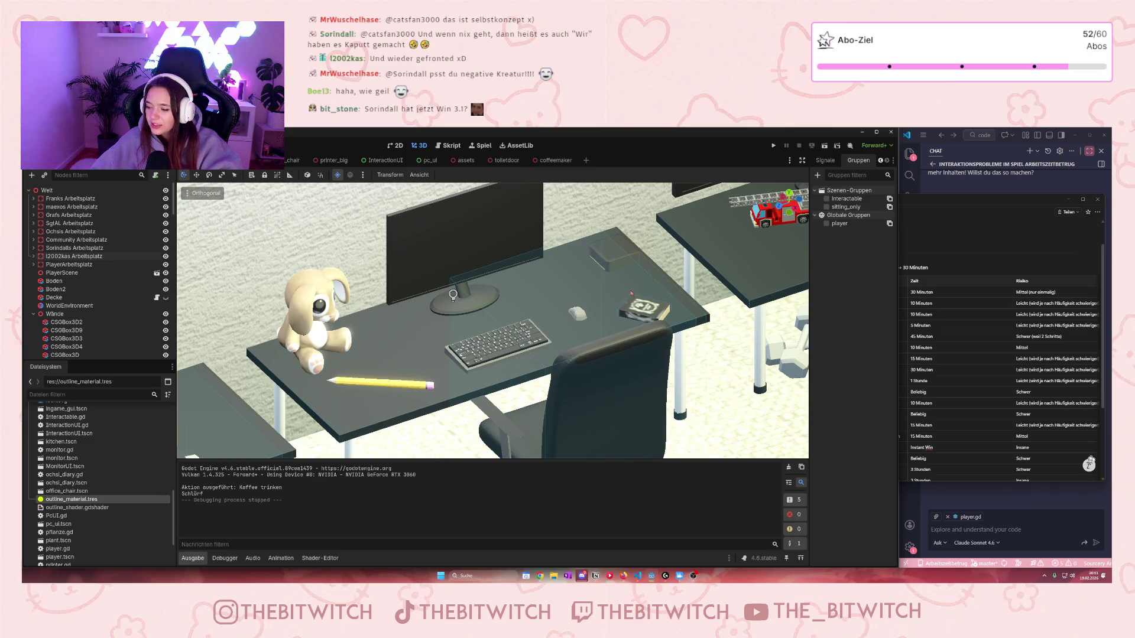
pyautogui.moveTo(614, 293)
pyautogui.mouseDown()
pyautogui.moveTo(515, 330)
pyautogui.moveTo(312, 350)
pyautogui.moveTo(292, 374)
pyautogui.moveTo(687, 295)
pyautogui.mouseUp()
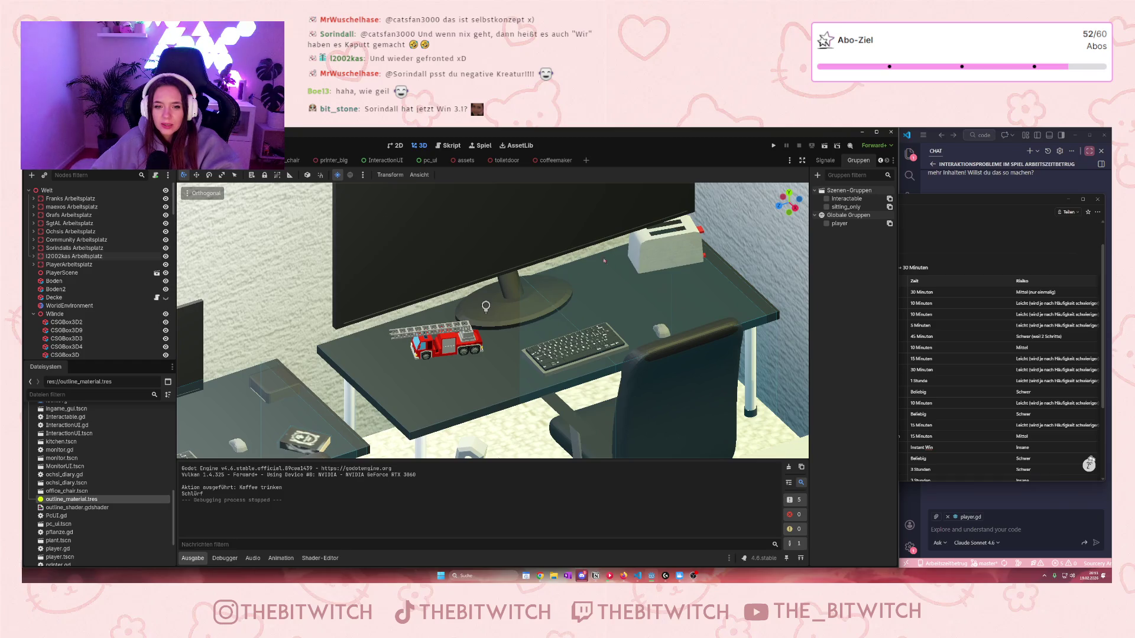
pyautogui.scroll(-4, 604, 260)
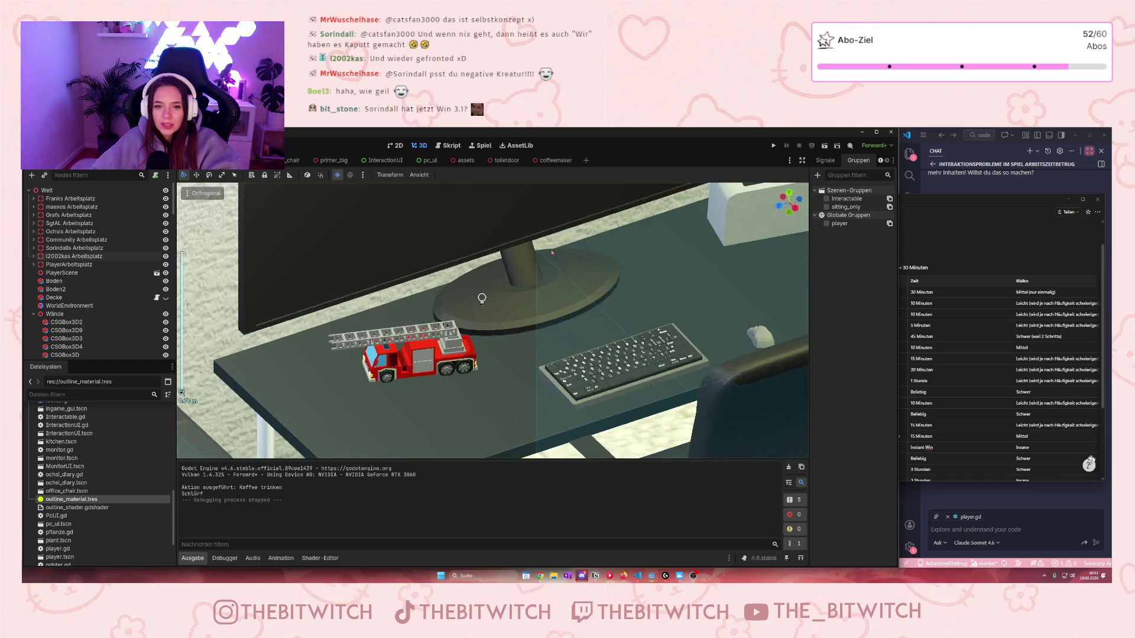
pyautogui.scroll(3, 427, 384)
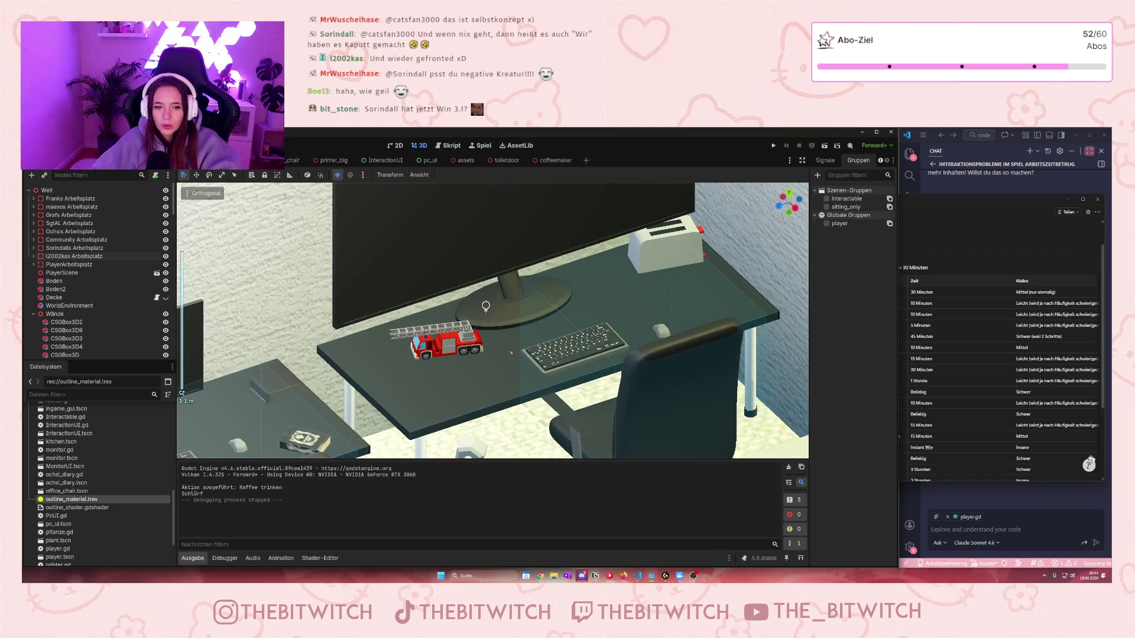
pyautogui.moveTo(427, 384)
pyautogui.mouseDown()
pyautogui.moveTo(726, 387)
pyautogui.moveTo(606, 432)
pyautogui.mouseUp()
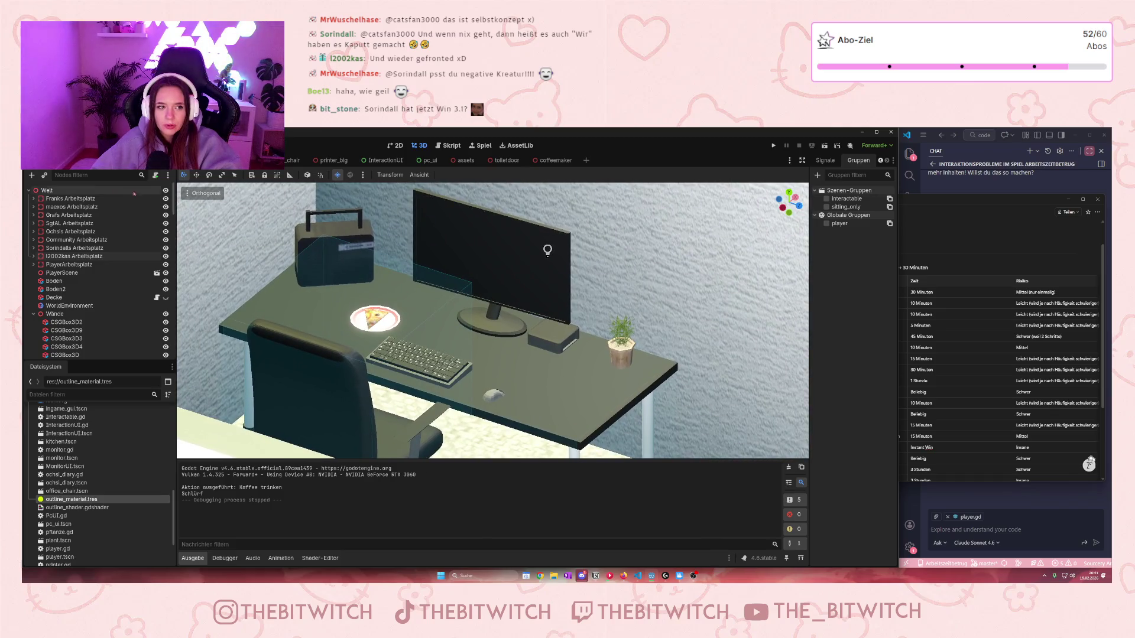
pyautogui.click(61, 209)
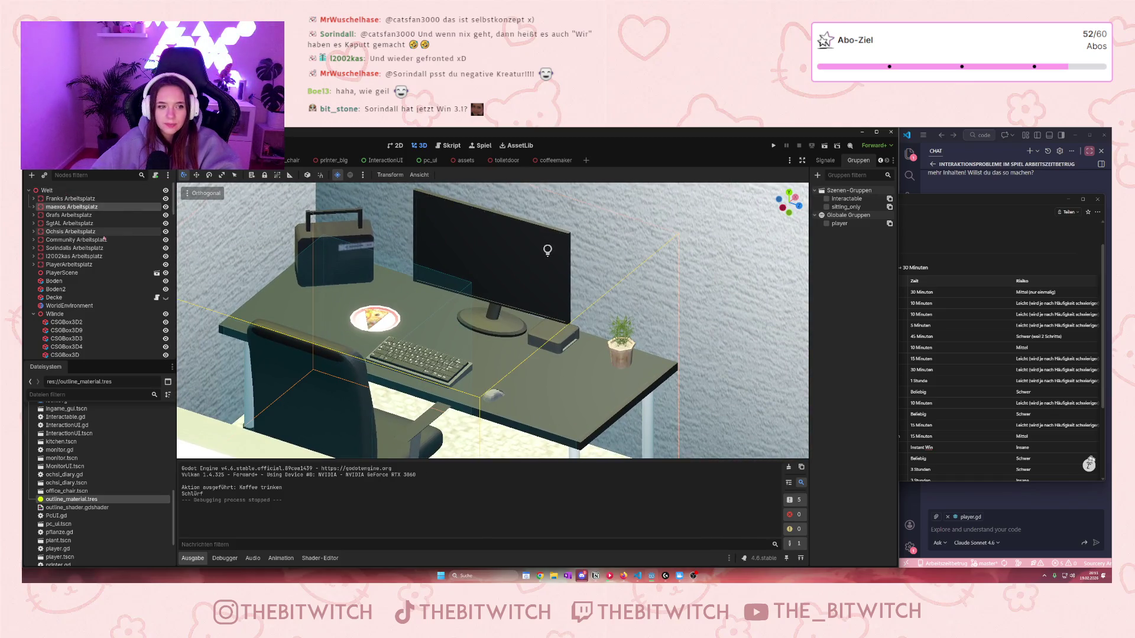
pyautogui.click(85, 257)
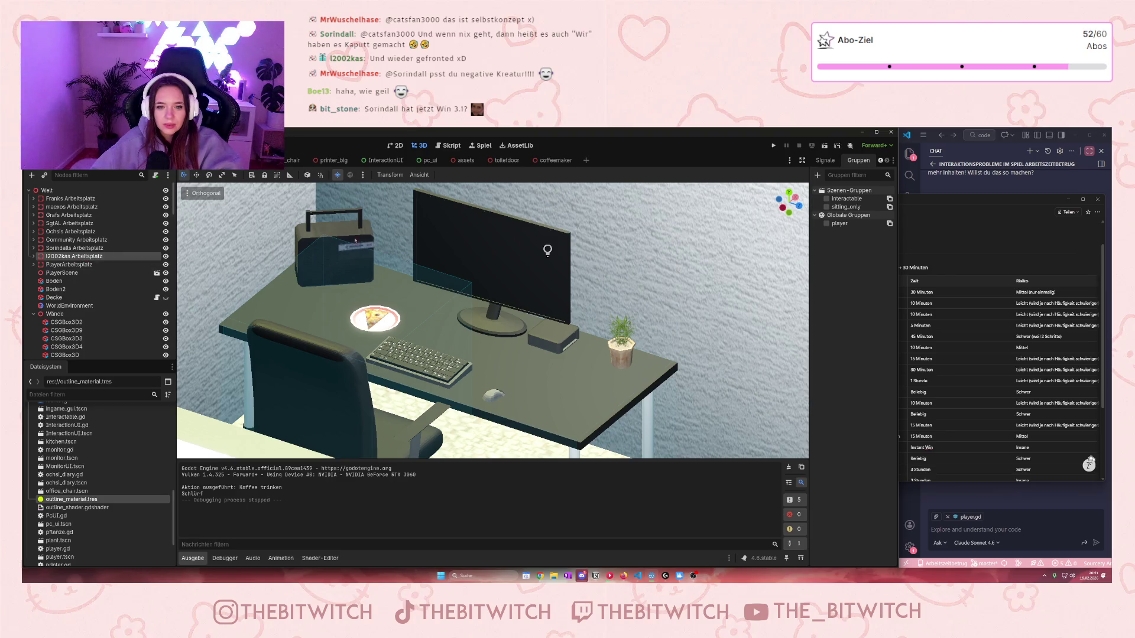
pyautogui.scroll(-3, 571, 356)
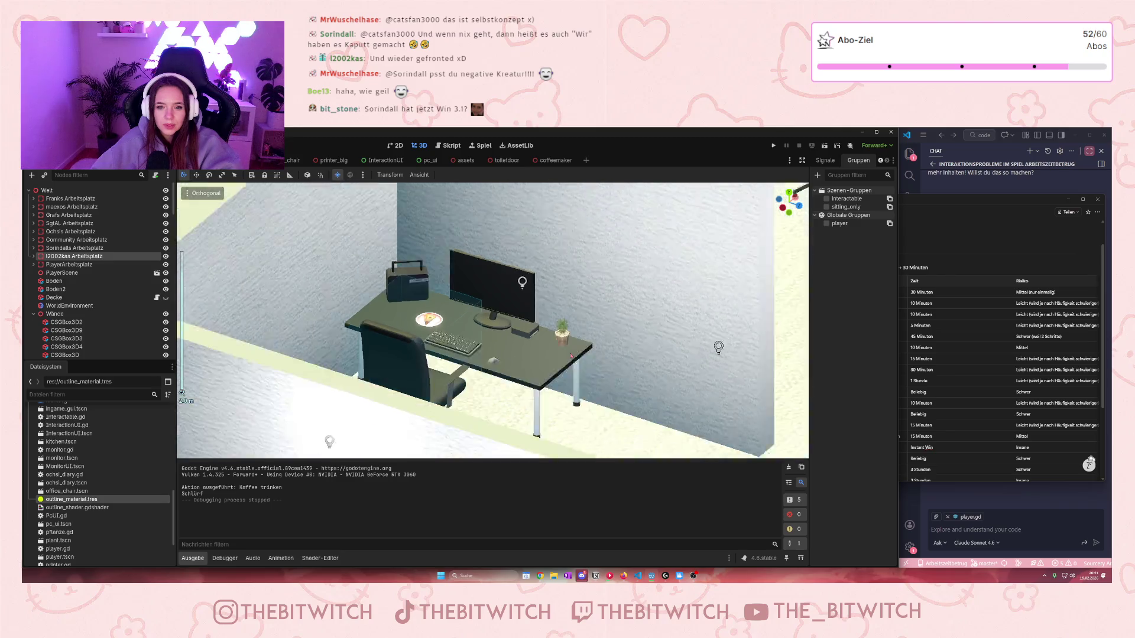
pyautogui.scroll(5, 659, 335)
pyautogui.scroll(-2, 656, 386)
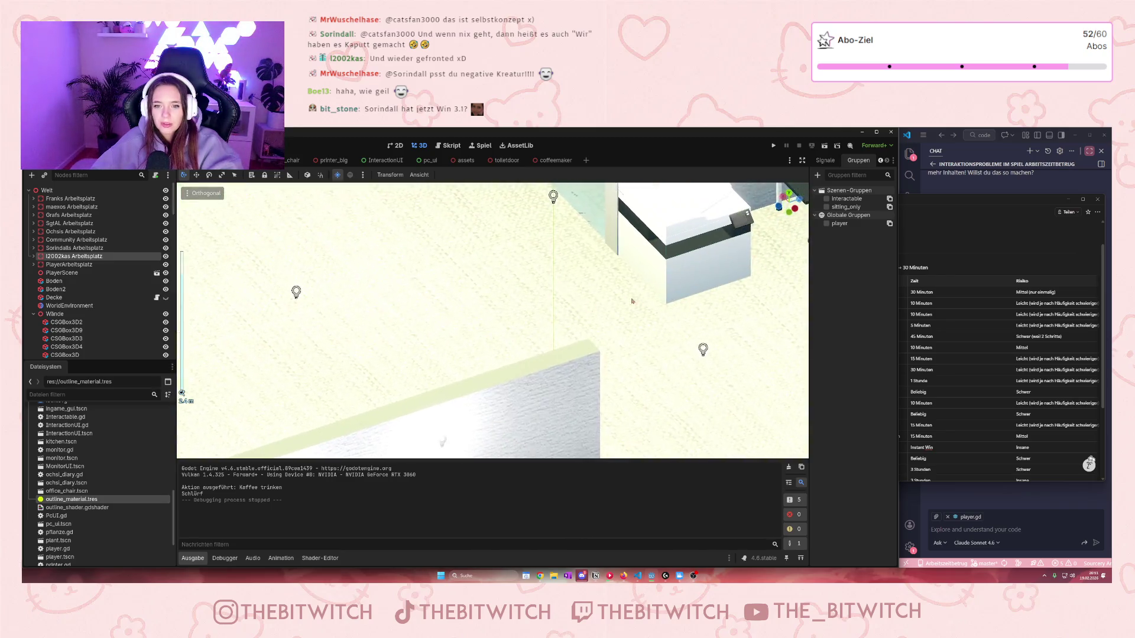
pyautogui.scroll(3, 638, 355)
pyautogui.scroll(2, 625, 330)
pyautogui.scroll(-2, 625, 329)
pyautogui.scroll(2, 605, 254)
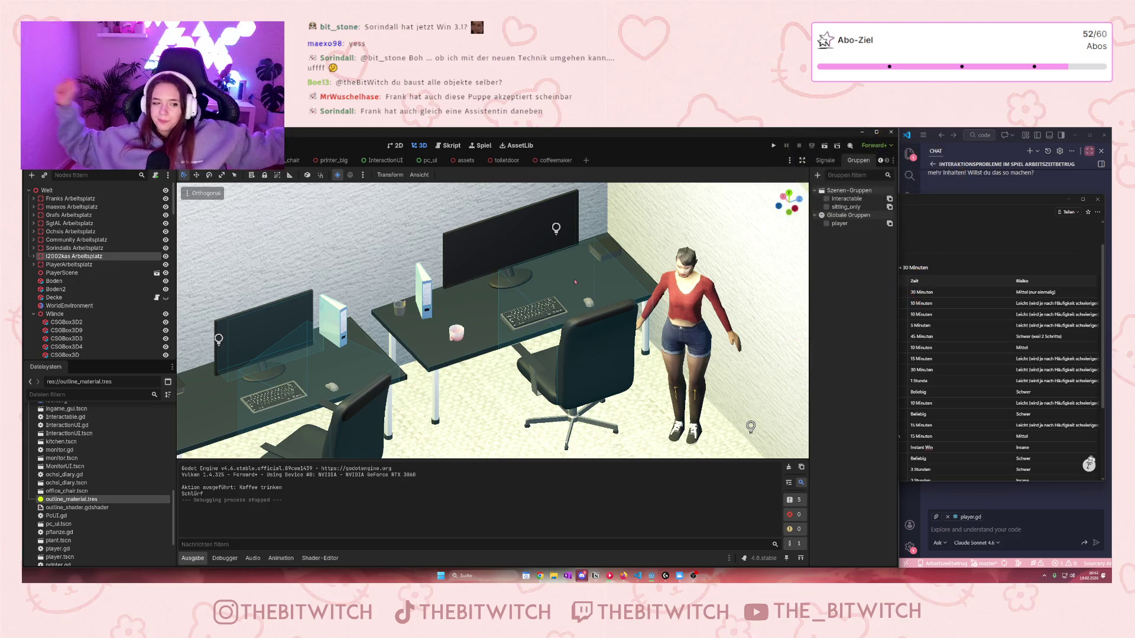
# Step: Select the pink cup MSH_Cup_004 on Franks desk and pan toward the kitchen
pyautogui.click(457, 332)
pyautogui.scroll(4, 496, 347)
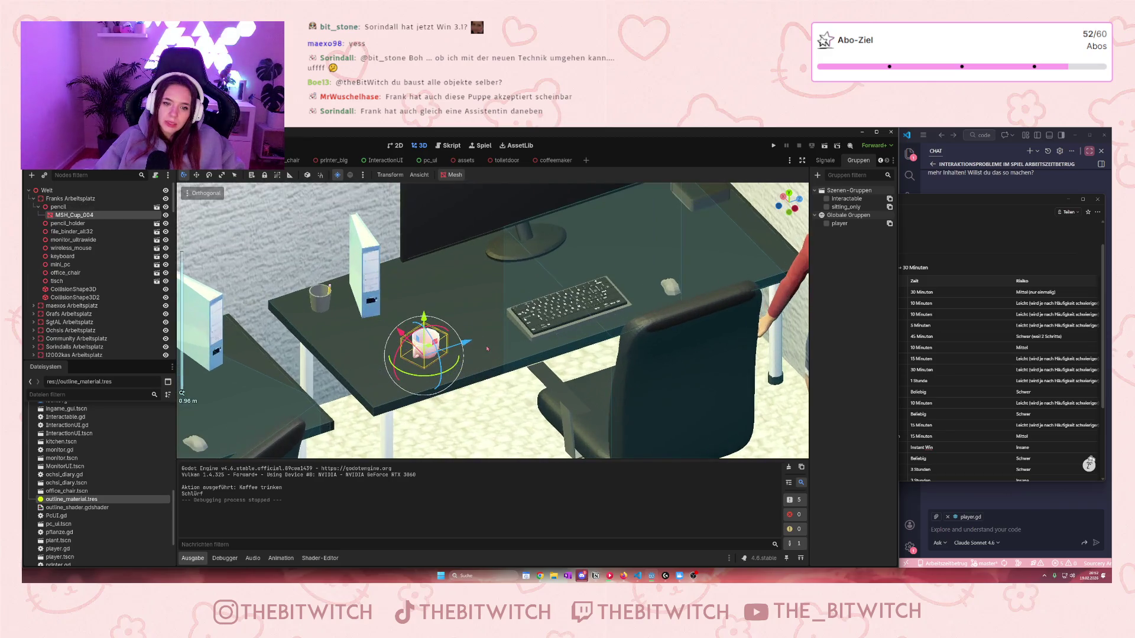
pyautogui.scroll(-10, 485, 366)
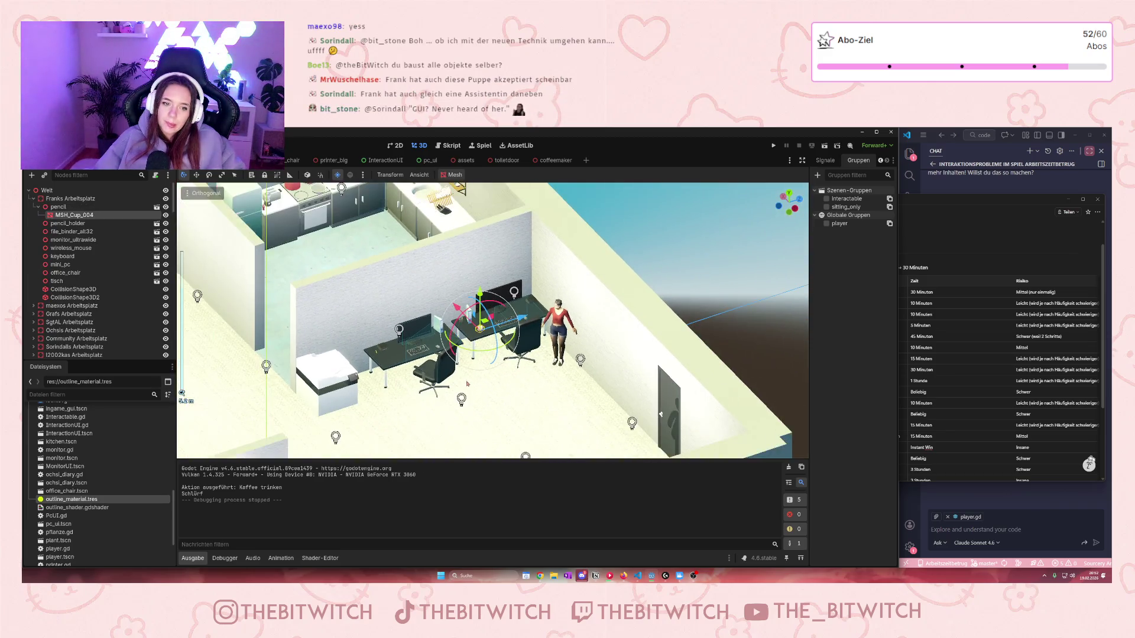
pyautogui.moveTo(315, 248)
pyautogui.mouseDown()
pyautogui.moveTo(356, 371)
pyautogui.moveTo(485, 277)
pyautogui.moveTo(621, 417)
pyautogui.mouseUp()
pyautogui.scroll(6, 526, 319)
pyautogui.scroll(-5, 533, 327)
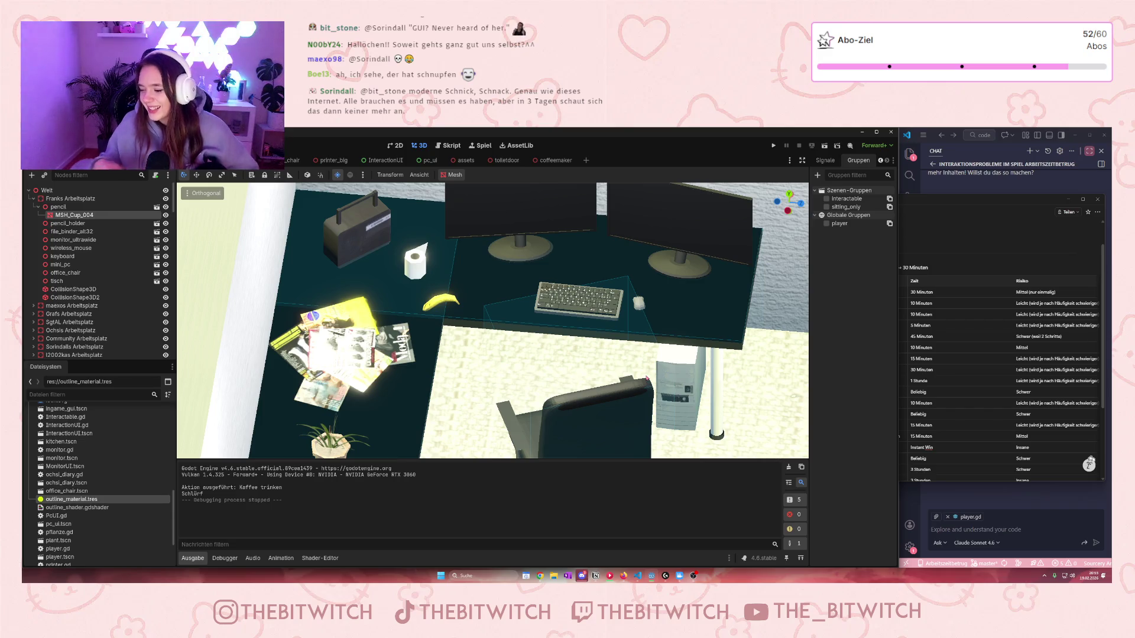
pyautogui.scroll(-3, 631, 332)
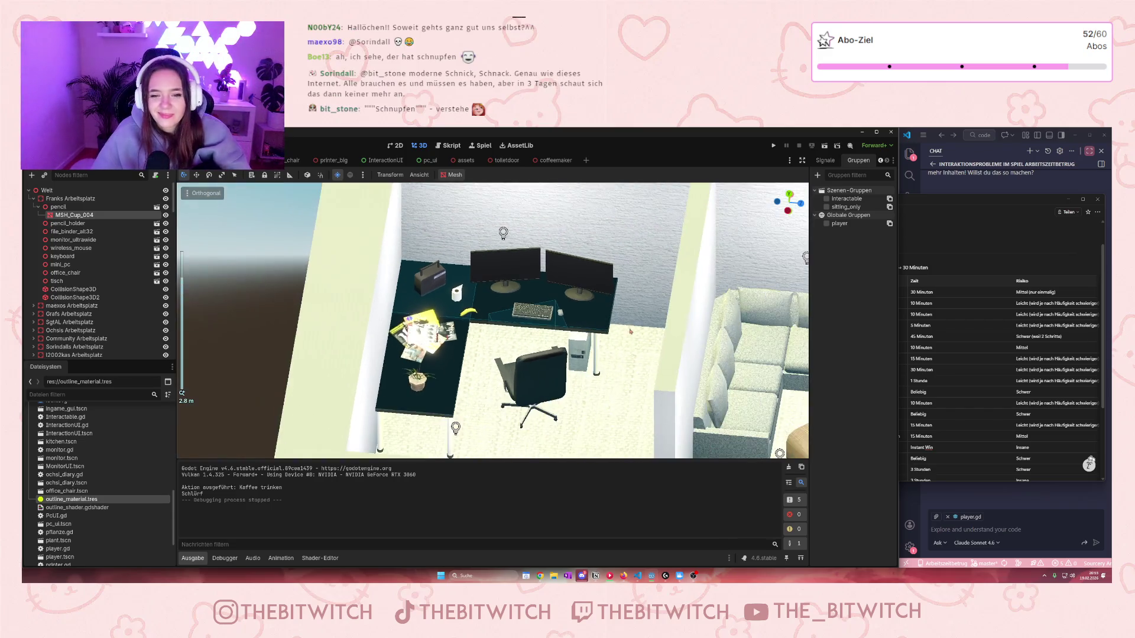
pyautogui.scroll(3, 630, 331)
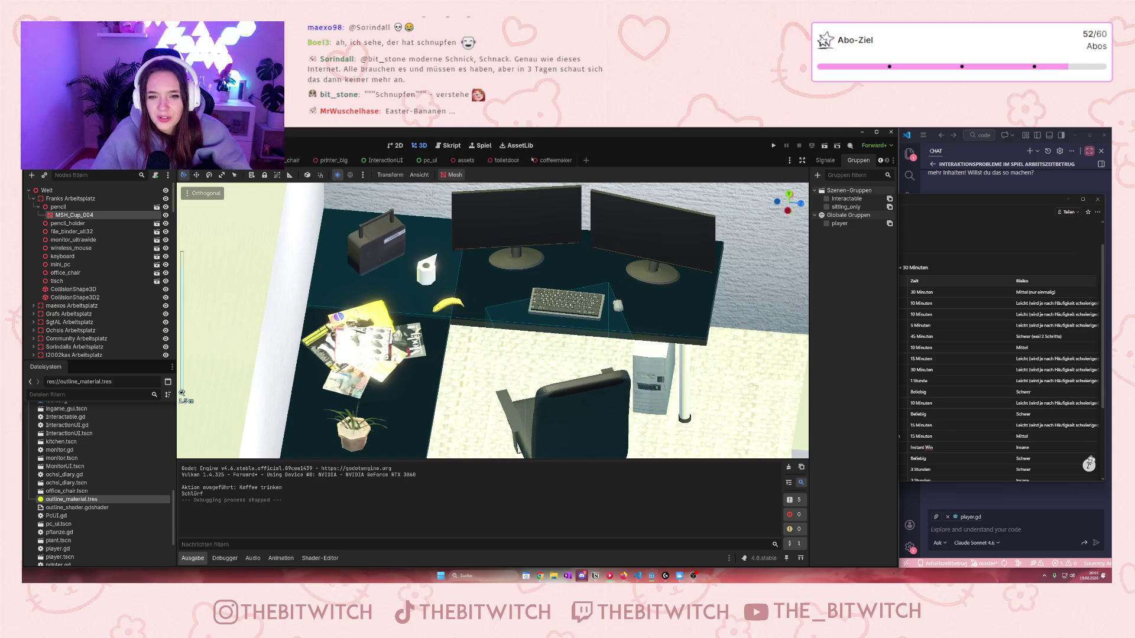
pyautogui.scroll(-5, 665, 405)
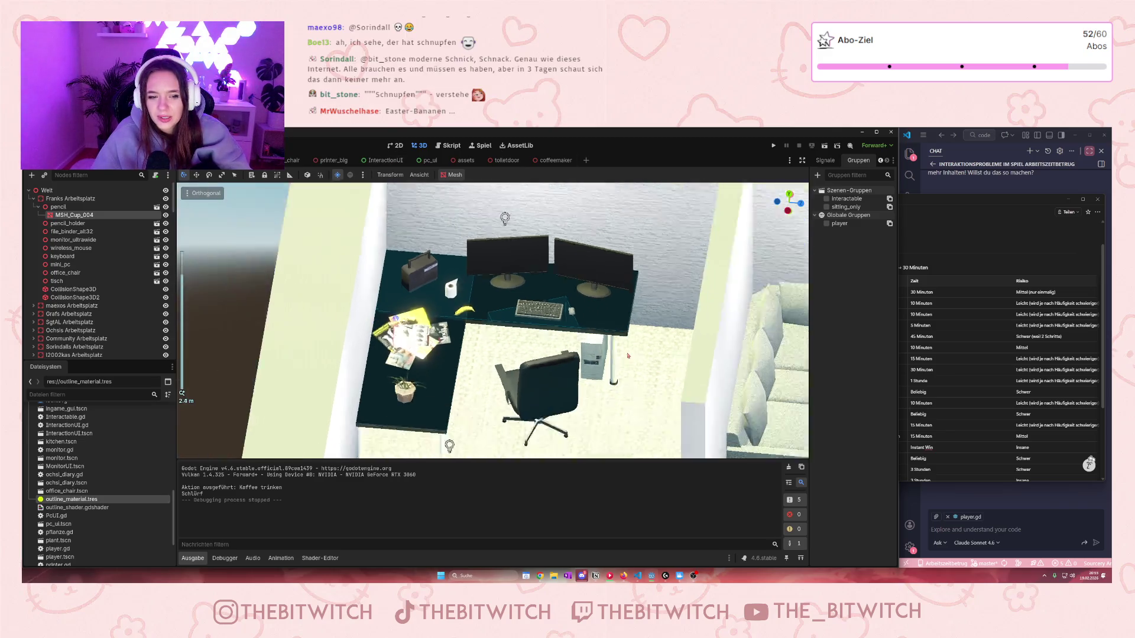
pyautogui.scroll(2, 364, 248)
pyautogui.hscroll(10, 364, 249)
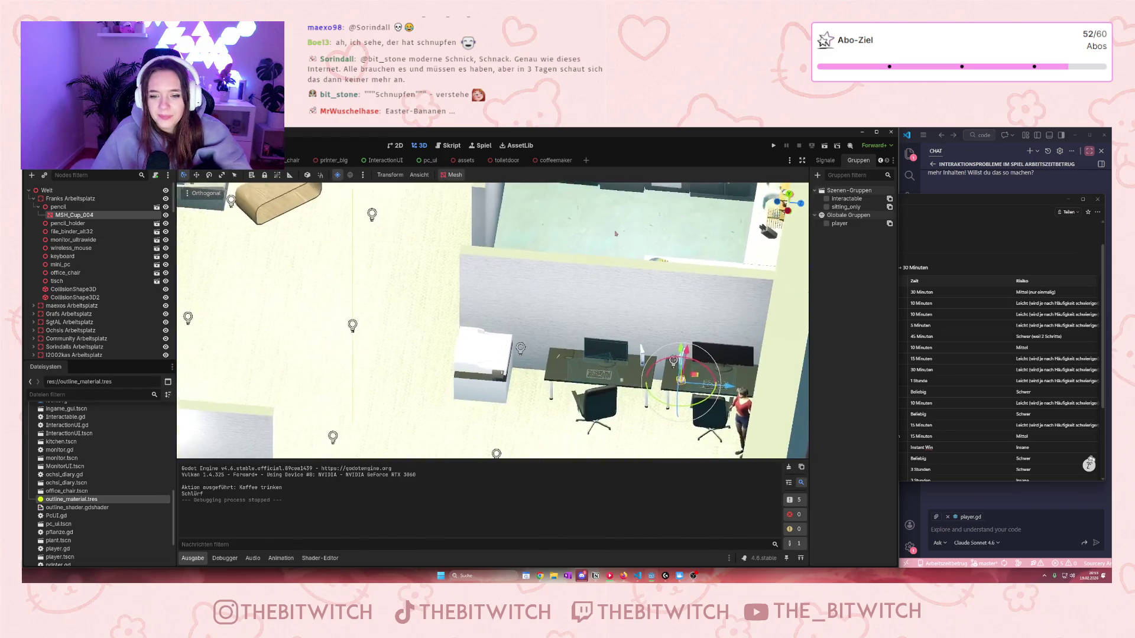
pyautogui.scroll(-5, 564, 305)
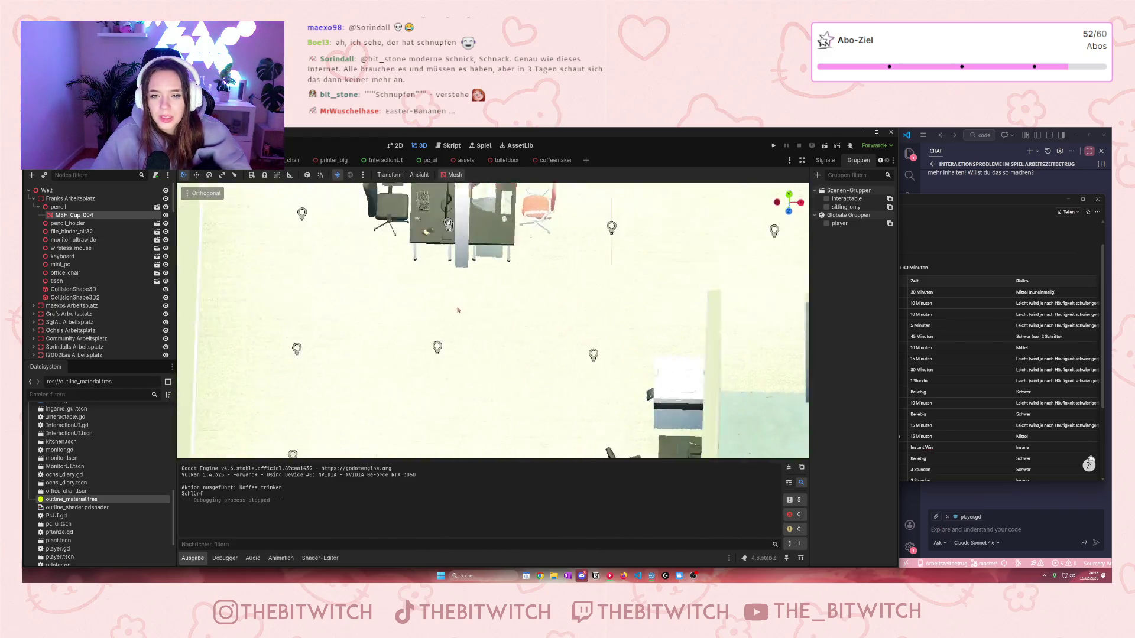
pyautogui.hscroll(-10, 546, 298)
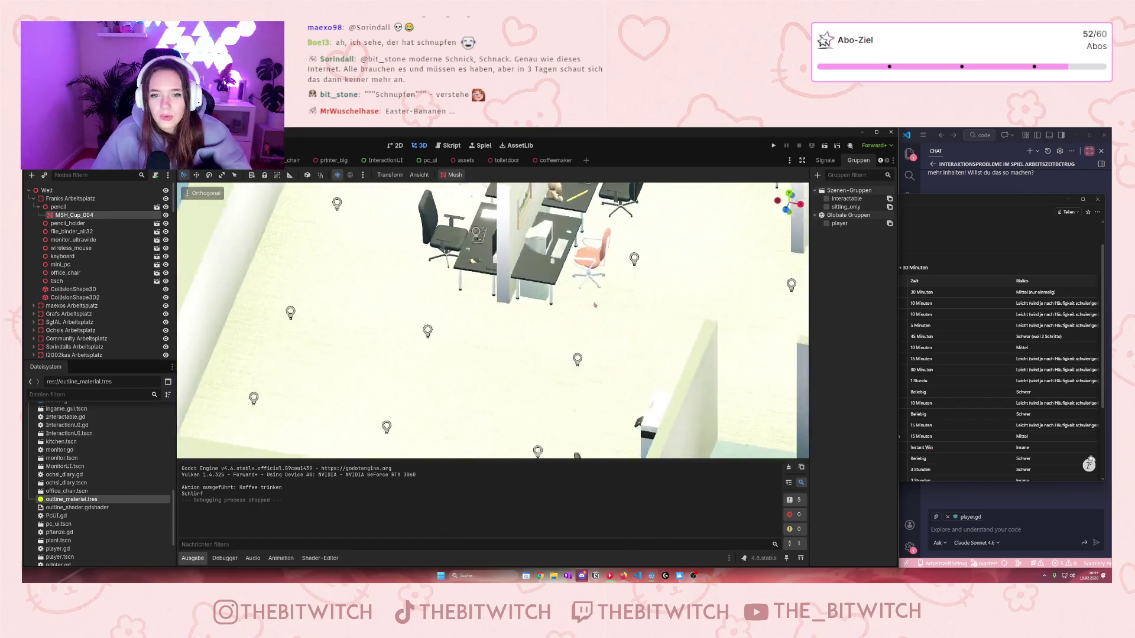
pyautogui.hscroll(-10, 441, 218)
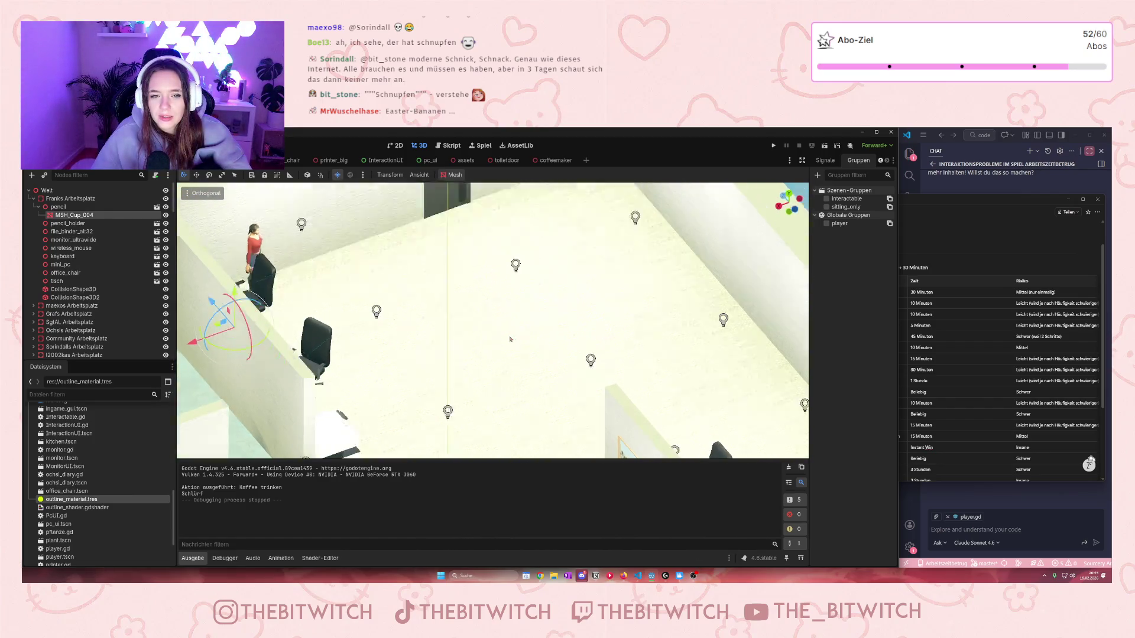
pyautogui.hscroll(-10, 574, 230)
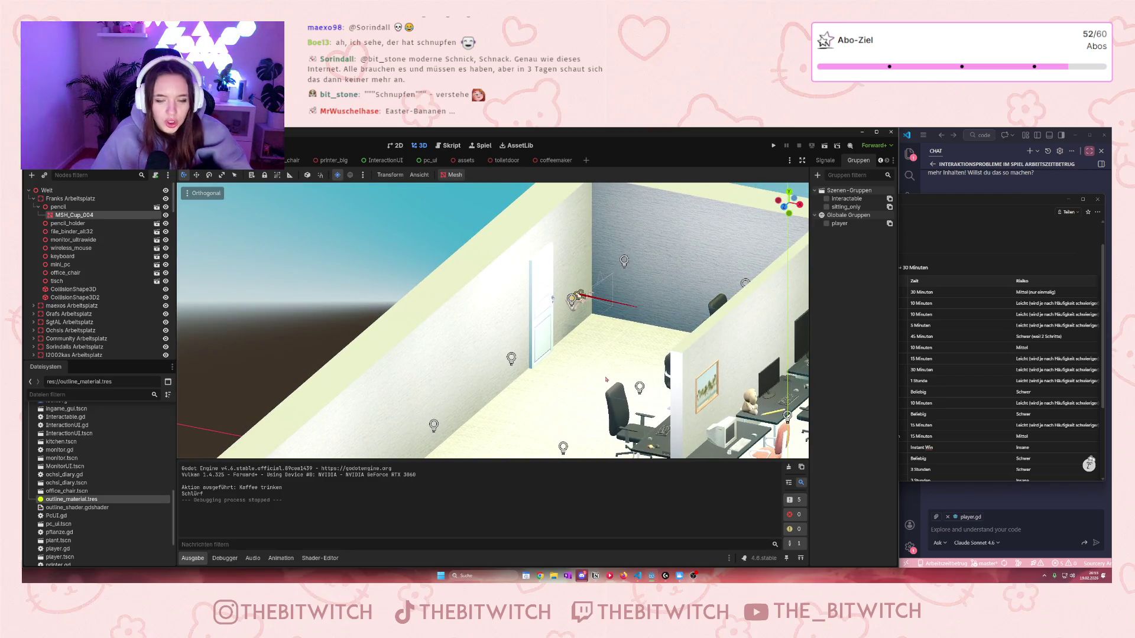
# Step: Select the Boden floor node and save the office scene
pyautogui.click(637, 401)
pyautogui.hotkey('ctrl', 's')
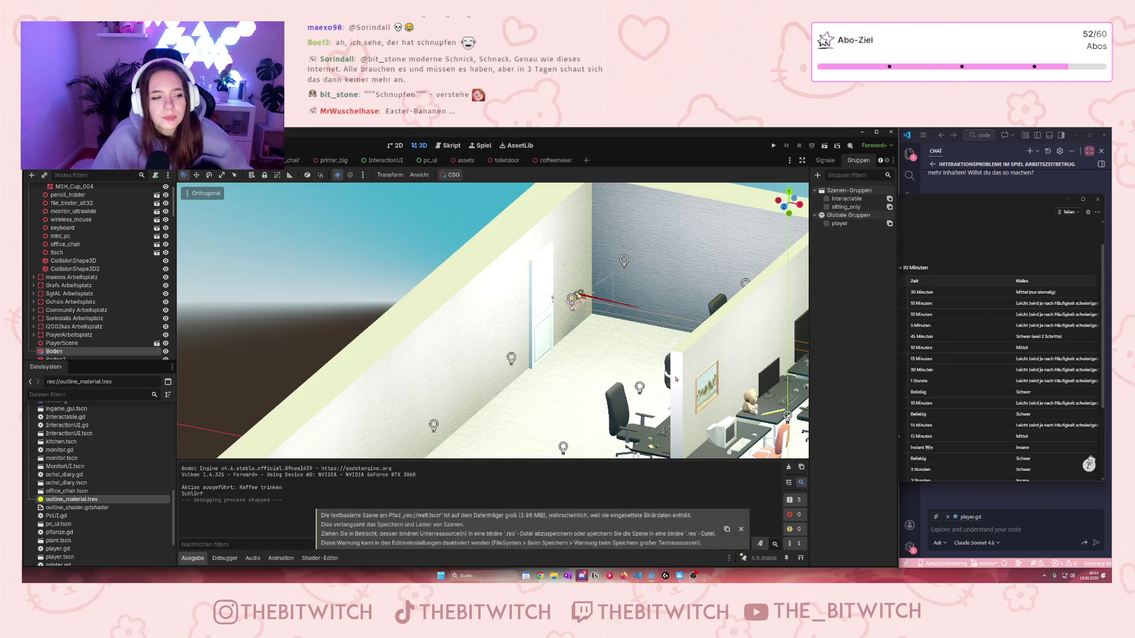
pyautogui.scroll(2, 35, 269)
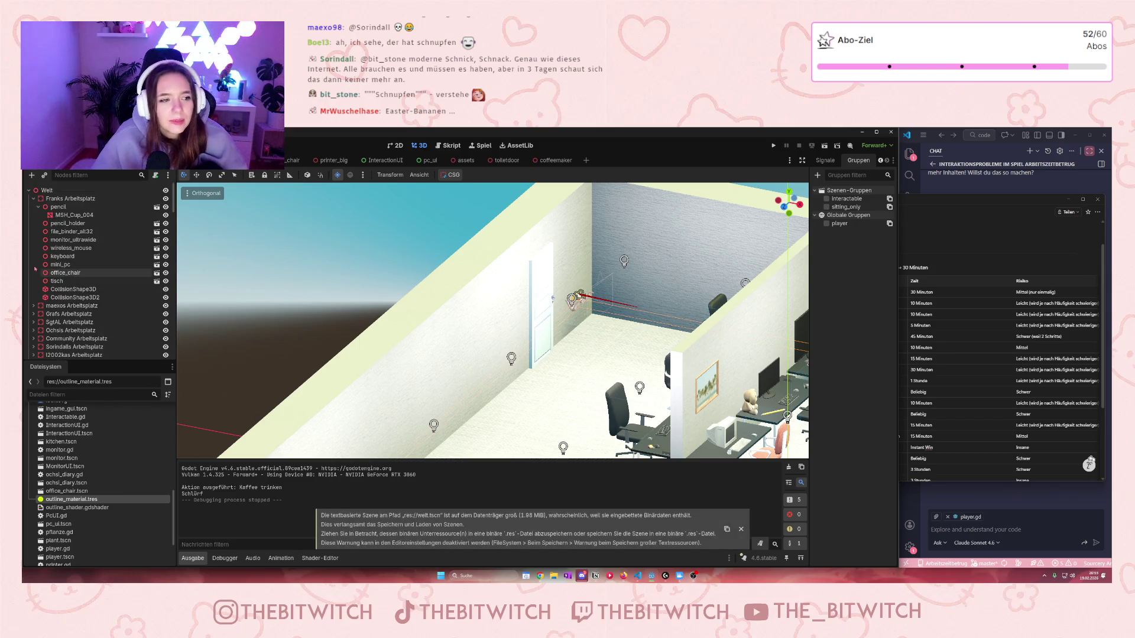
# Step: Collapse Franks Arbeitsplatz, Wände, Küche, Pflanze, aufenthaltsbereich and toiletdoor2, then bring Notion forward
pyautogui.click(33, 198)
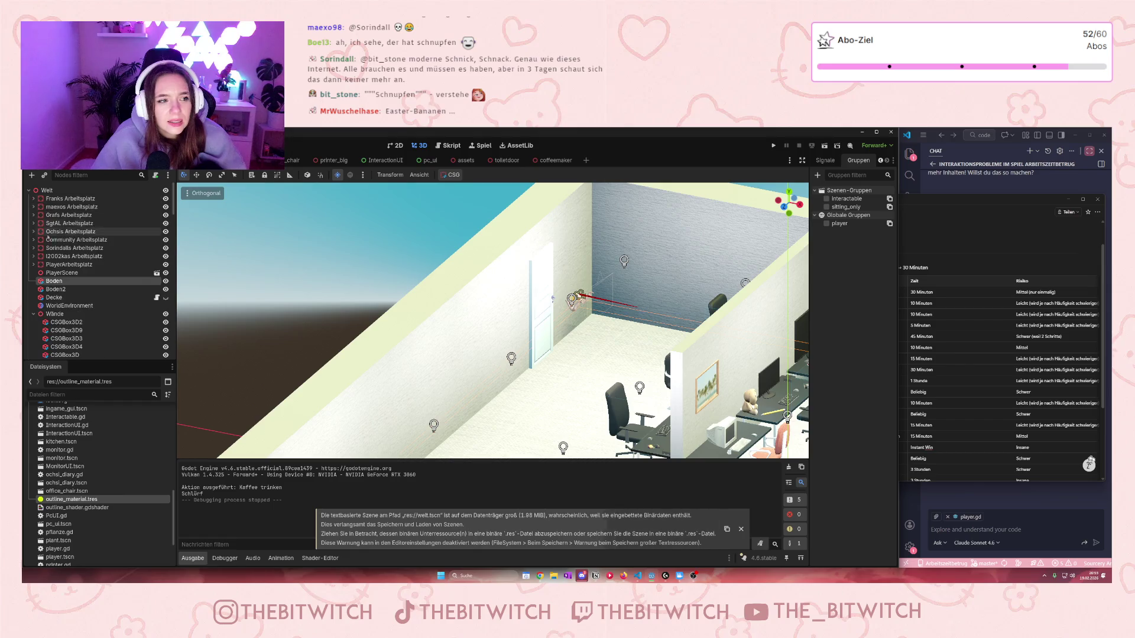
pyautogui.click(34, 313)
pyautogui.click(35, 339)
pyautogui.scroll(-3, 34, 331)
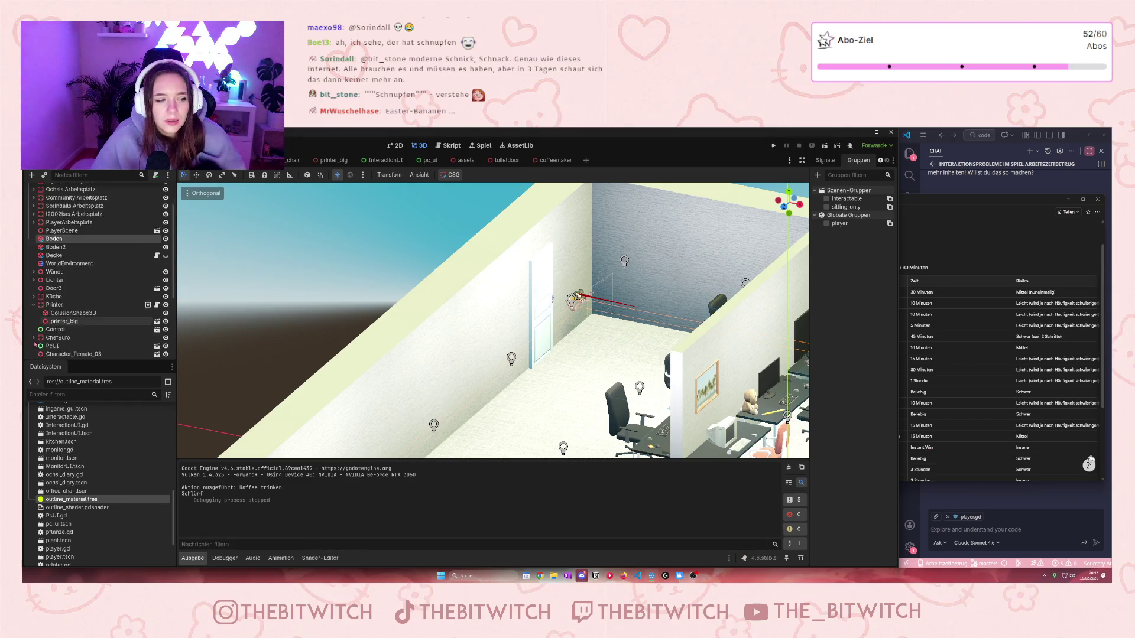
pyautogui.click(33, 324)
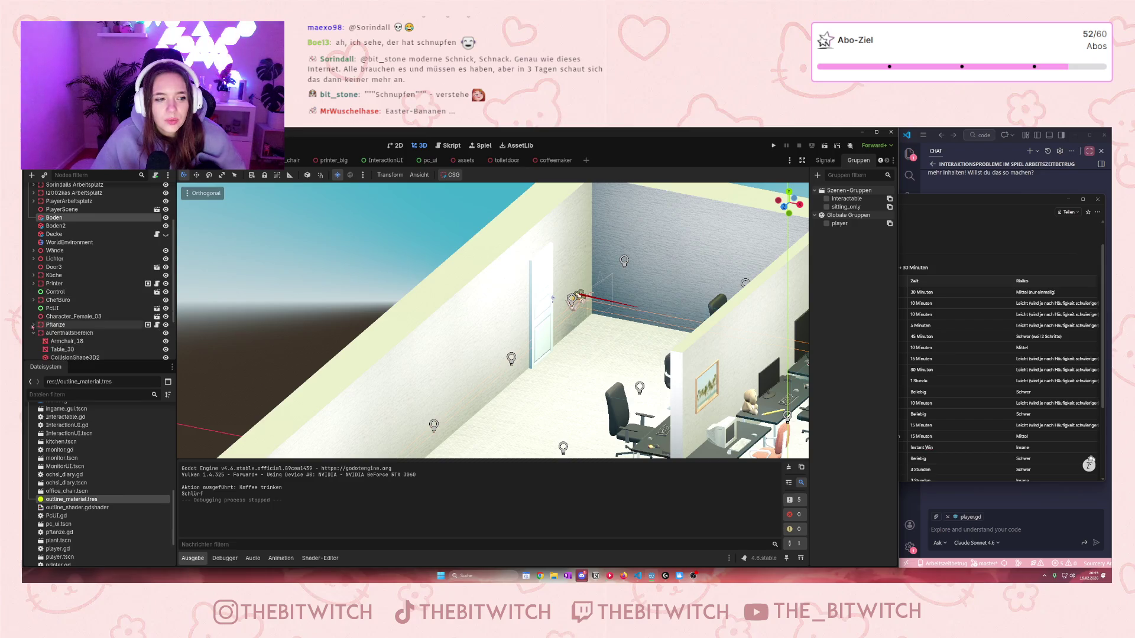
pyautogui.click(33, 333)
pyautogui.click(33, 350)
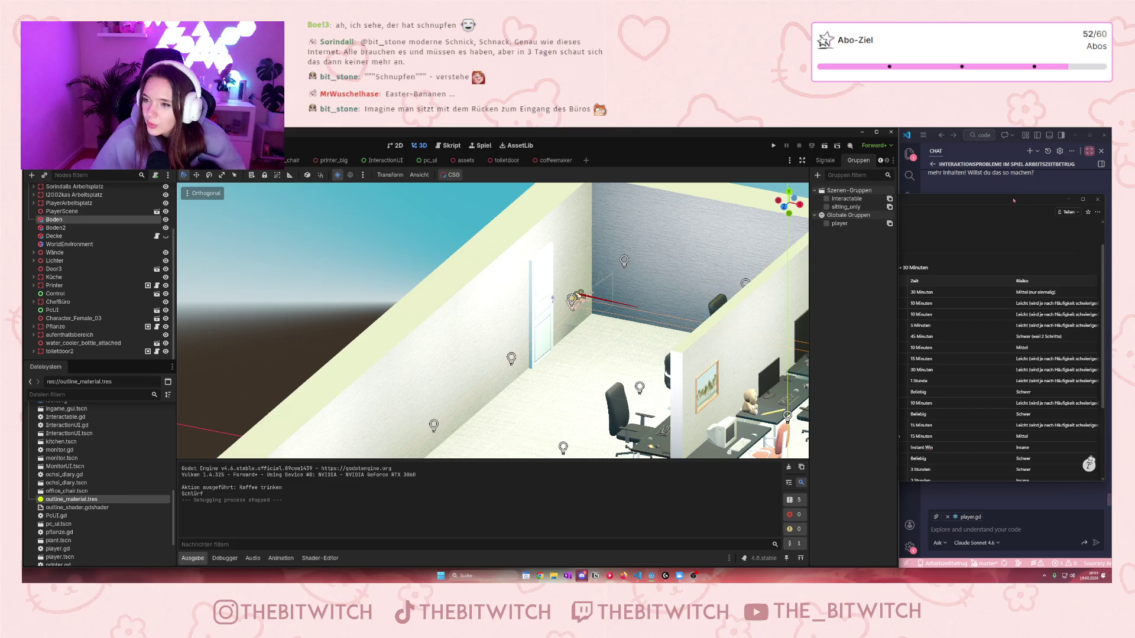
pyautogui.click(1005, 202)
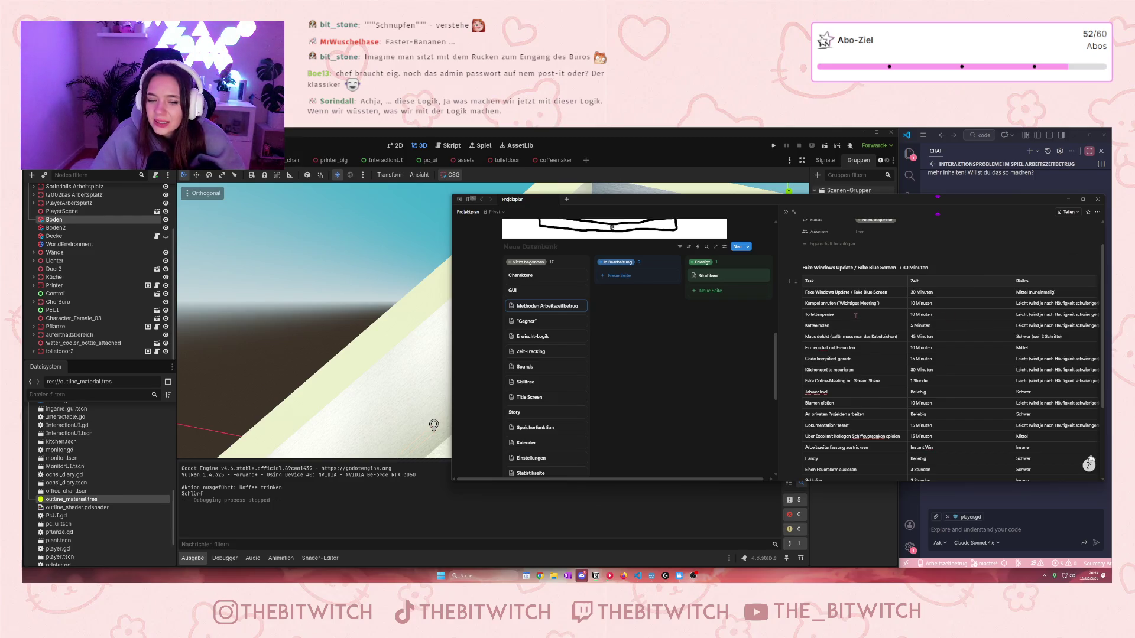
pyautogui.scroll(-1, 855, 317)
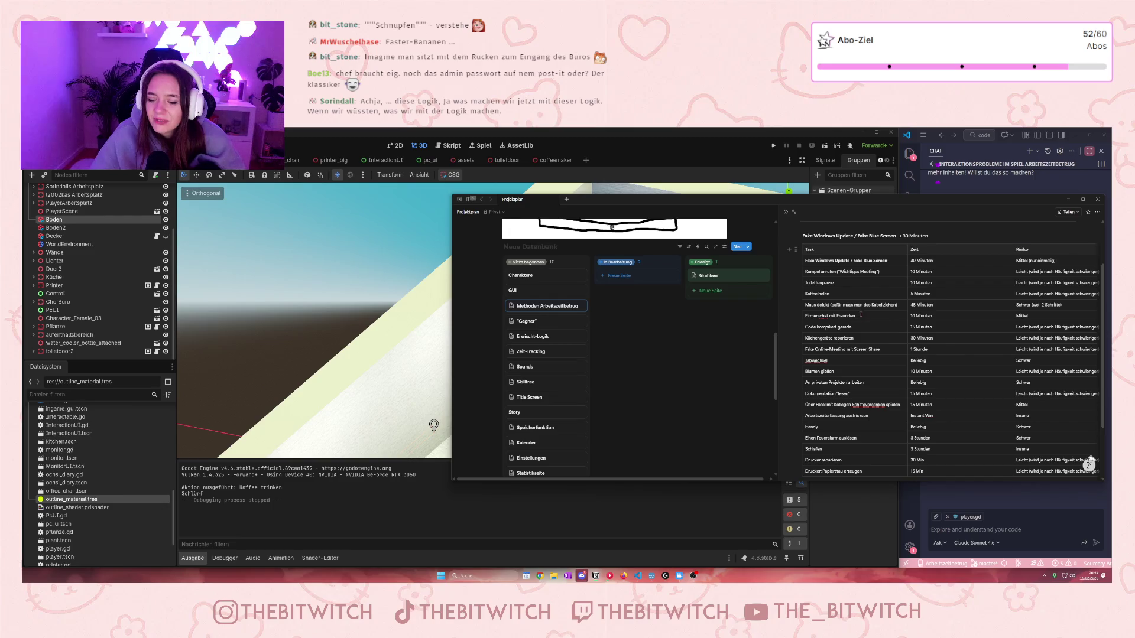
pyautogui.scroll(1, 861, 314)
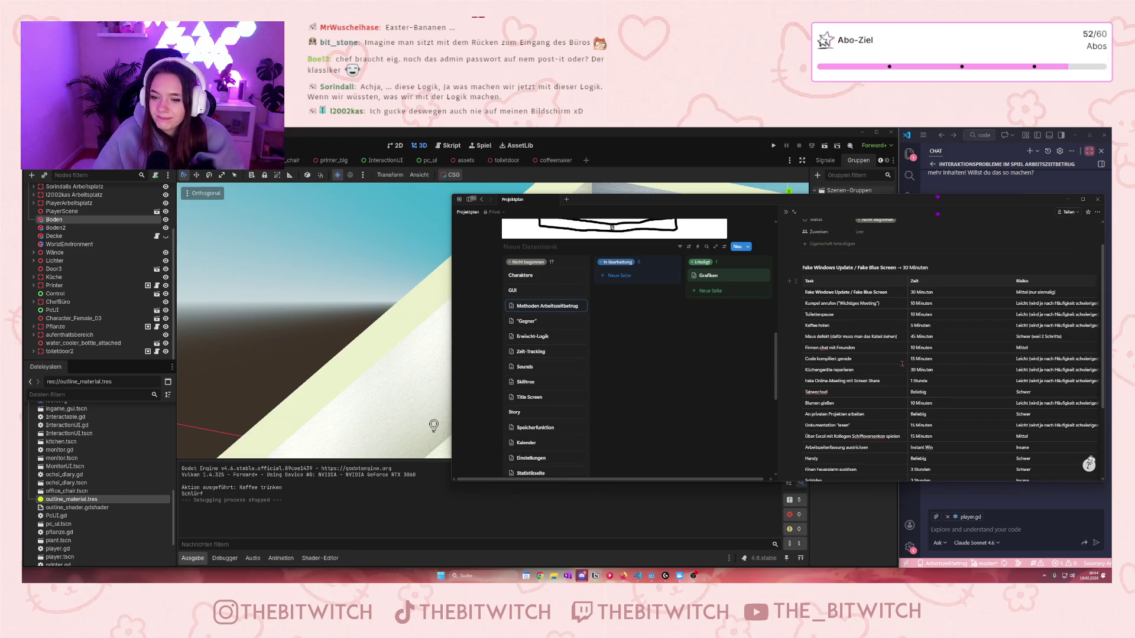
pyautogui.scroll(-1, 824, 327)
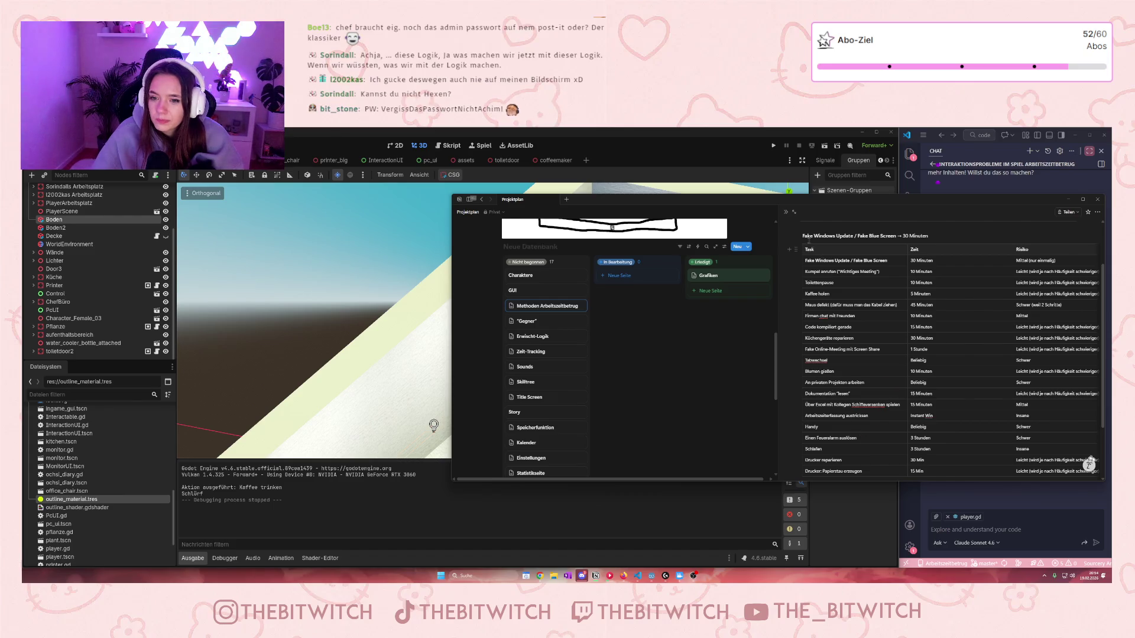
pyautogui.click(784, 211)
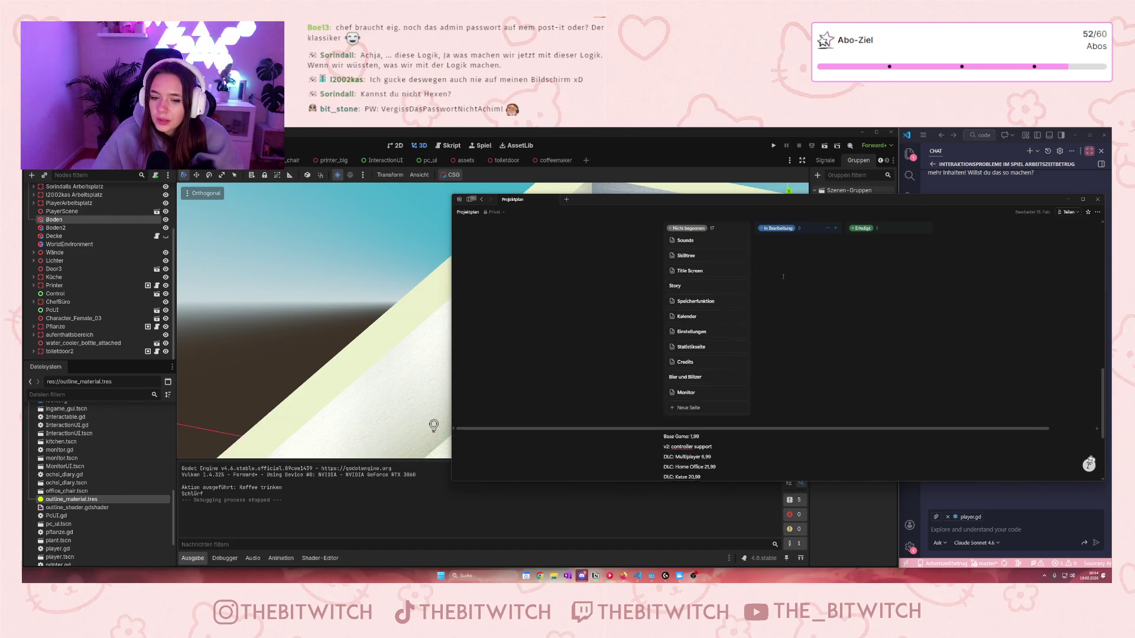
pyautogui.scroll(2, 775, 275)
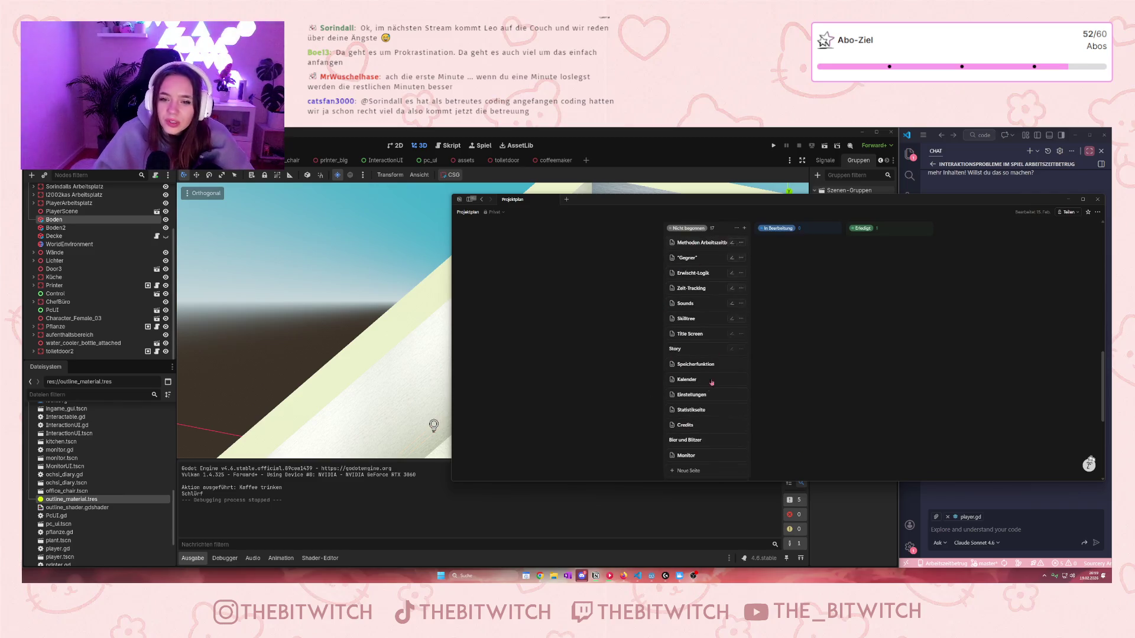
# Step: Move Title Screen, Skilltree and Credits to the bottom of the Nicht begonnen column
pyautogui.scroll(3, 712, 383)
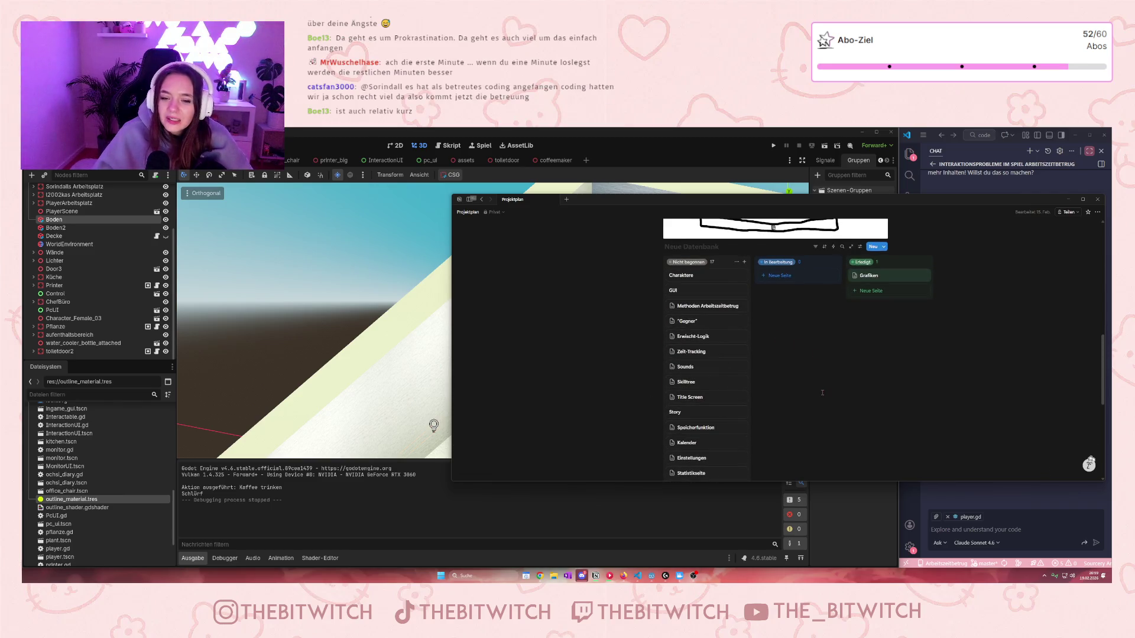
pyautogui.scroll(-3, 714, 394)
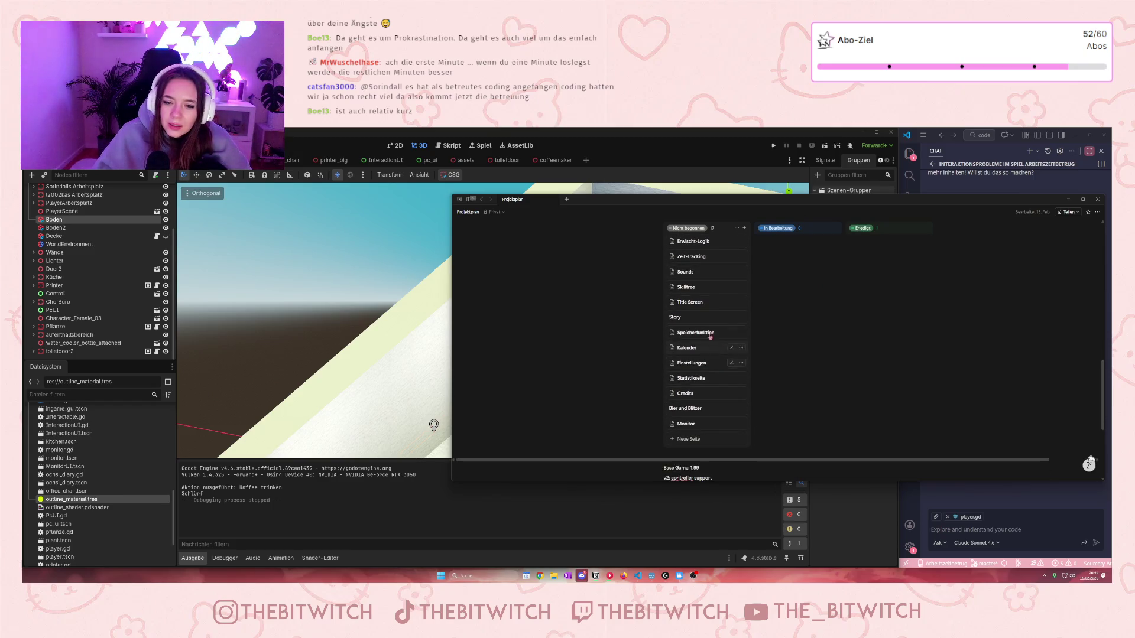
pyautogui.moveTo(691, 302); pyautogui.dragTo(694, 436)
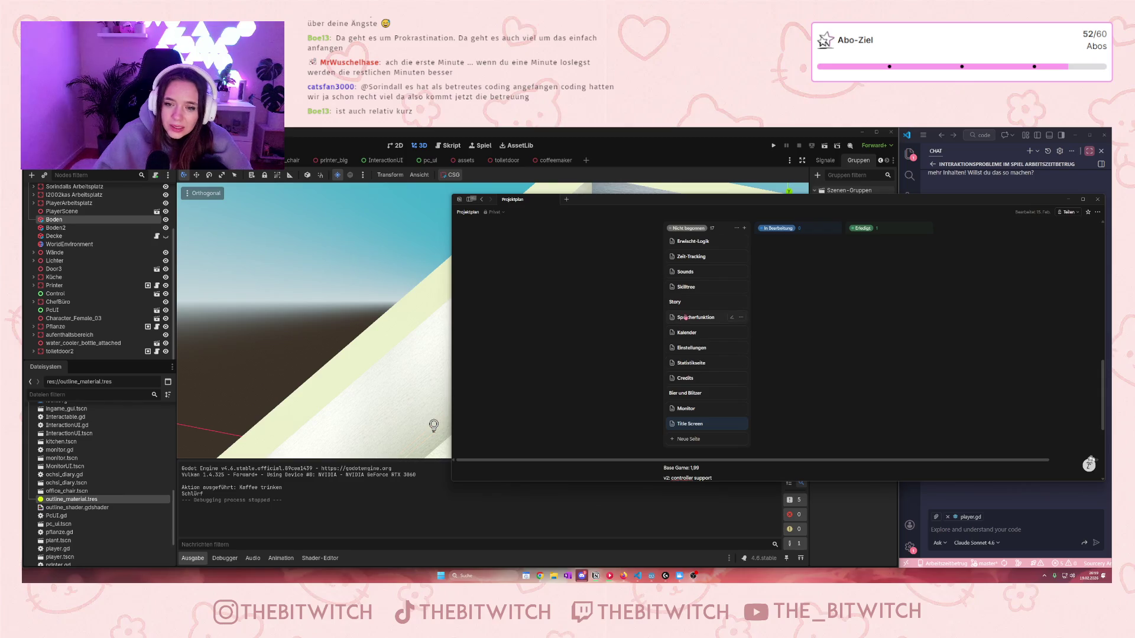
pyautogui.moveTo(689, 291); pyautogui.dragTo(702, 426)
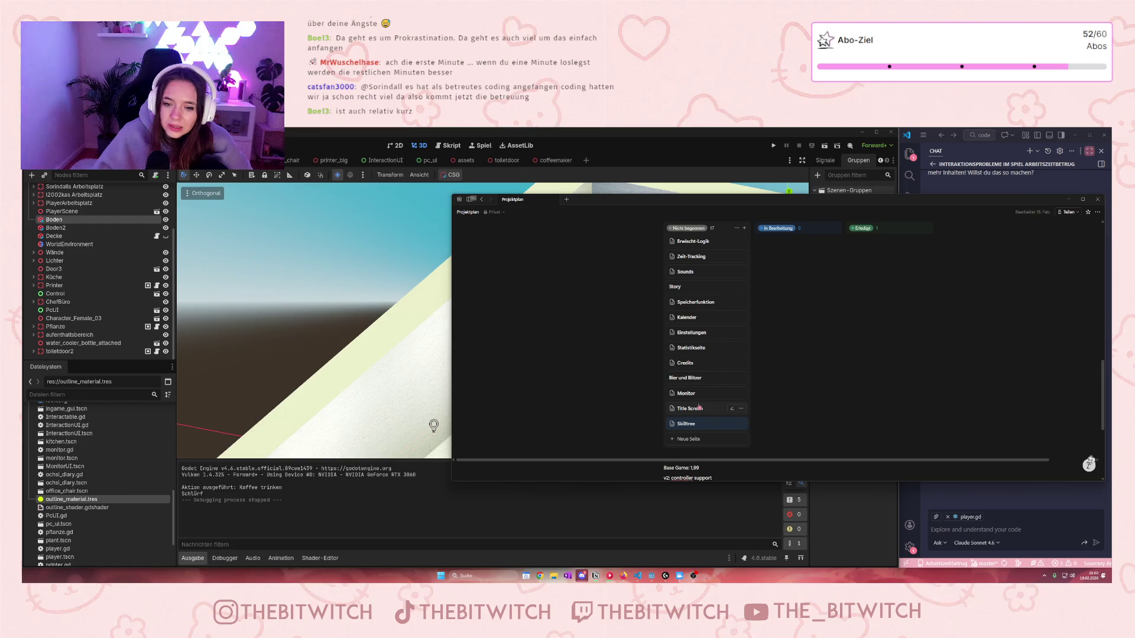
pyautogui.moveTo(692, 364); pyautogui.dragTo(700, 426)
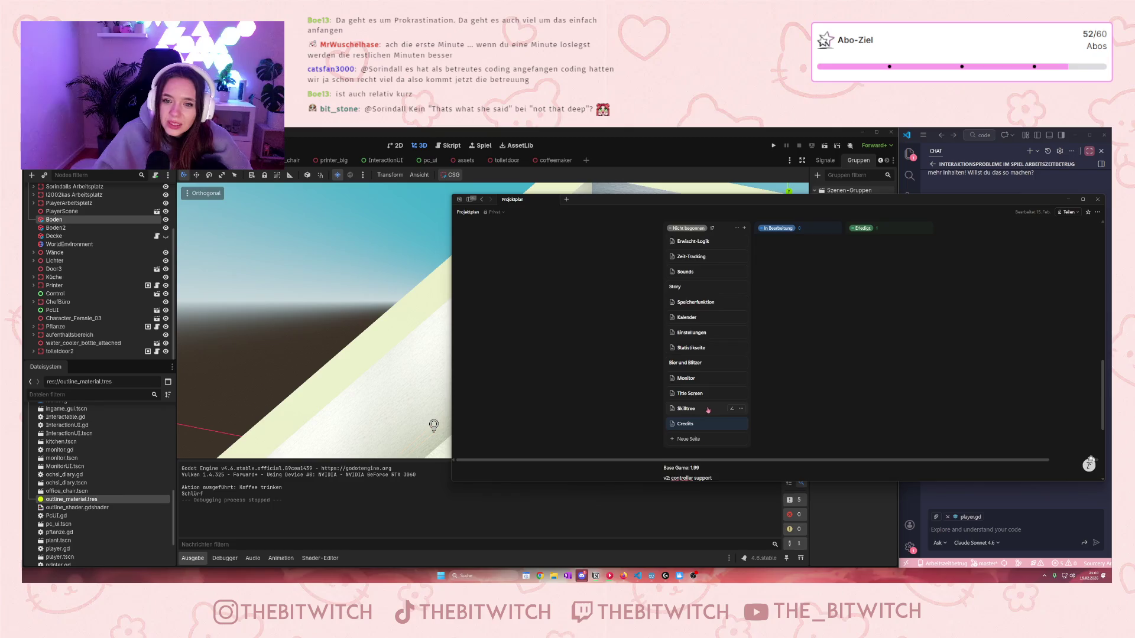
# Step: Reposition Charaktere and Bier und Blitzer so Bier und Blitzer sits below Skilltree
pyautogui.scroll(2, 706, 417)
pyautogui.scroll(2, 713, 406)
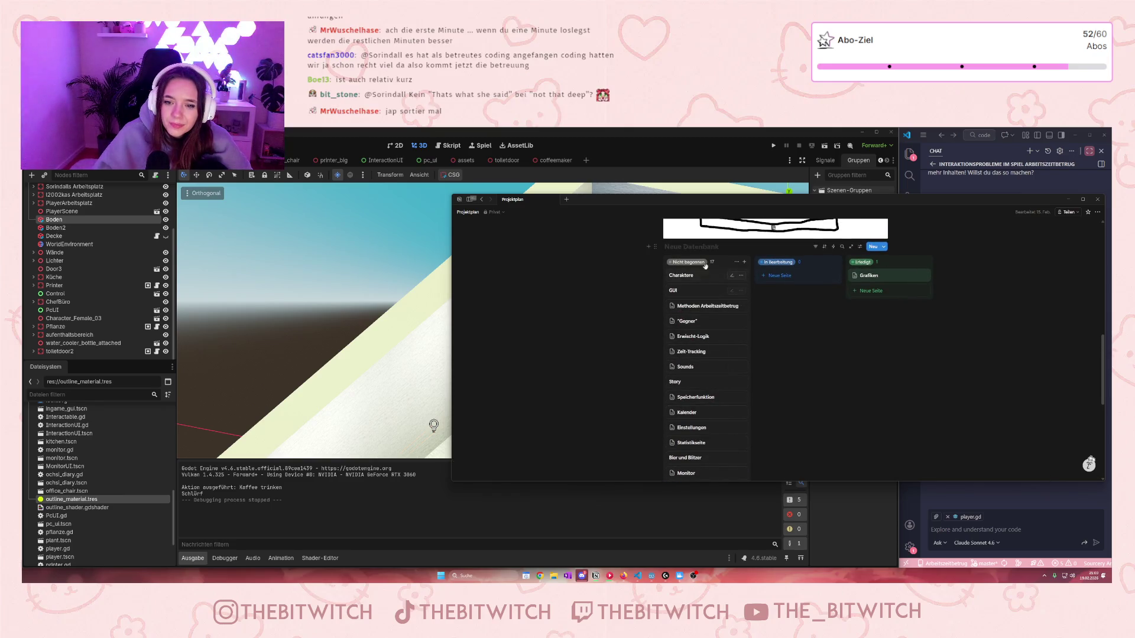
pyautogui.moveTo(695, 277)
pyautogui.mouseDown()
pyautogui.moveTo(696, 453)
pyautogui.moveTo(709, 367)
pyautogui.moveTo(731, 326)
pyautogui.mouseUp()
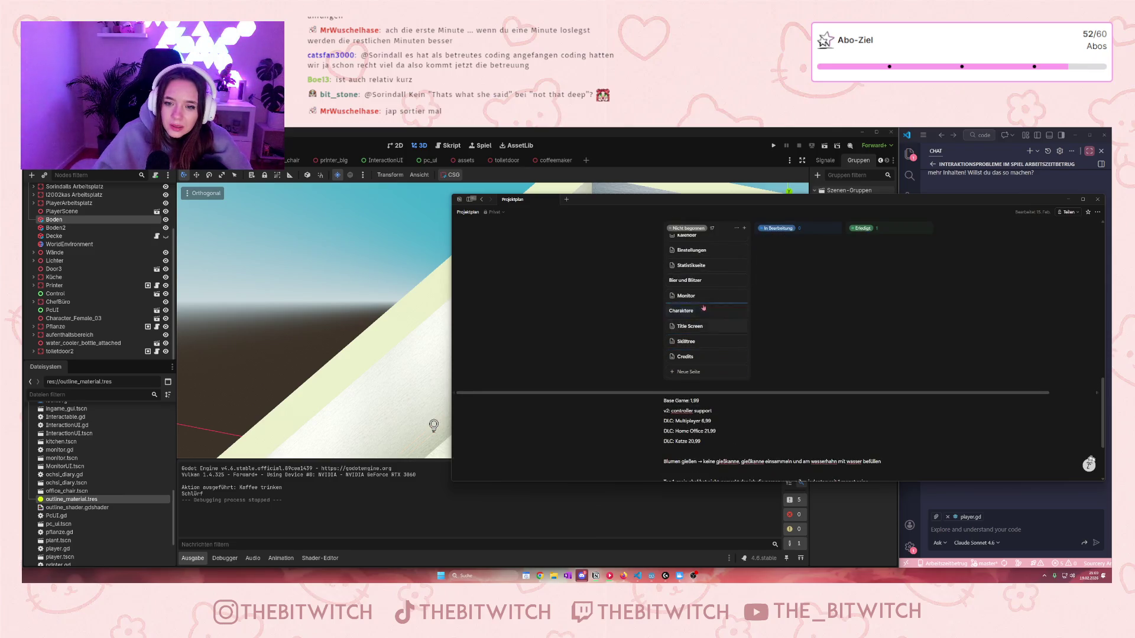
pyautogui.scroll(2, 730, 348)
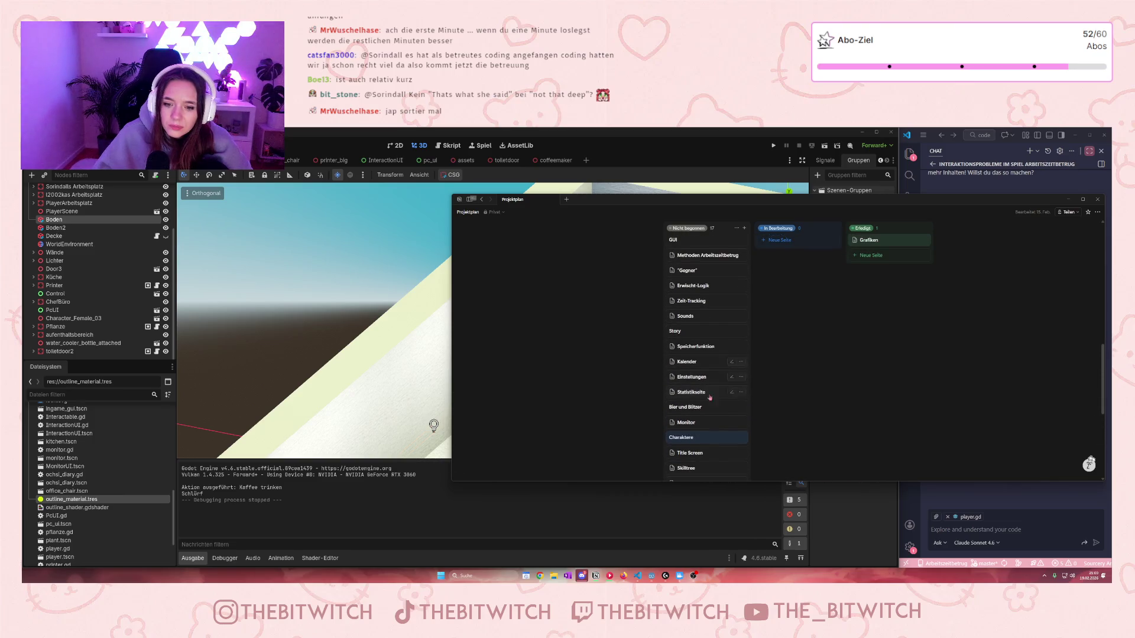
pyautogui.moveTo(702, 409)
pyautogui.mouseDown()
pyautogui.moveTo(699, 449)
pyautogui.moveTo(699, 431)
pyautogui.mouseUp()
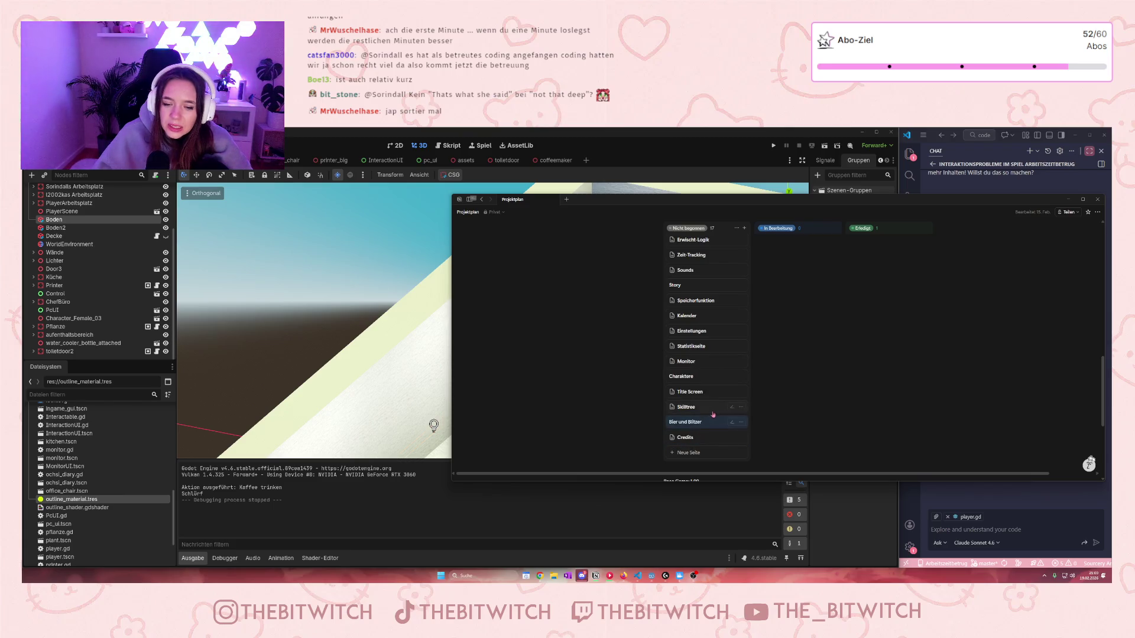
pyautogui.scroll(1, 712, 415)
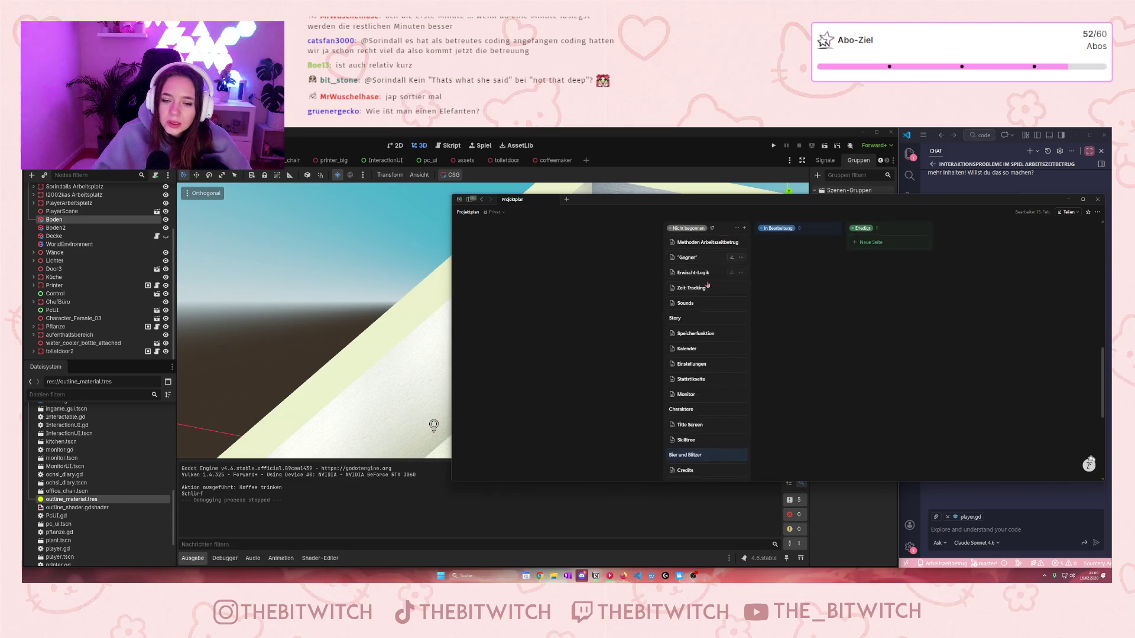
pyautogui.scroll(1, 708, 285)
pyautogui.moveTo(697, 274); pyautogui.dragTo(698, 258)
# Step: Open Methoden Arbeitszeitbetrug and select the An privaten Projekten arbeiten and Tabwechsel cells
pyautogui.click(704, 258)
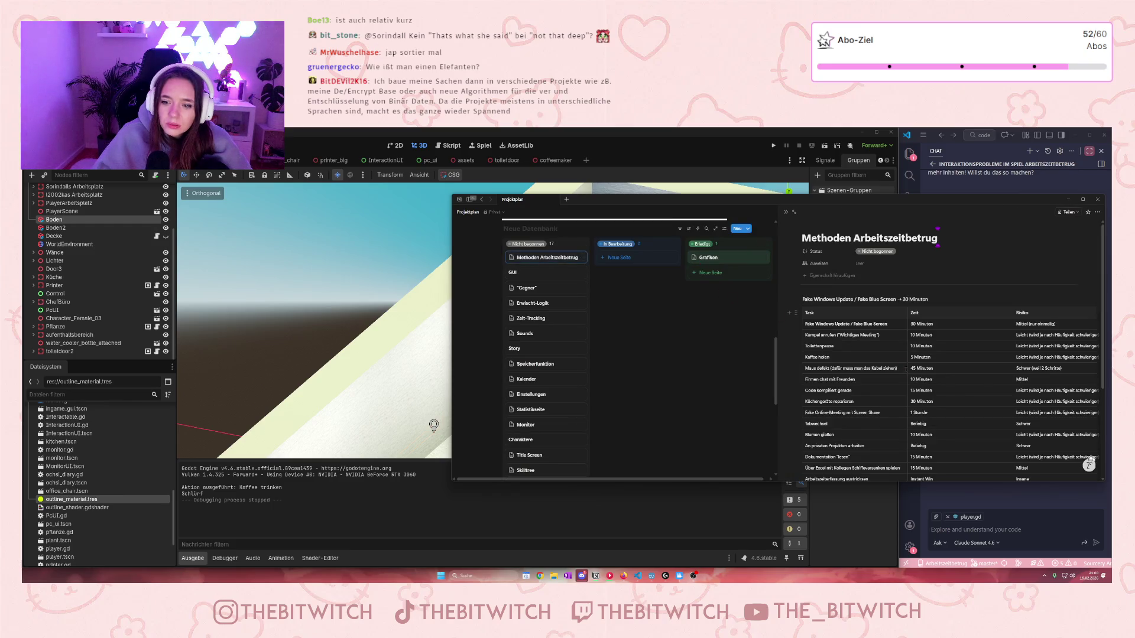
pyautogui.scroll(-2, 905, 369)
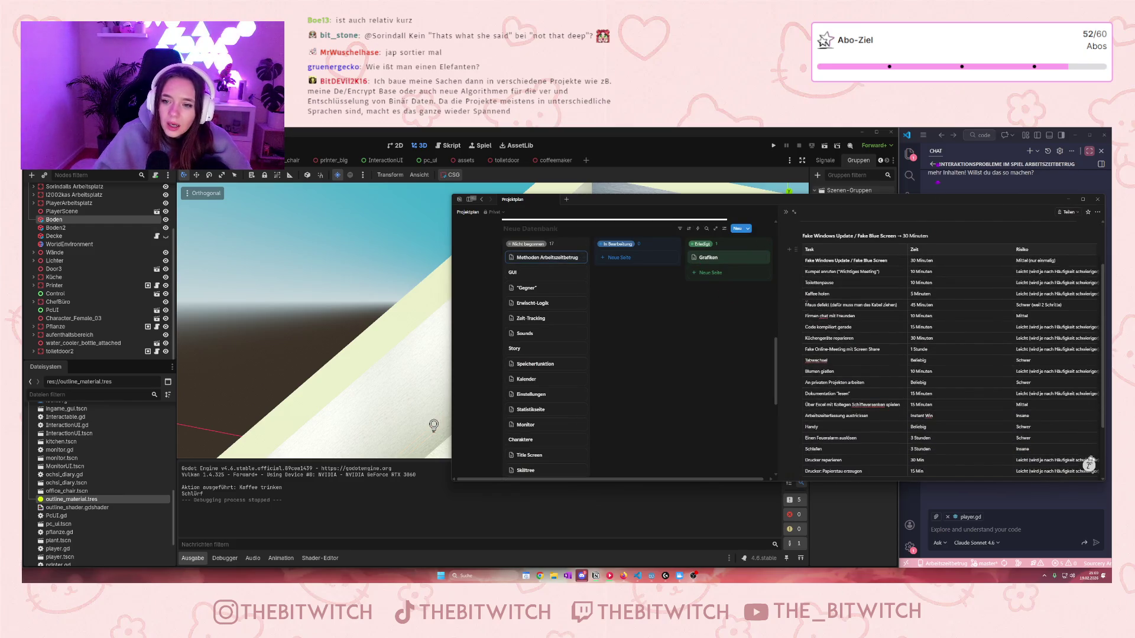
pyautogui.click(843, 382)
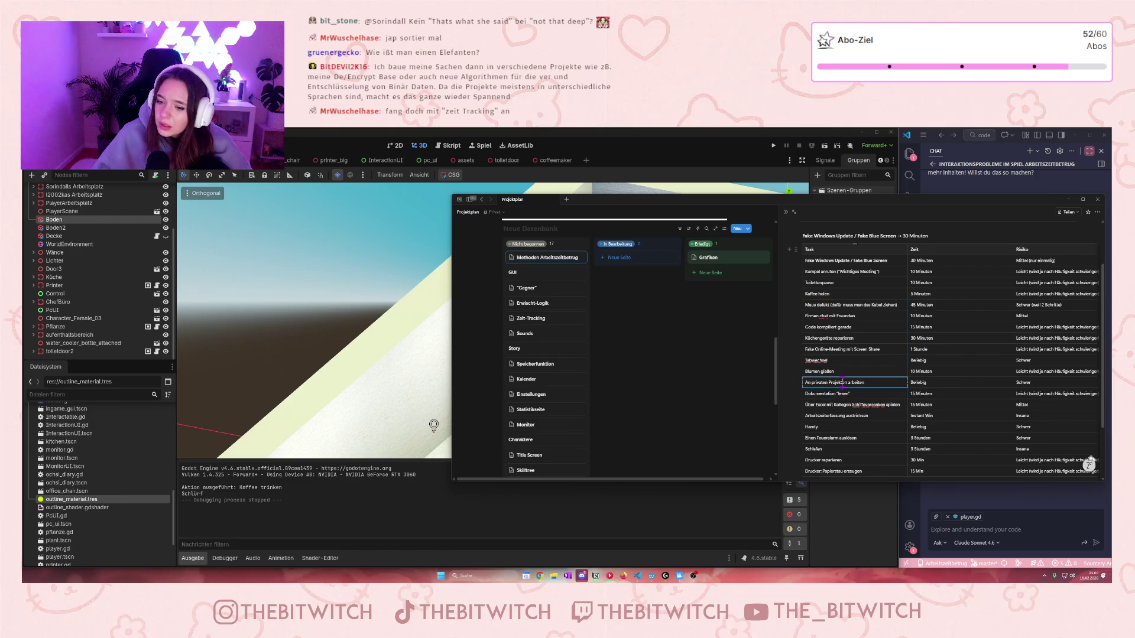
pyautogui.click(841, 357)
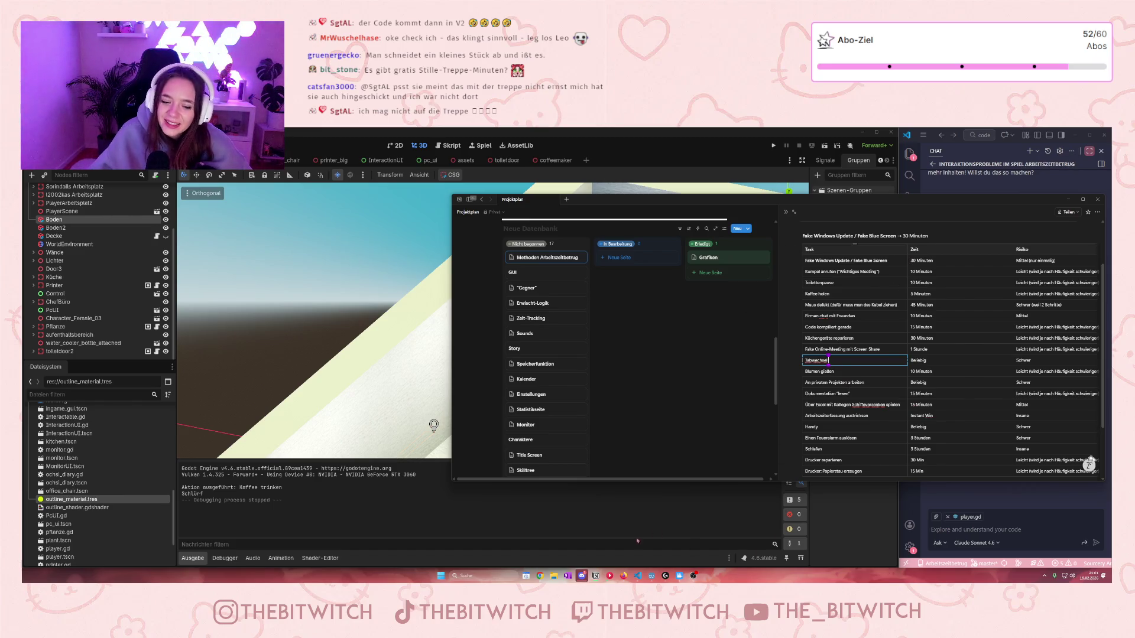
pyautogui.click(624, 576)
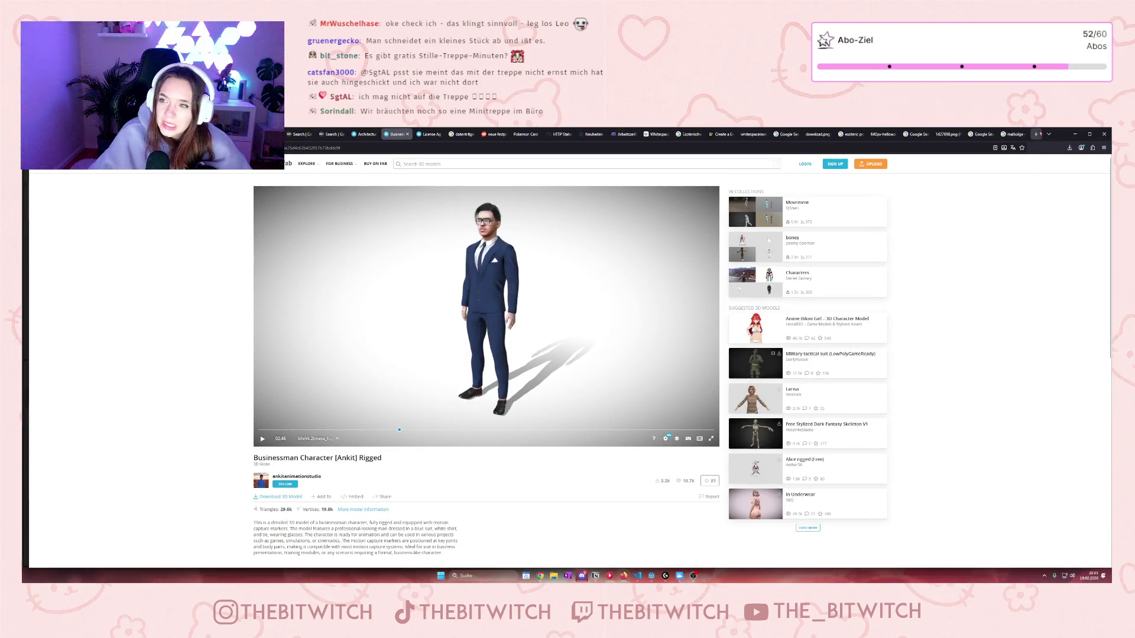
# Step: Search Google for 'die super nanny' in a new Firefox tab, then minimise the browser
pyautogui.click(1036, 134)
pyautogui.write('die')
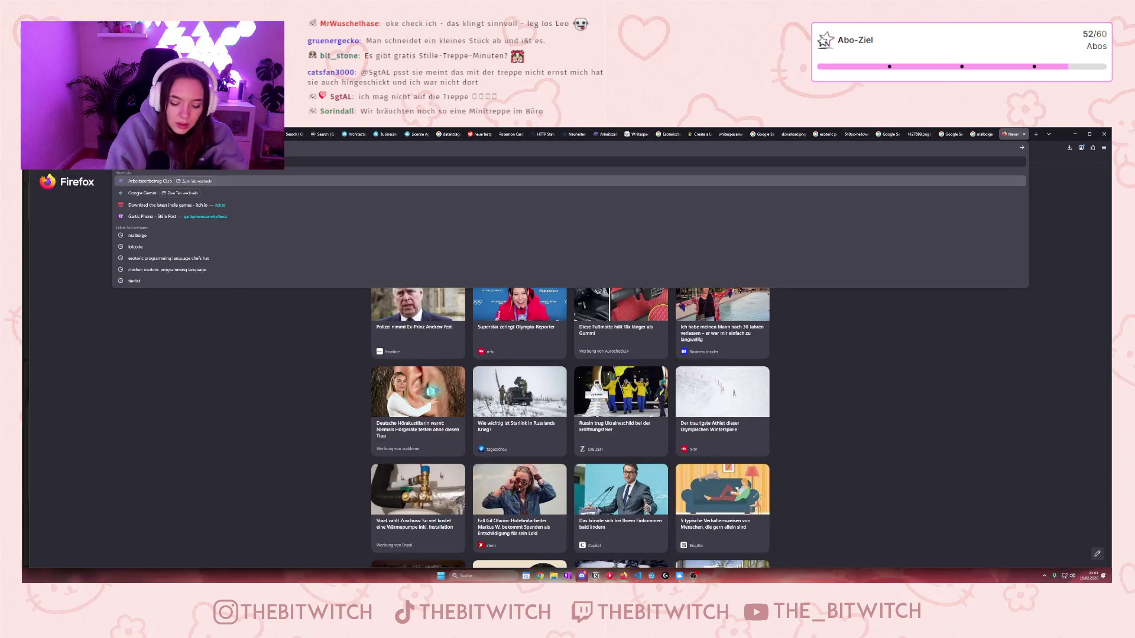
pyautogui.write(' super')
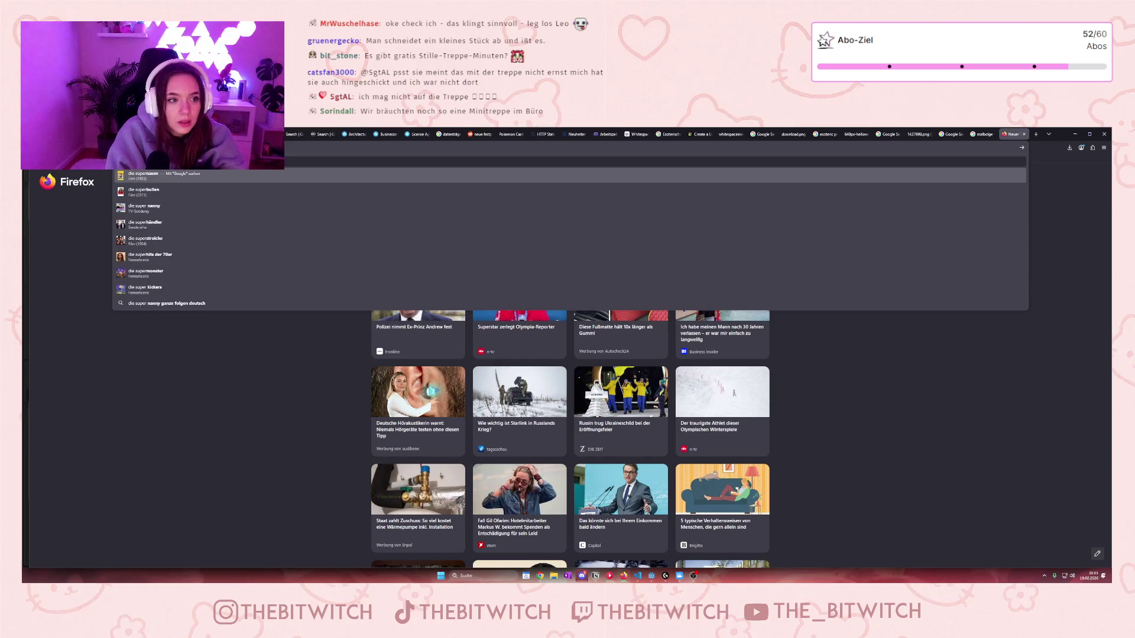
pyautogui.click(144, 206)
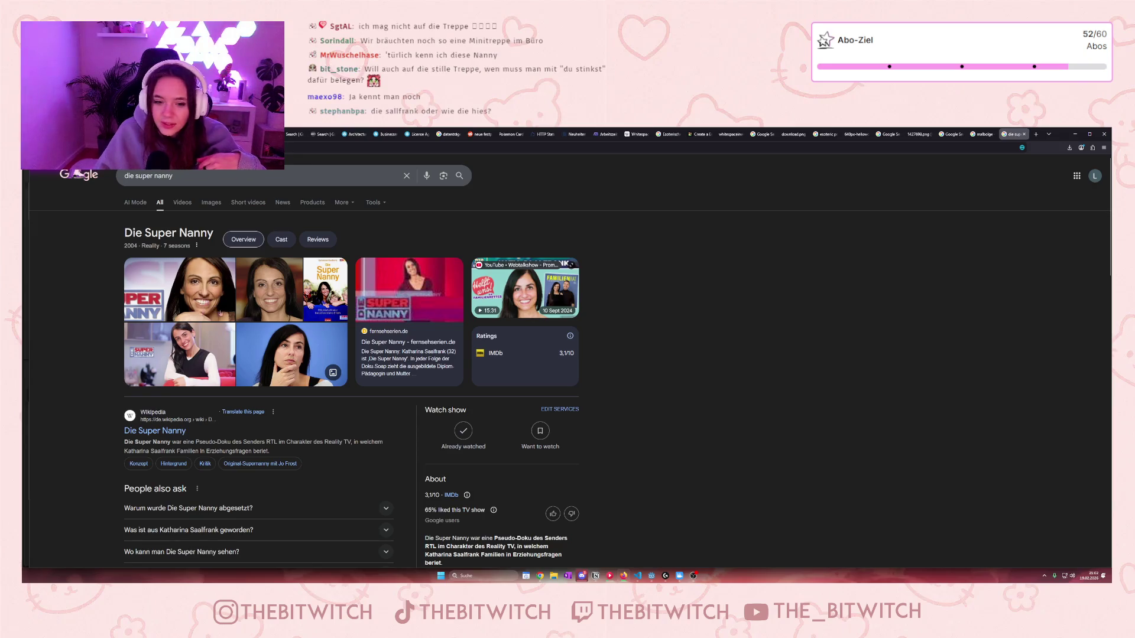
pyautogui.scroll(-1, 592, 409)
pyautogui.scroll(-1, 592, 409)
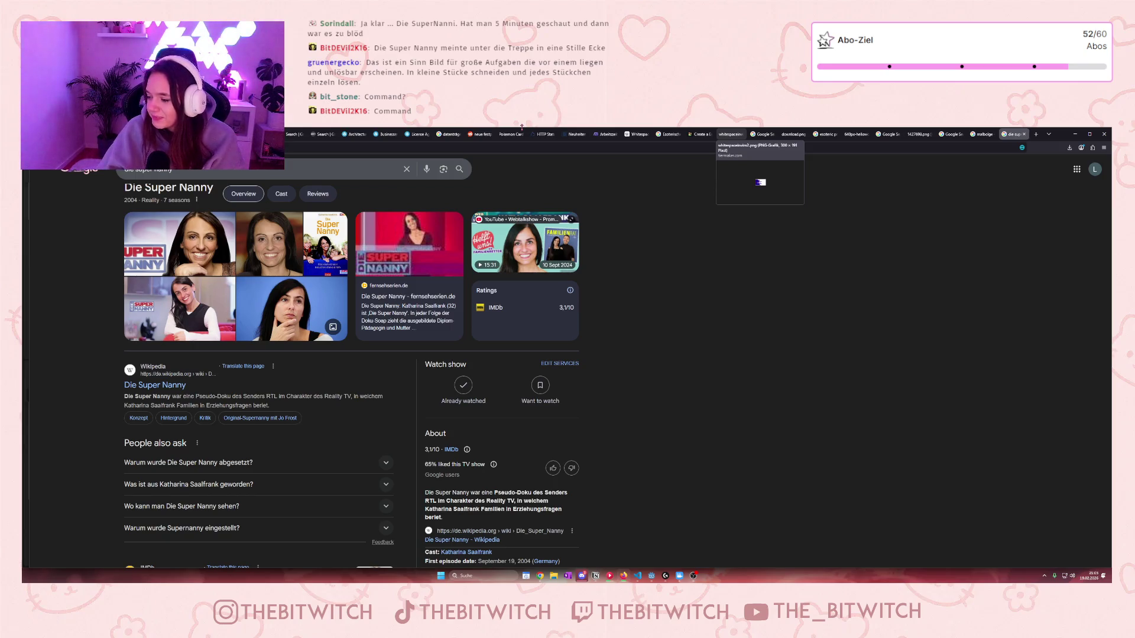
pyautogui.click(1074, 134)
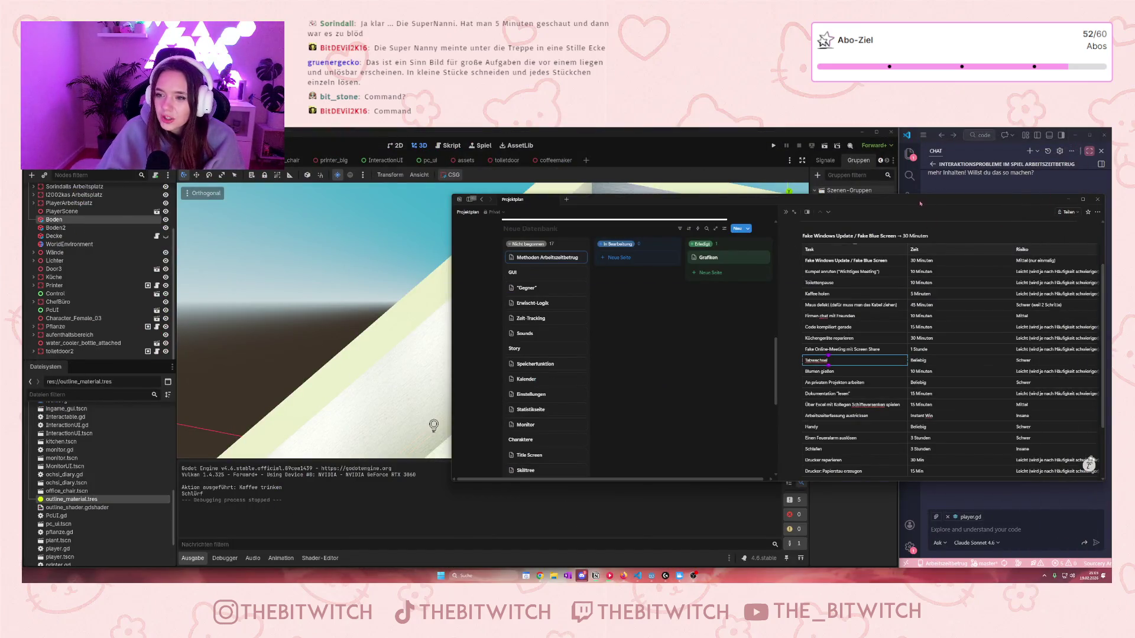
# Step: Narrow the Notion task table, pan Godot onto the kitchen and lounge, then park Notion right
pyautogui.moveTo(920, 203); pyautogui.dragTo(904, 209)
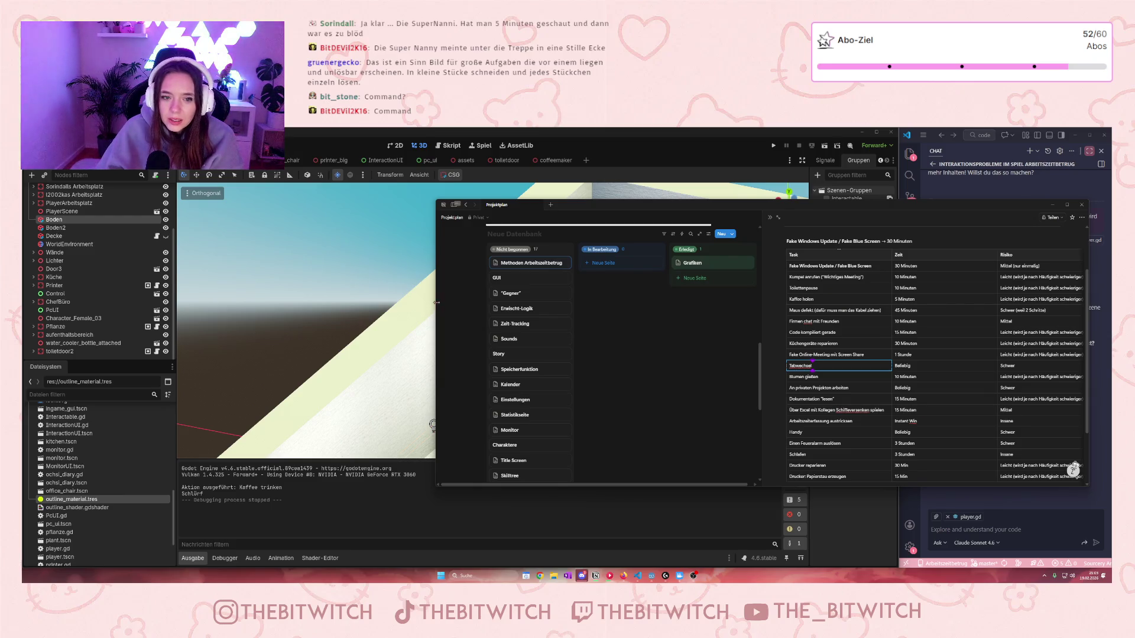
pyautogui.moveTo(436, 303); pyautogui.dragTo(743, 306)
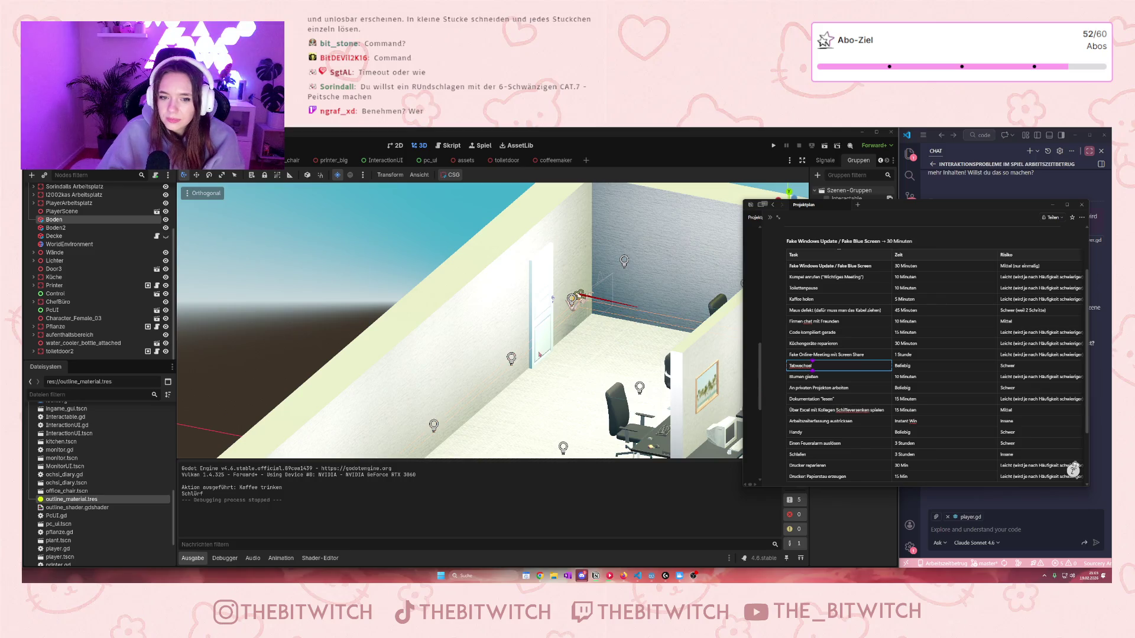
pyautogui.moveTo(591, 295); pyautogui.dragTo(679, 402)
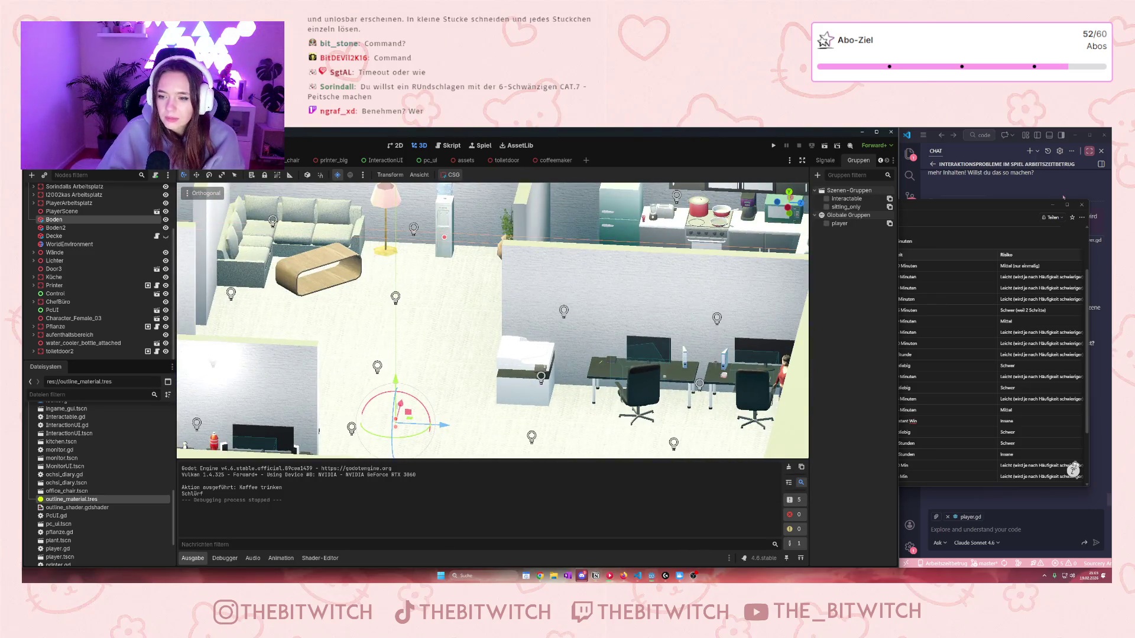
pyautogui.click(1062, 204)
pyautogui.moveTo(905, 204)
pyautogui.mouseDown()
pyautogui.moveTo(1097, 214)
pyautogui.moveTo(1090, 236)
pyautogui.moveTo(1028, 260)
pyautogui.mouseUp()
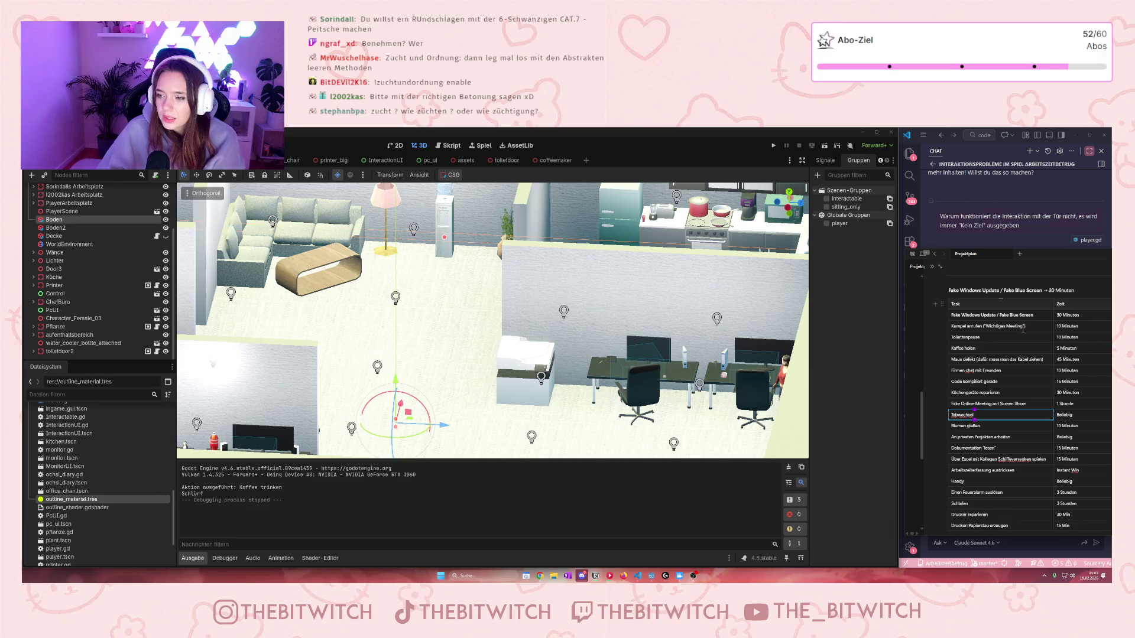
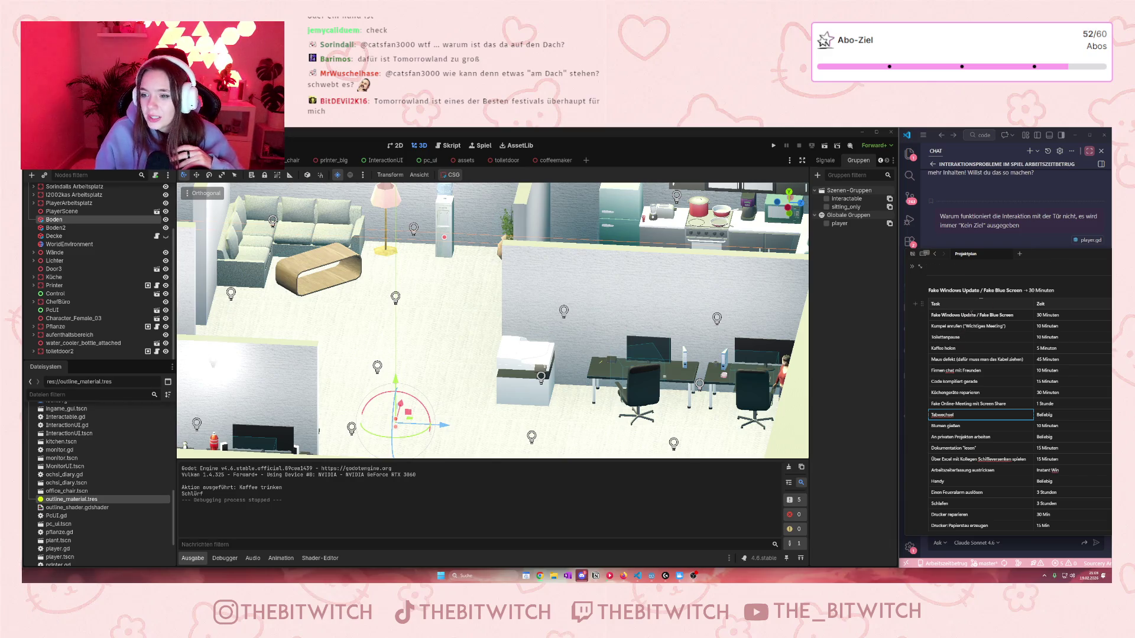
# Step: Select the Fake Windows Update / Fake Blue Screen task and zoom onto the office desk
pyautogui.click(932, 318)
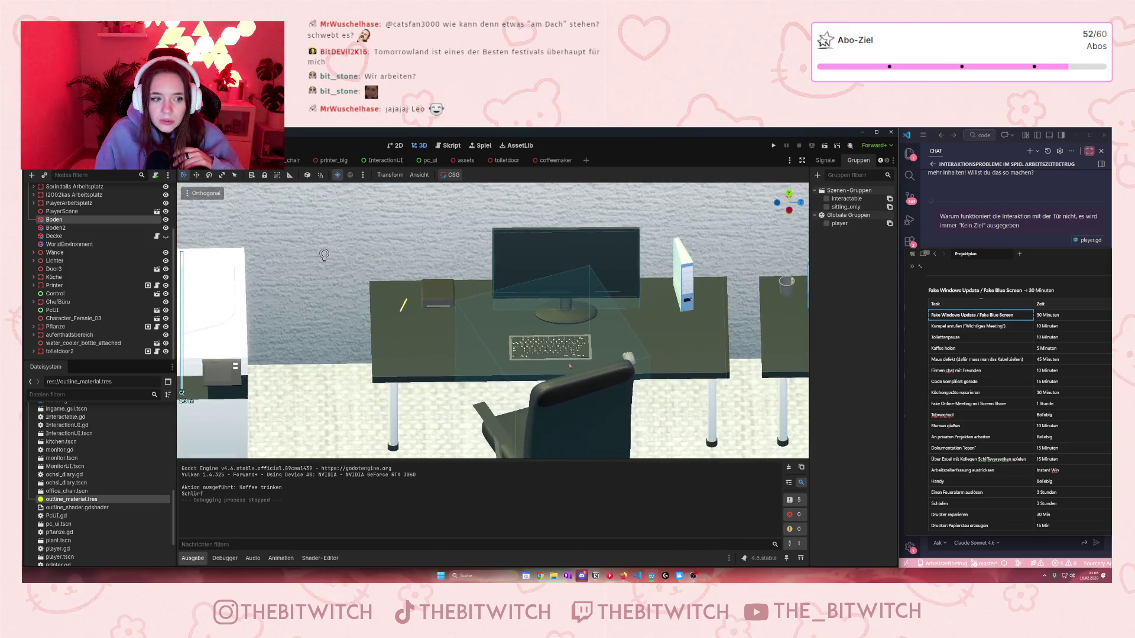
pyautogui.scroll(2, 53, 489)
pyautogui.scroll(10, 53, 489)
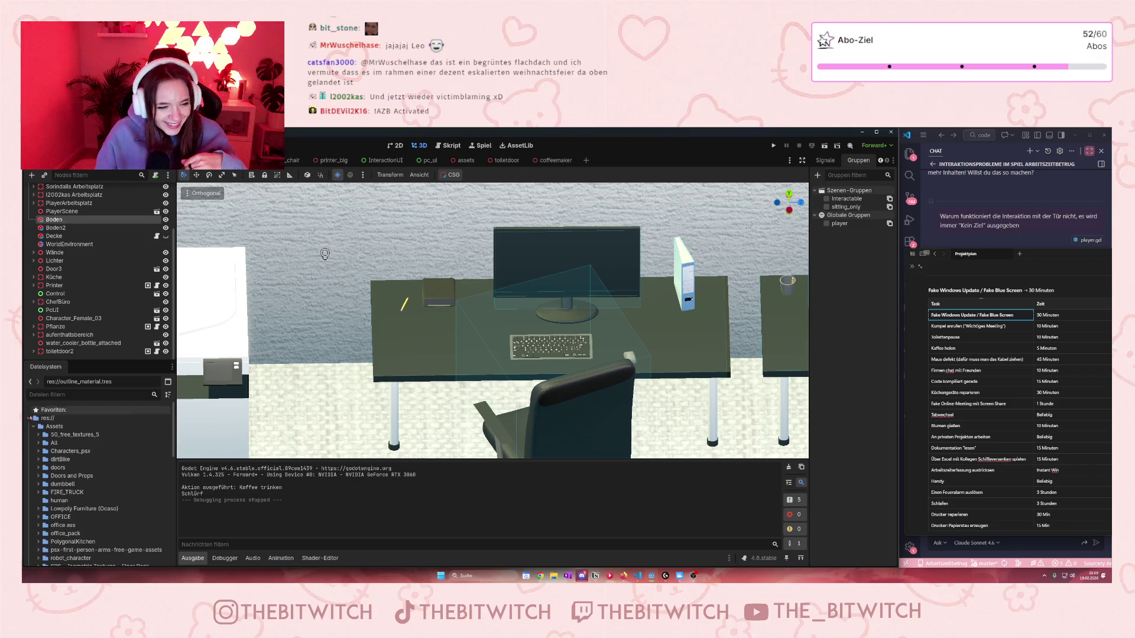
# Step: Expand the All asset folder to list Models, Textures and PSXFo.png
pyautogui.scroll(-1, 49, 477)
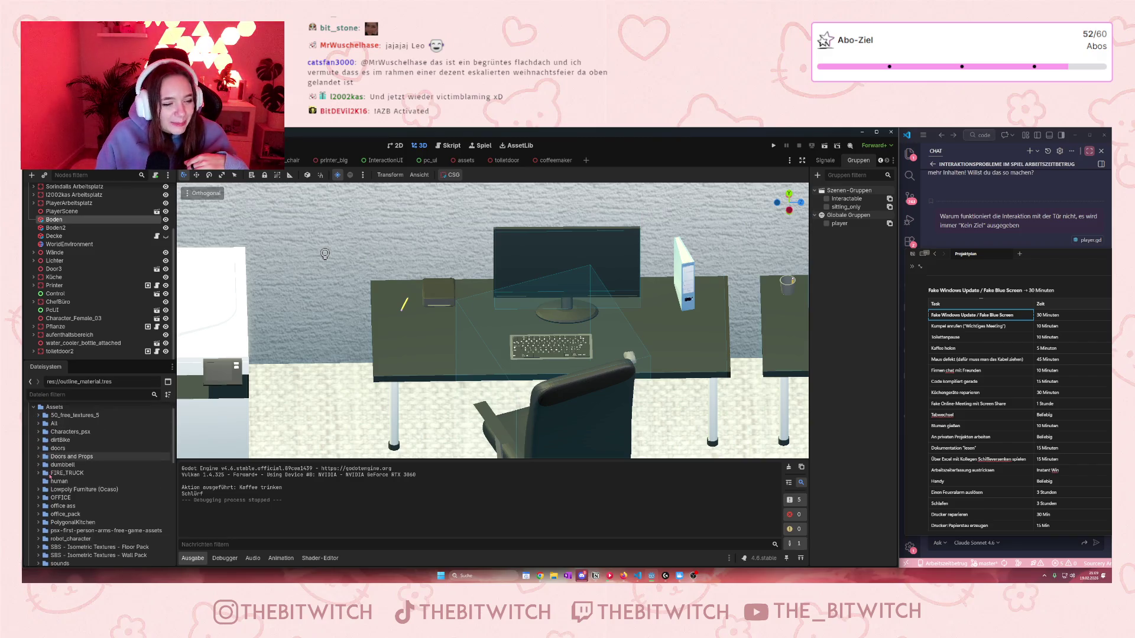
pyautogui.scroll(-2, 50, 477)
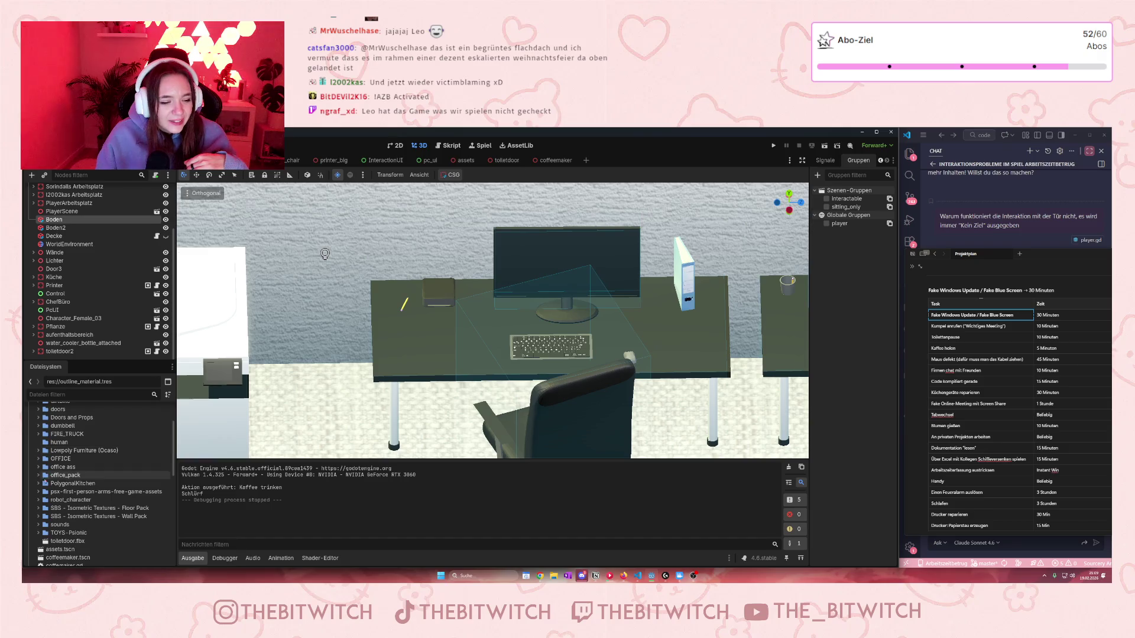
pyautogui.scroll(3, 49, 478)
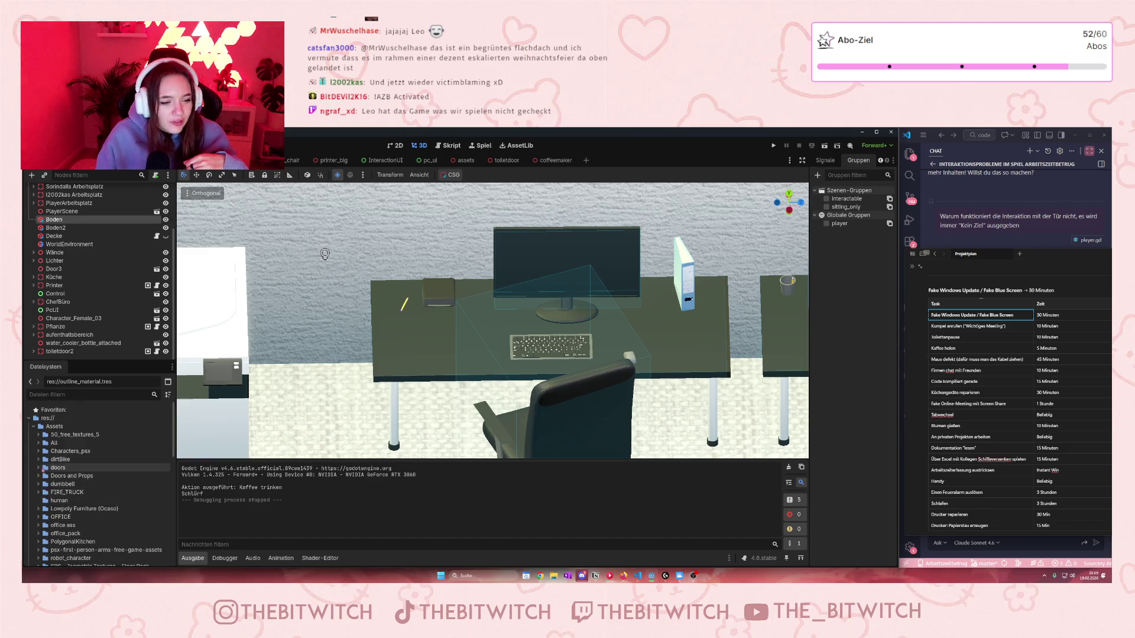
pyautogui.click(38, 443)
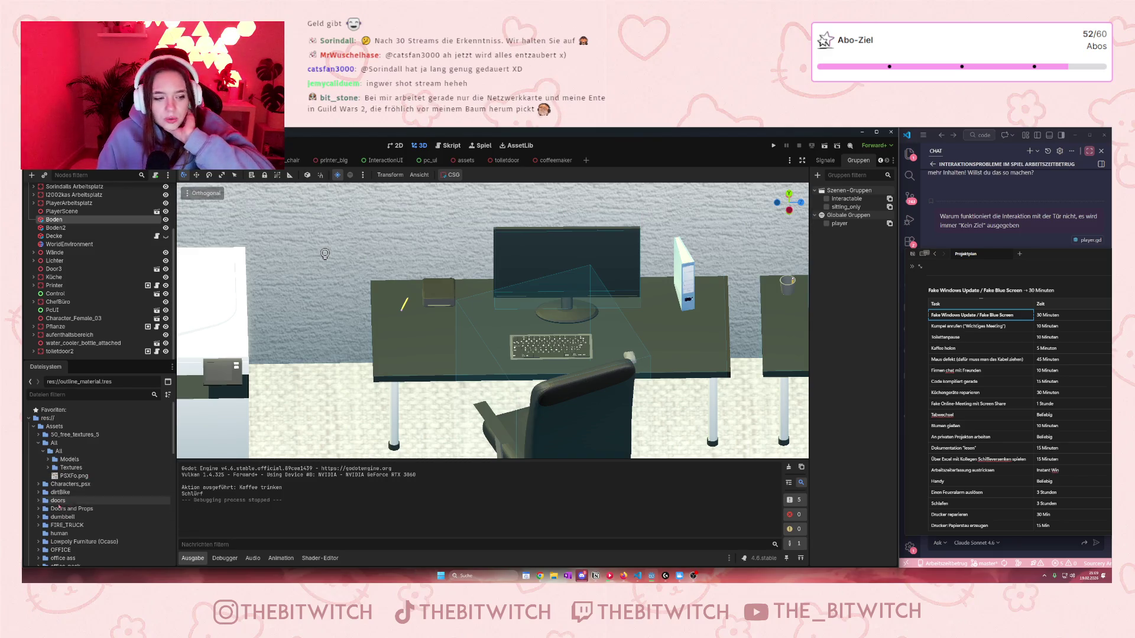
pyautogui.moveTo(111, 479)
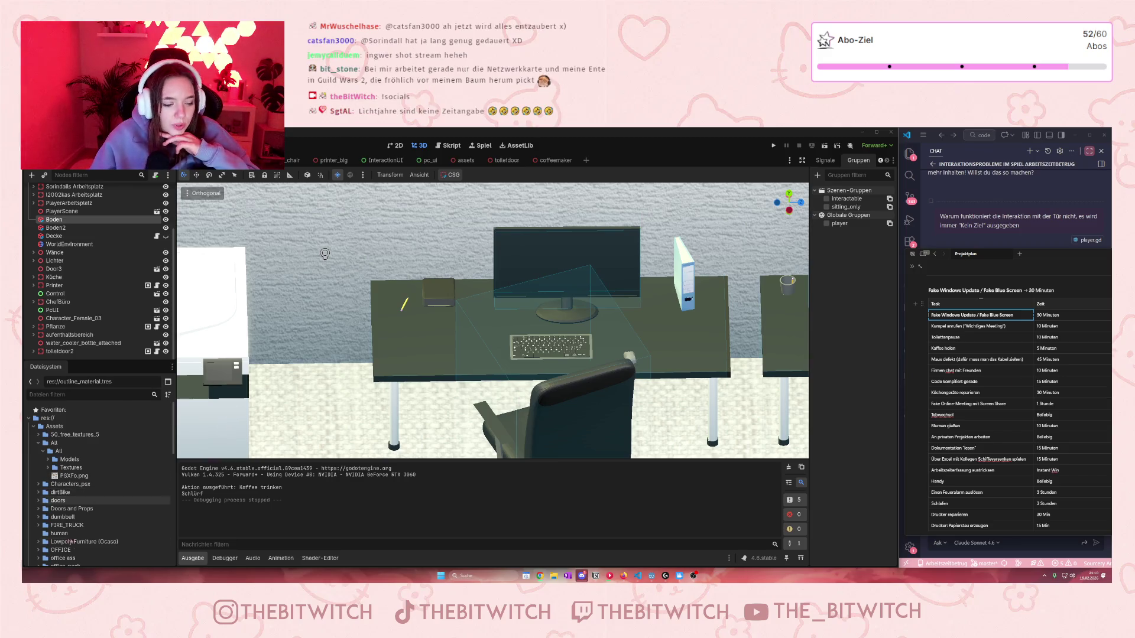
pyautogui.scroll(-4, 71, 509)
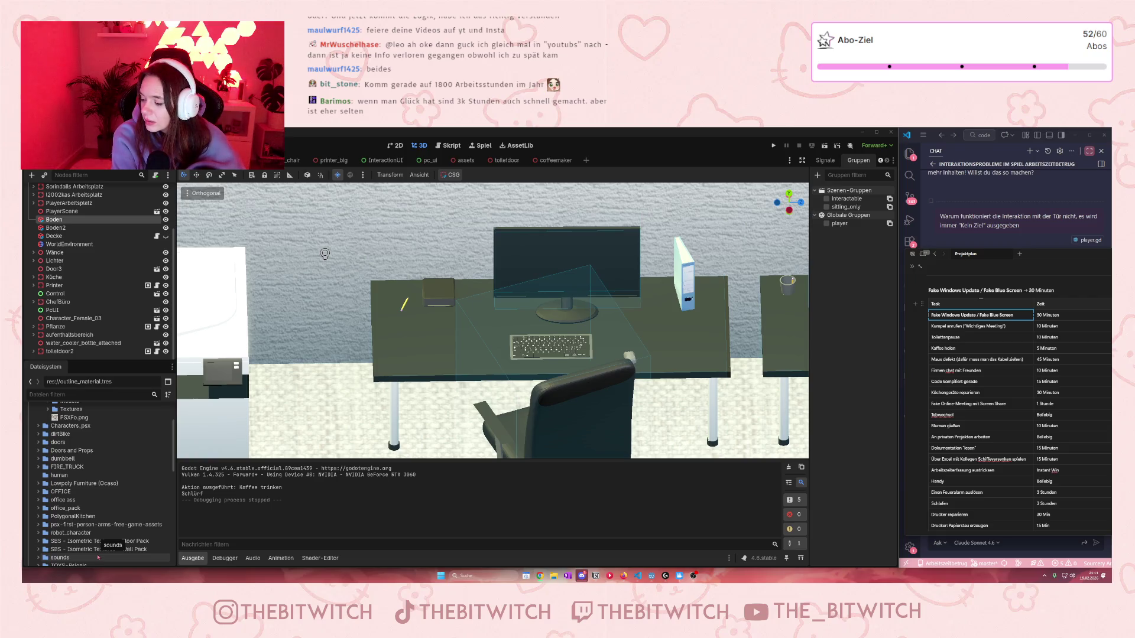
# Step: Expand office_pack to browse its .glb models, then switch to the assets scene
pyautogui.doubleClick(65, 507)
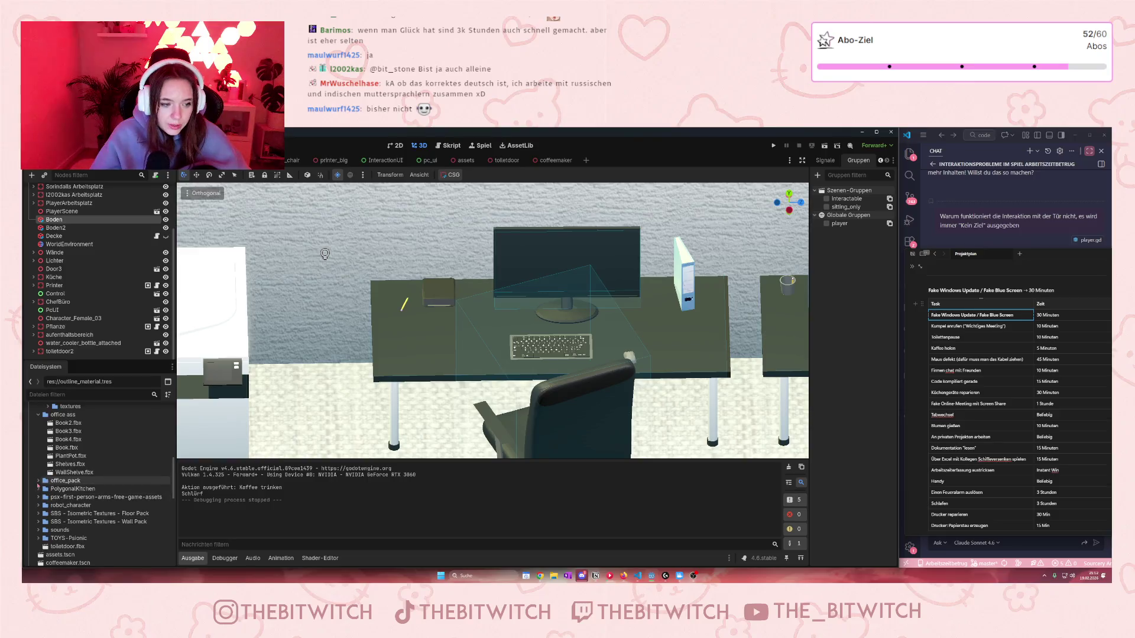
pyautogui.scroll(-3, 88, 484)
pyautogui.scroll(-3, 88, 479)
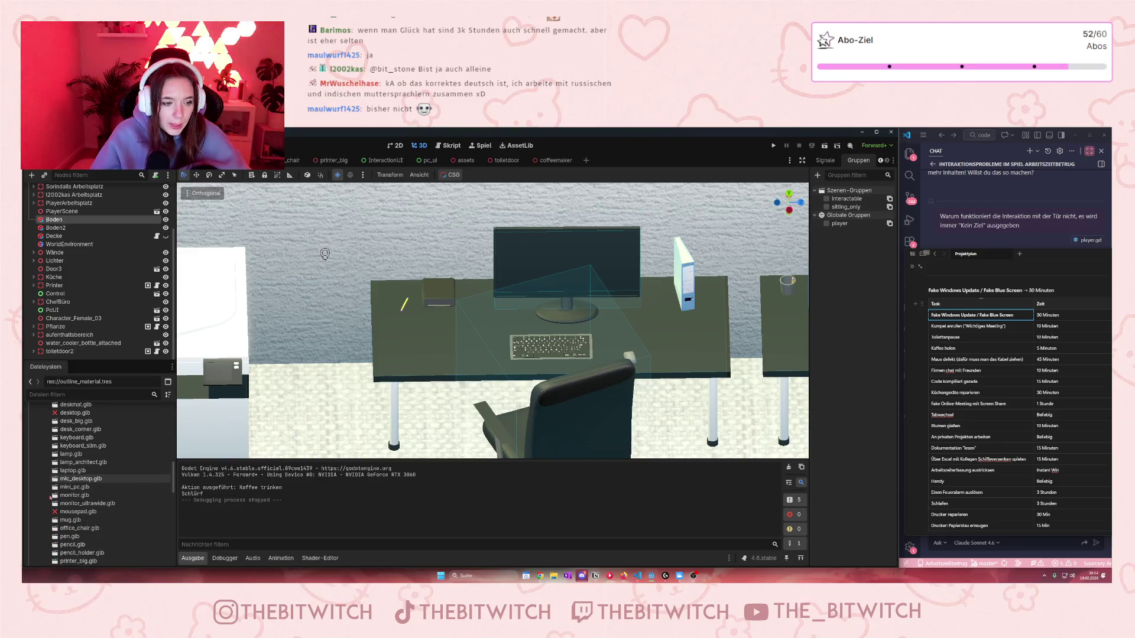
pyautogui.scroll(-2, 51, 498)
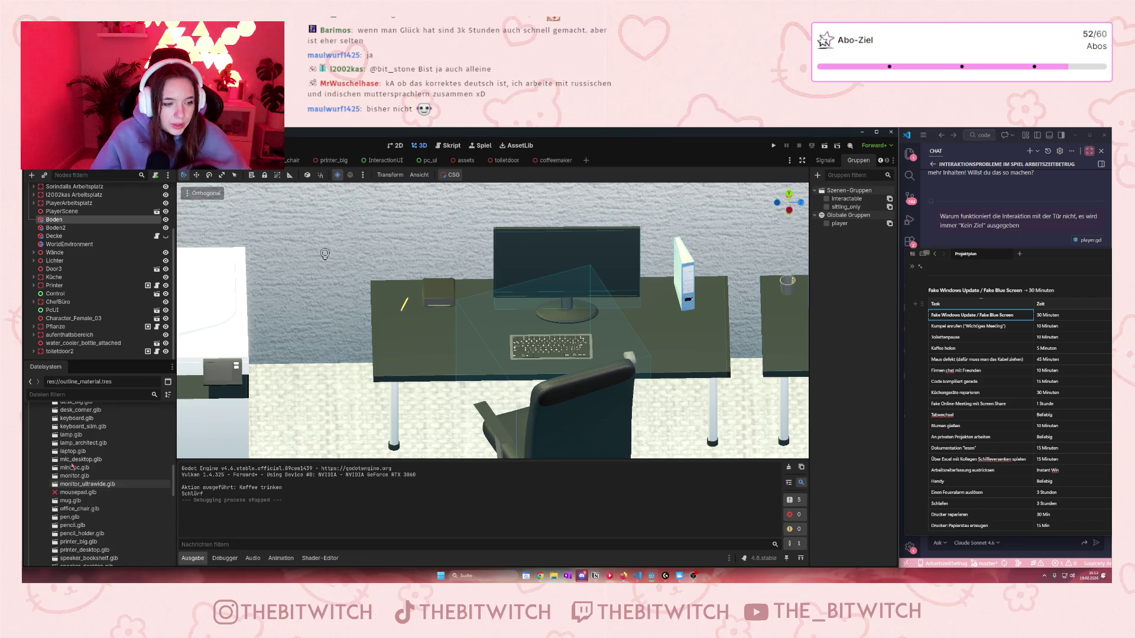
pyautogui.scroll(3, 69, 460)
pyautogui.scroll(-7, 69, 460)
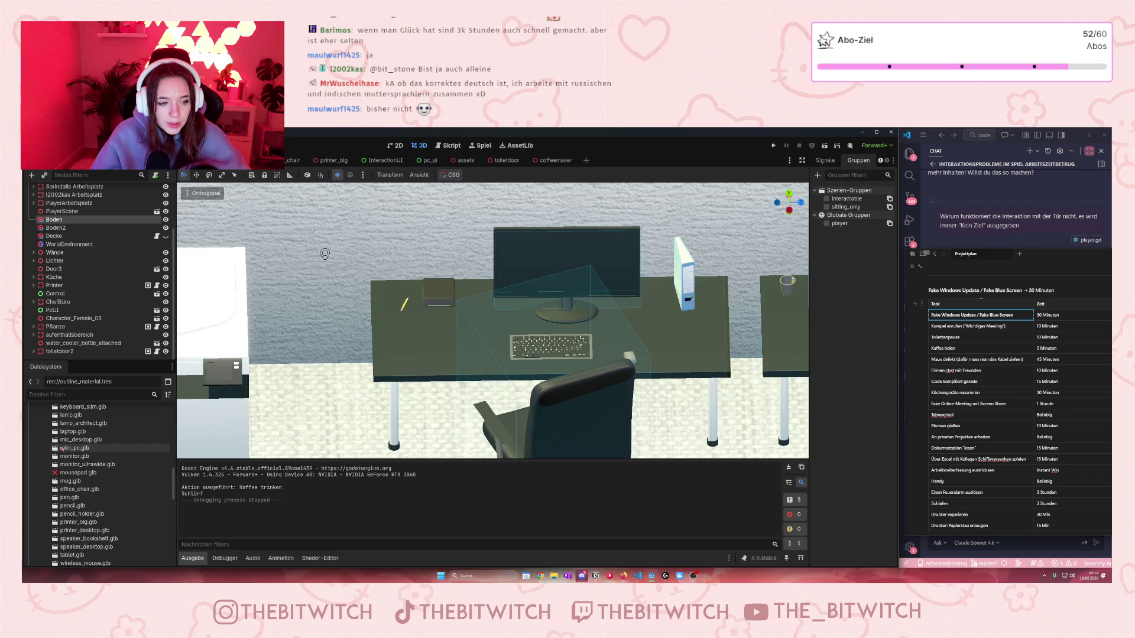
pyautogui.scroll(-2, 58, 453)
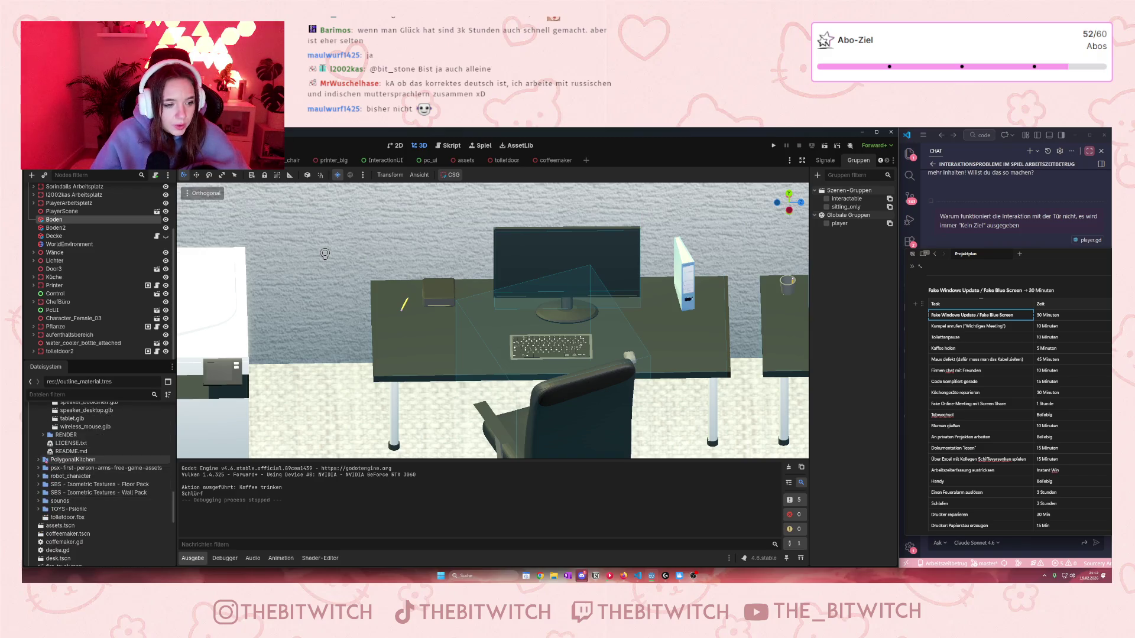
pyautogui.scroll(15, 65, 449)
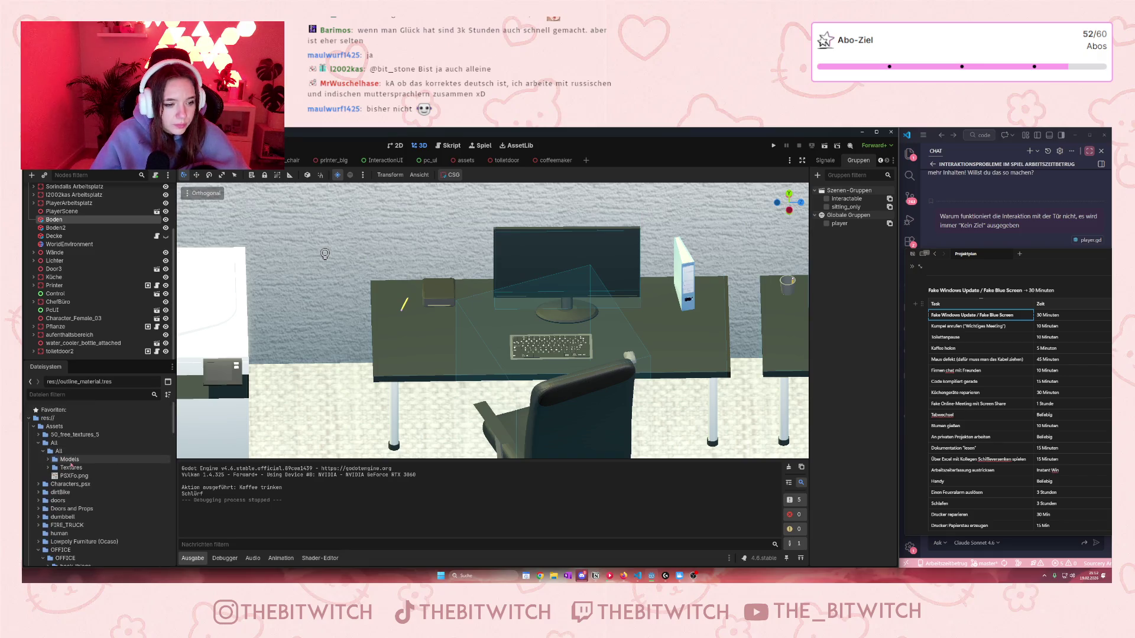
pyautogui.click(466, 161)
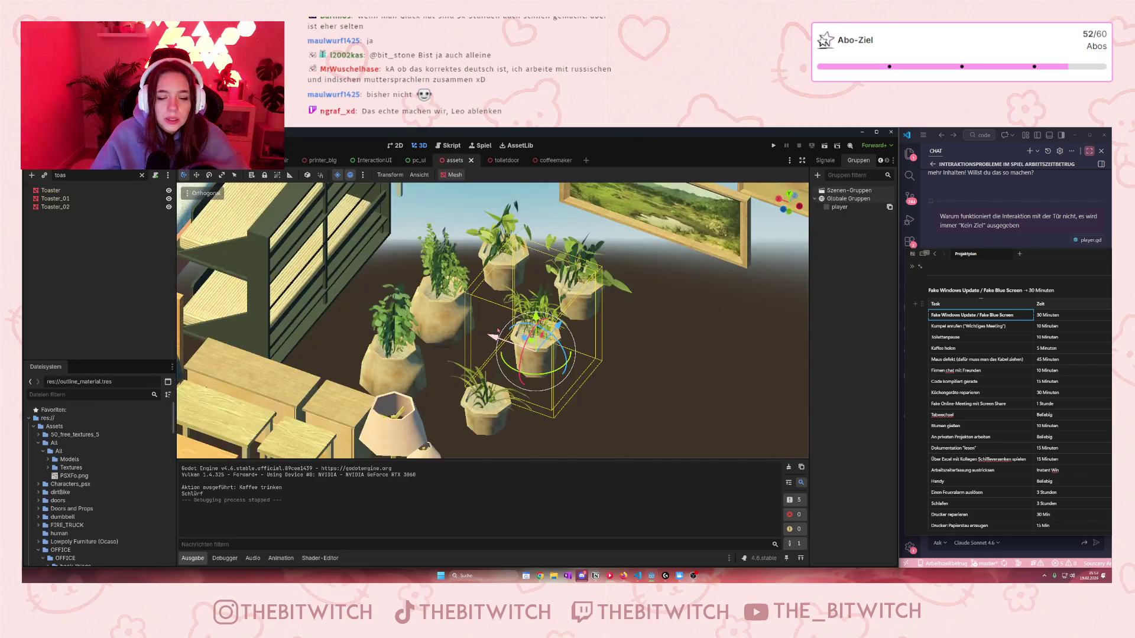
# Step: Survey the food, bathroom fixture and washing machine assets, then return to the office scene
pyautogui.moveTo(376, 375)
pyautogui.mouseDown()
pyautogui.moveTo(802, 325)
pyautogui.moveTo(366, 367)
pyautogui.mouseUp()
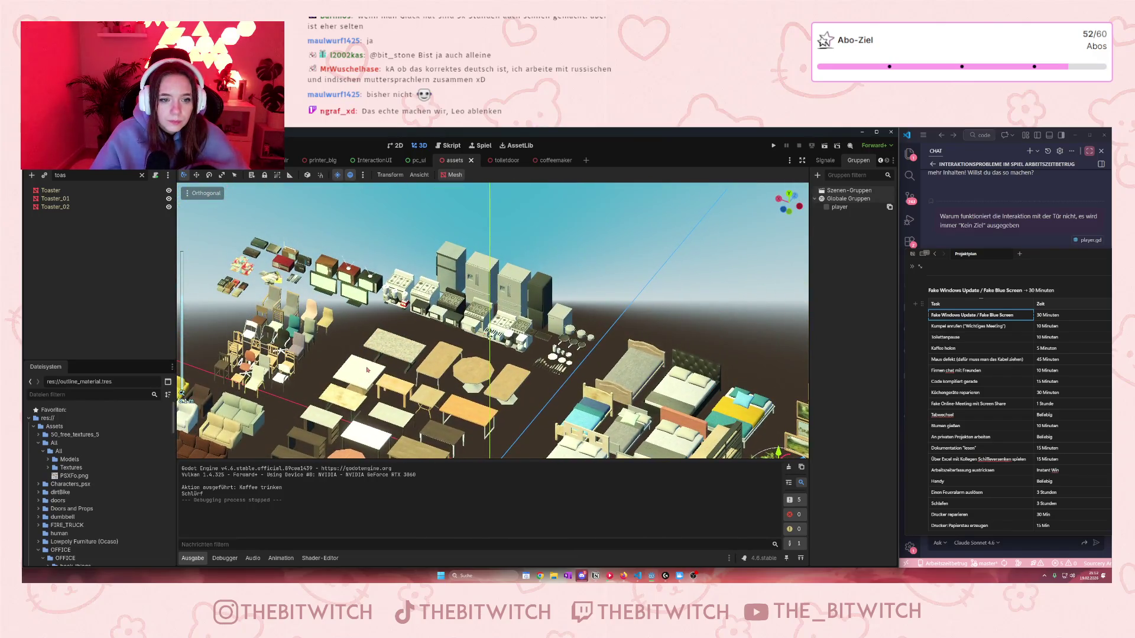
pyautogui.scroll(10, 474, 285)
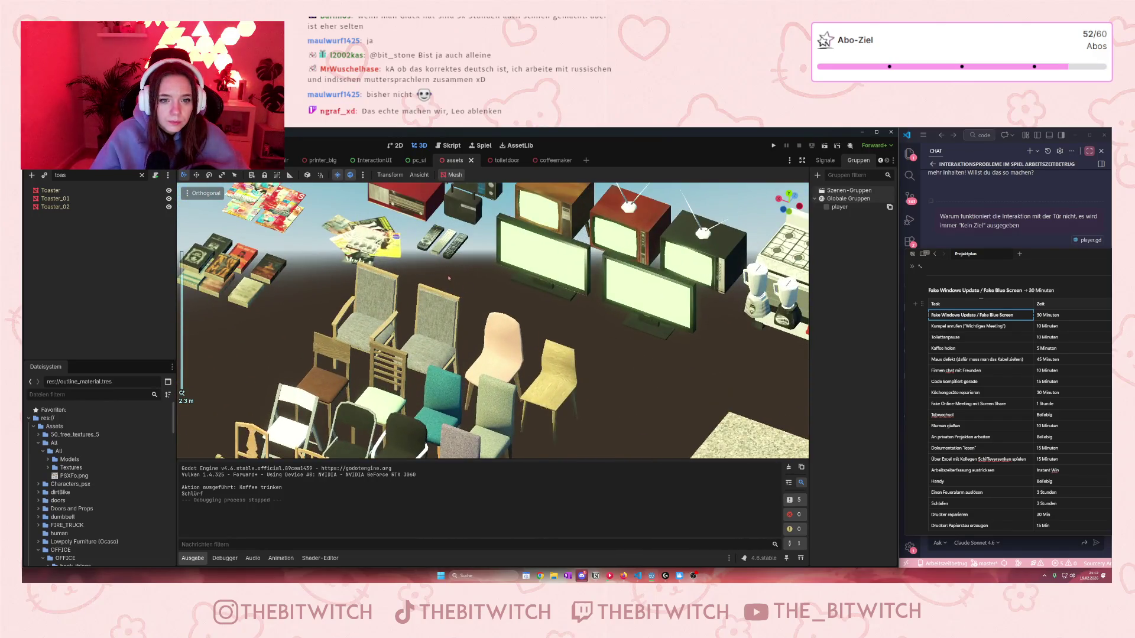
pyautogui.scroll(3, 494, 414)
pyautogui.scroll(-6, 493, 413)
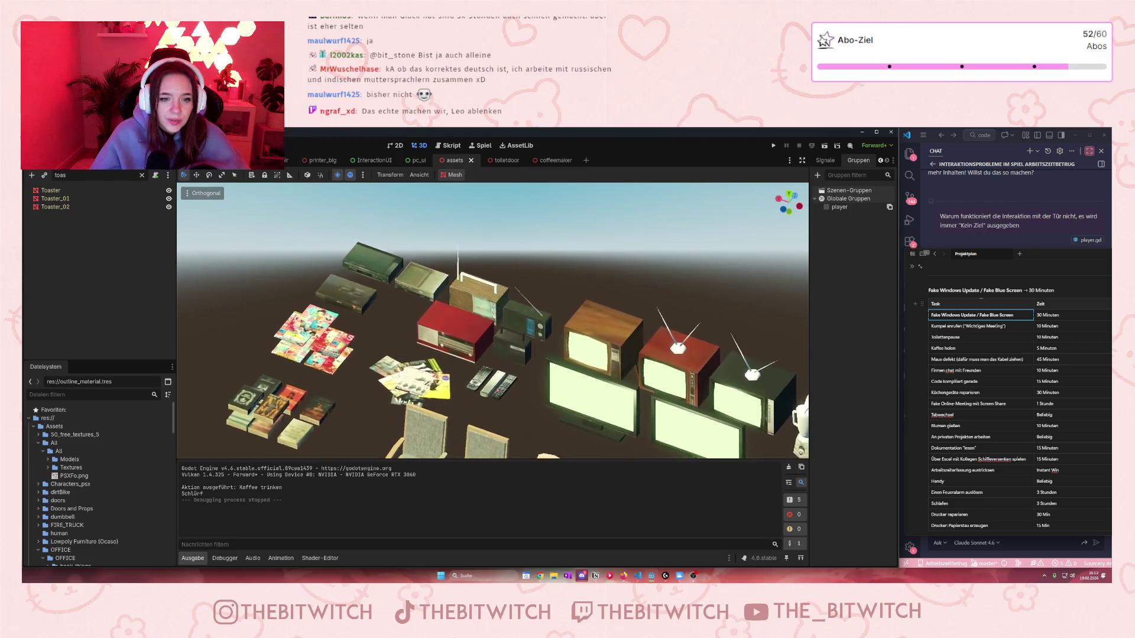
pyautogui.moveTo(492, 301); pyautogui.dragTo(372, 207)
pyautogui.scroll(3, 492, 319)
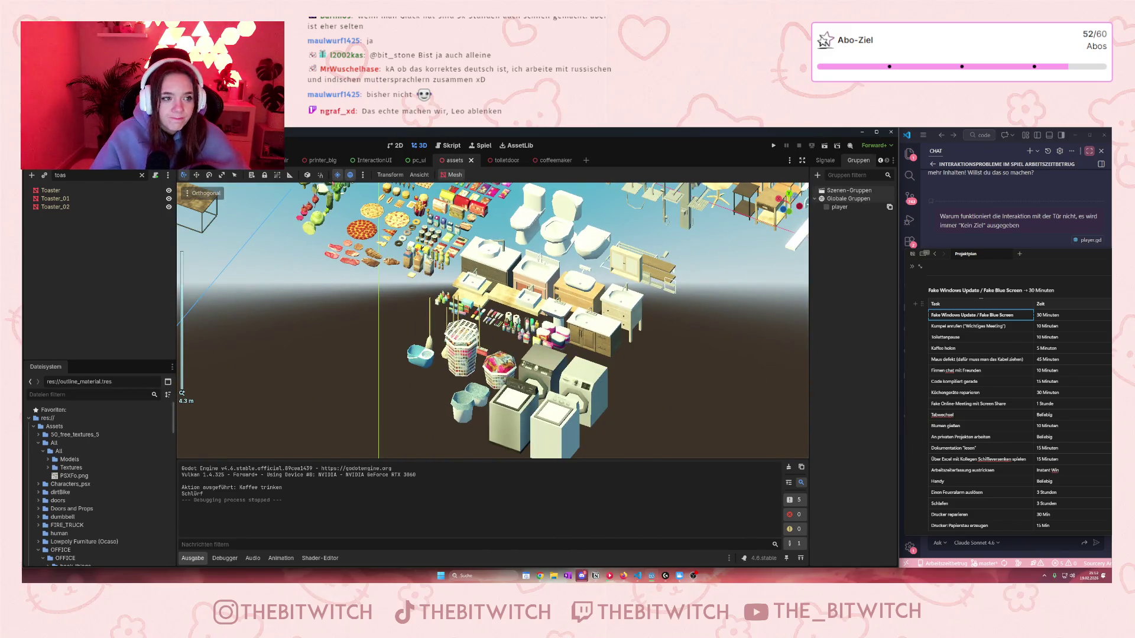
pyautogui.click(248, 161)
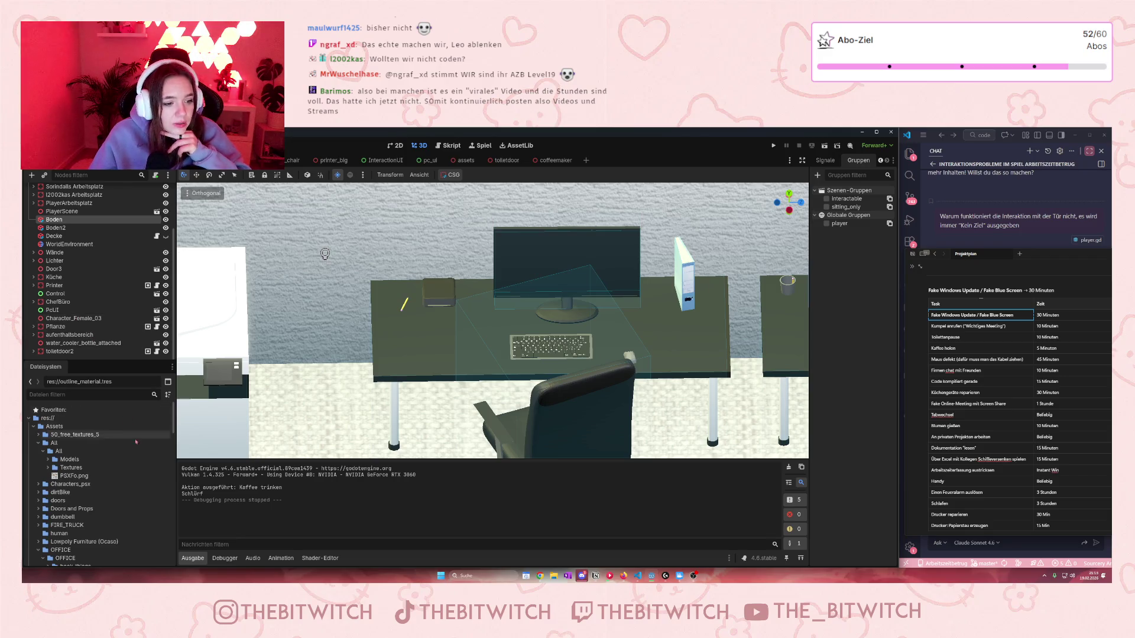
pyautogui.scroll(-3, 120, 468)
pyautogui.scroll(-5, 120, 467)
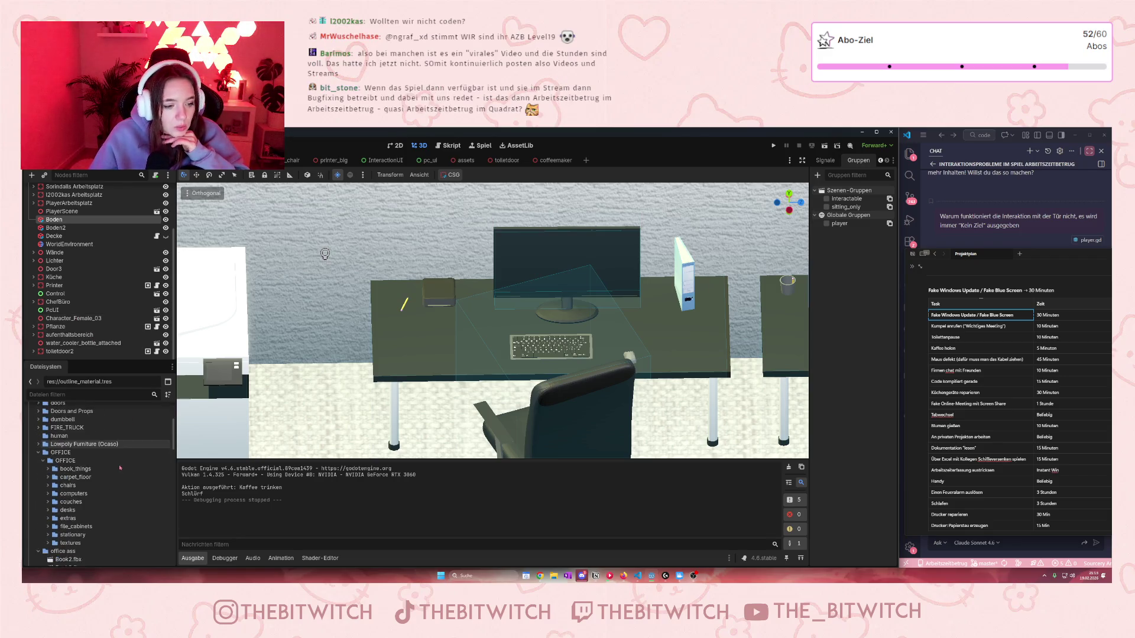
pyautogui.scroll(-2, 158, 470)
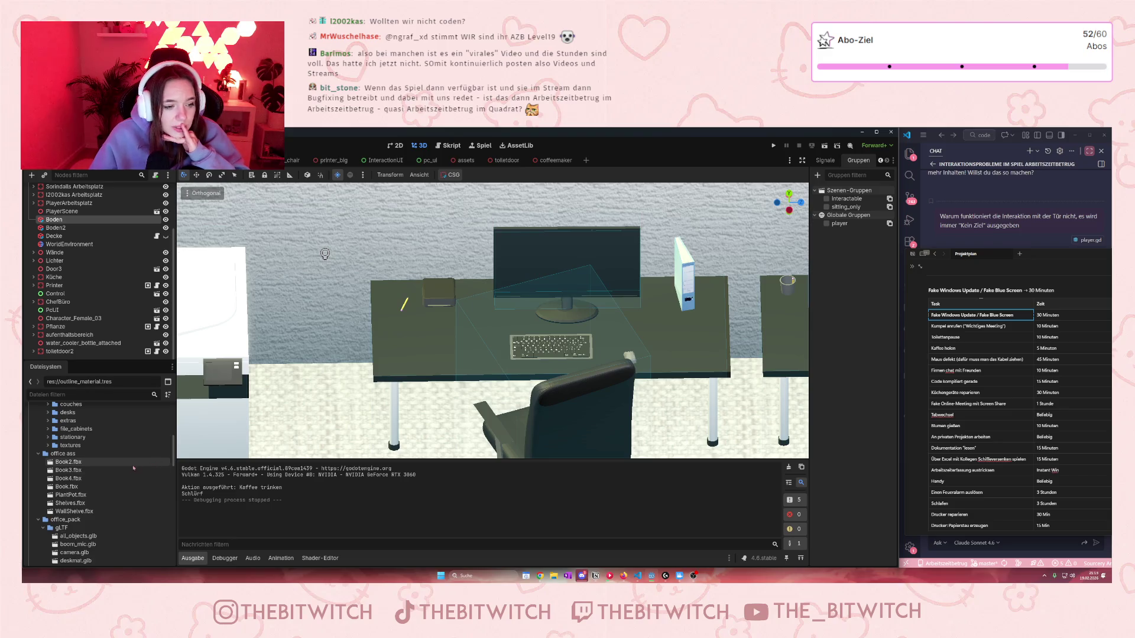
pyautogui.scroll(3, 133, 469)
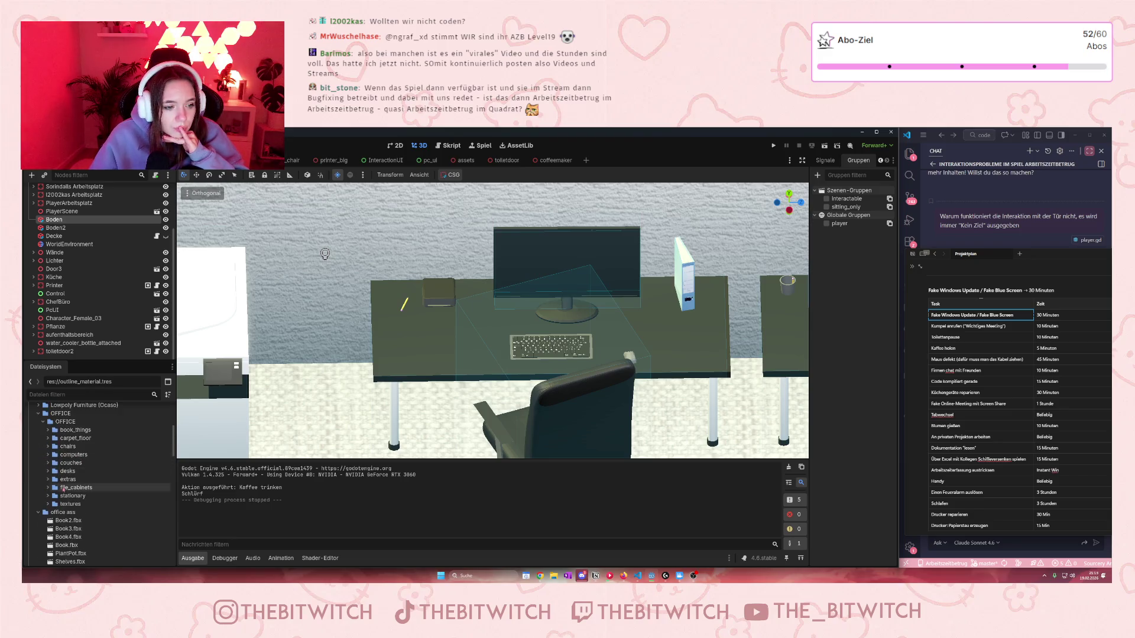
pyautogui.click(56, 454)
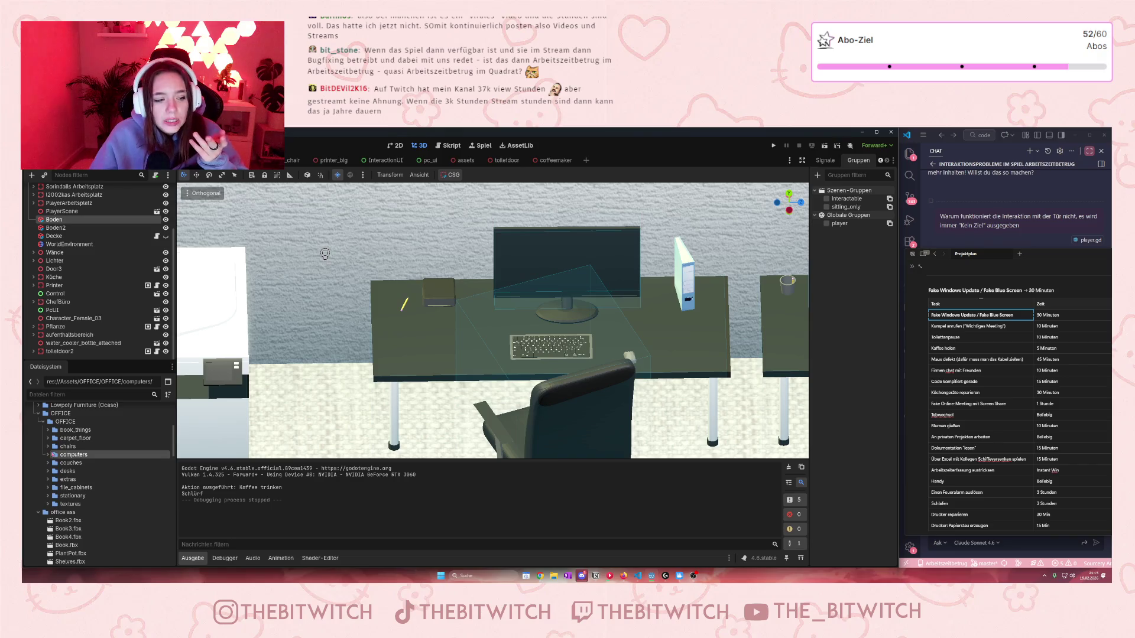
pyautogui.click(49, 455)
pyautogui.scroll(-3, 89, 480)
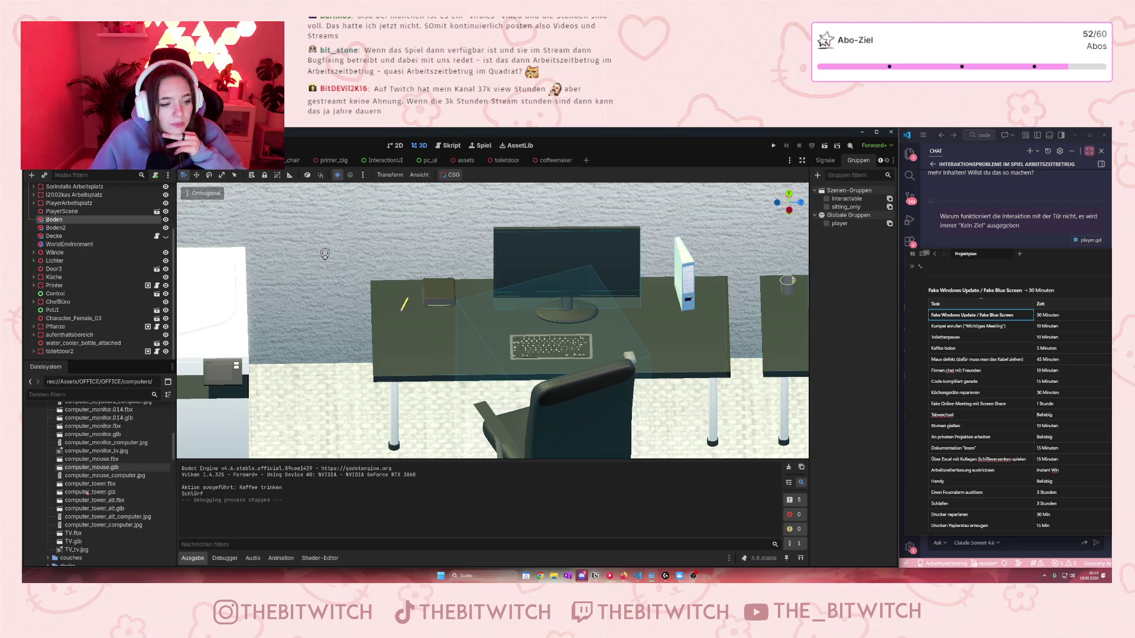
pyautogui.scroll(3, 106, 483)
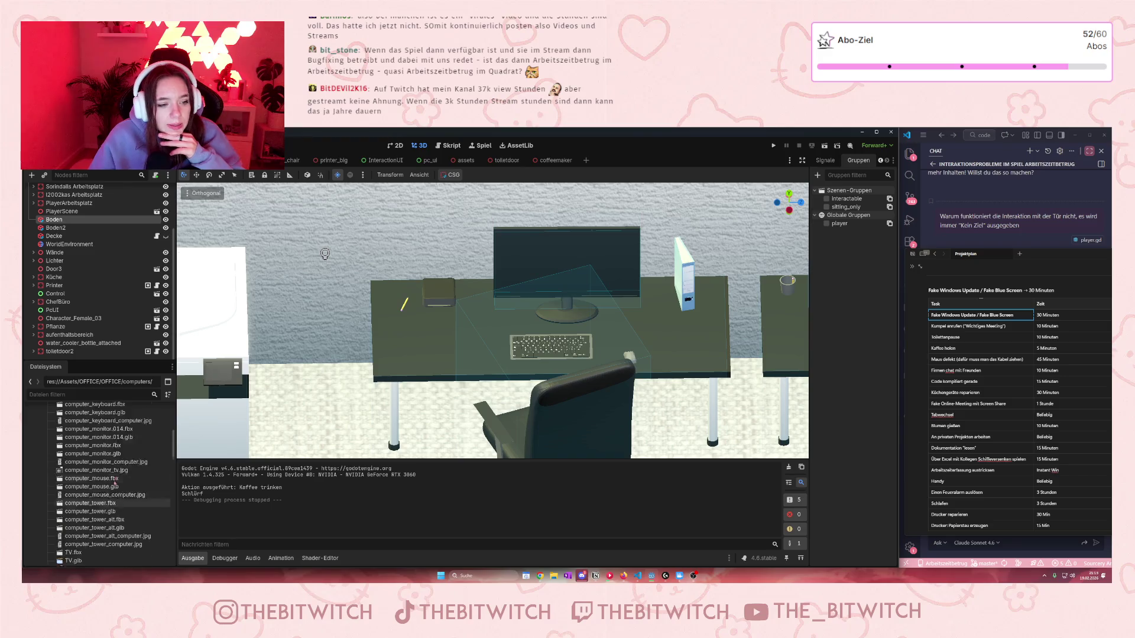
pyautogui.scroll(-3, 112, 482)
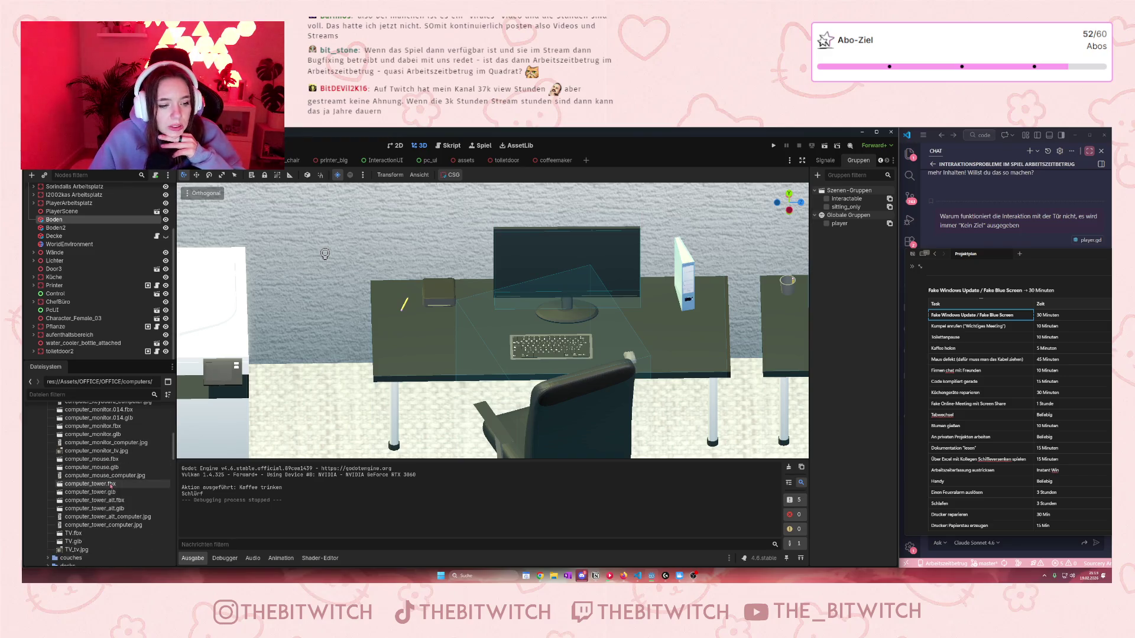
pyautogui.scroll(5, 122, 501)
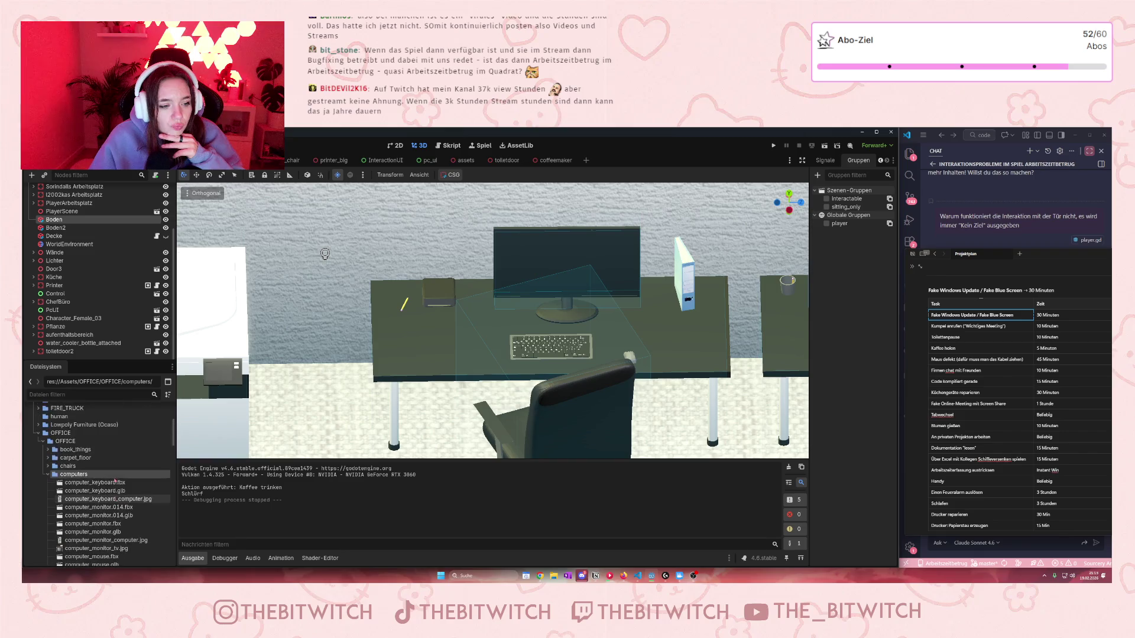
pyautogui.click(49, 451)
pyautogui.scroll(-4, 73, 467)
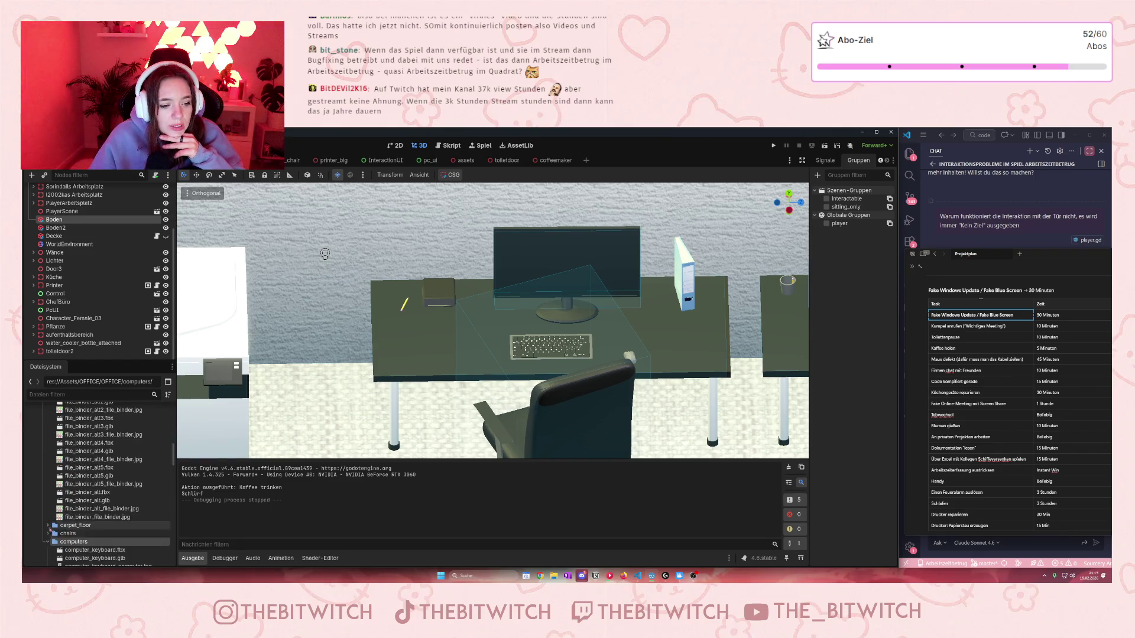
pyautogui.click(47, 524)
pyautogui.scroll(-4, 72, 514)
pyautogui.scroll(-5, 71, 514)
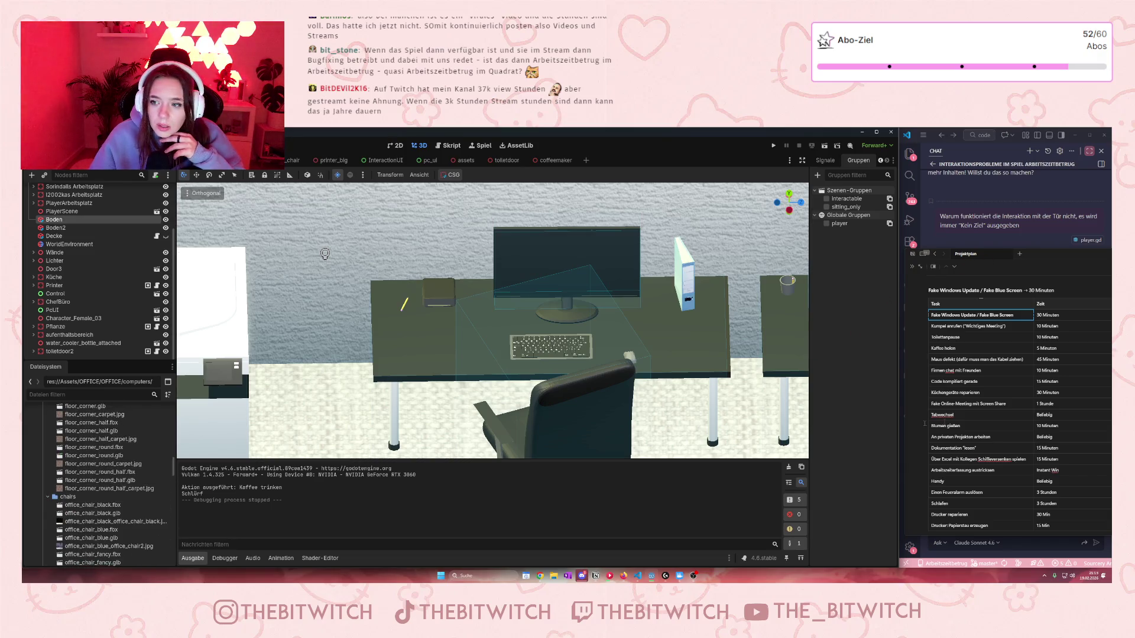
pyautogui.scroll(-8, 136, 499)
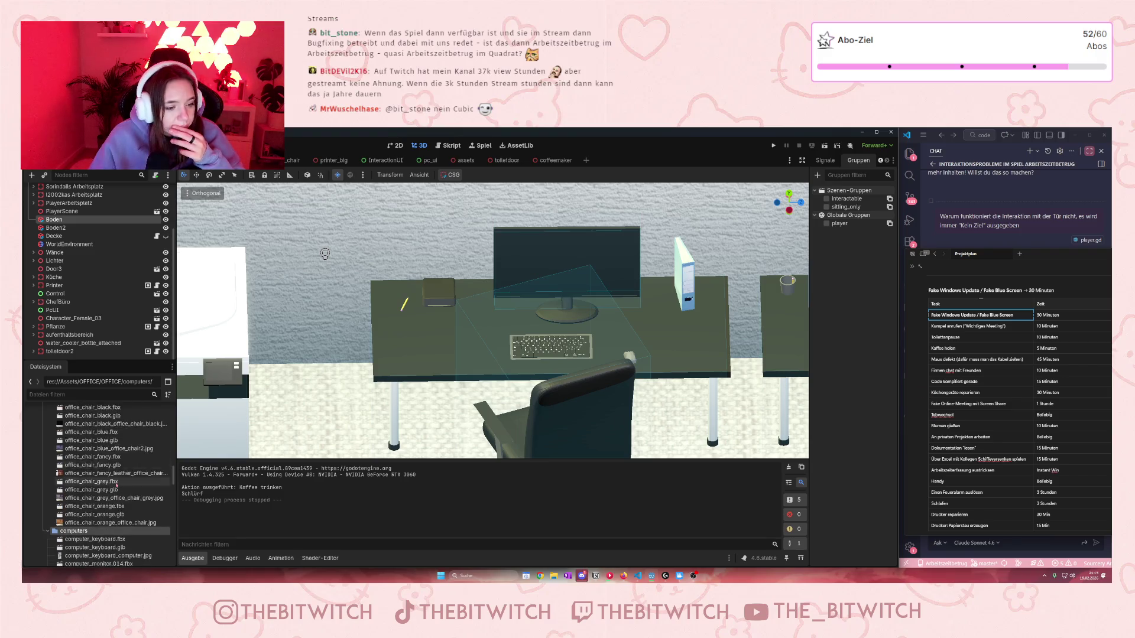
pyautogui.scroll(-4, 136, 499)
pyautogui.scroll(-2, 148, 492)
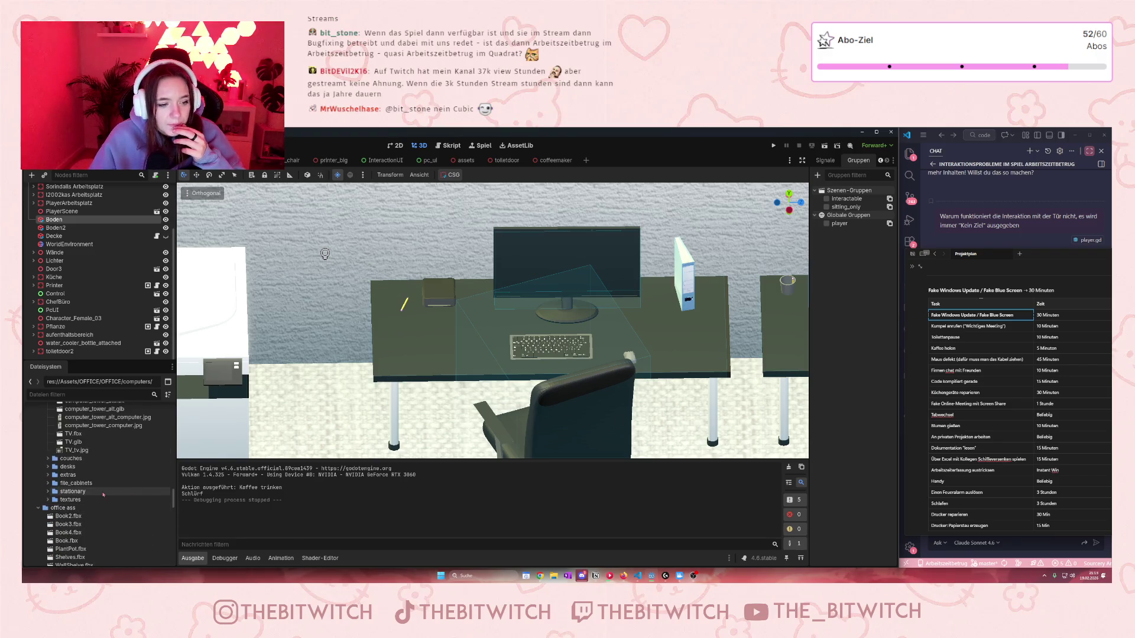
pyautogui.scroll(-10, 66, 481)
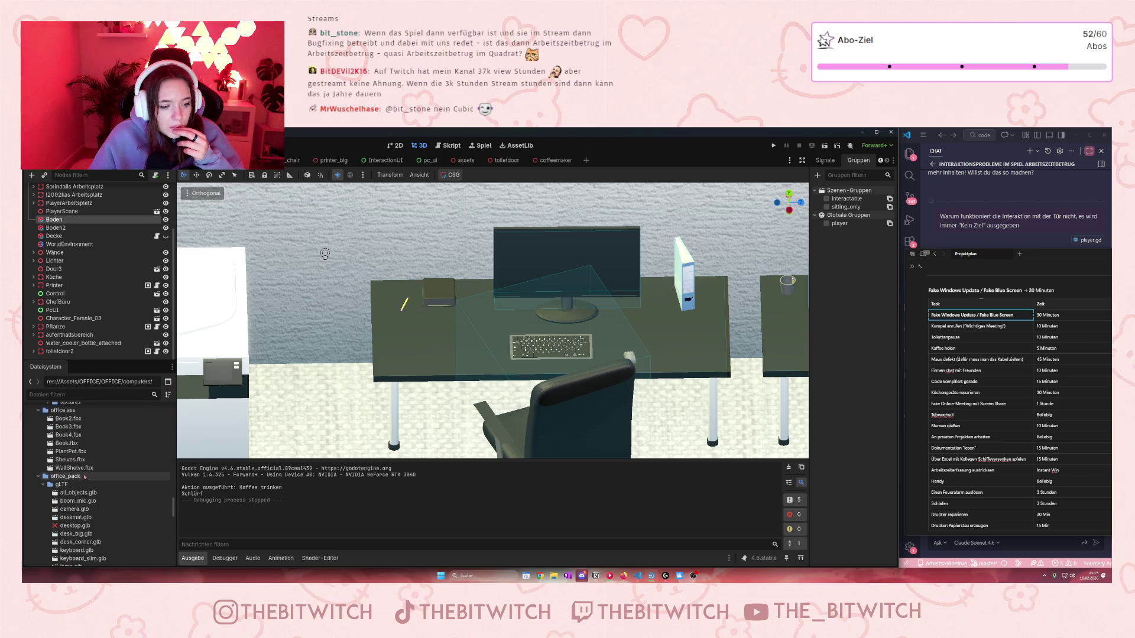
pyautogui.scroll(-5, 97, 487)
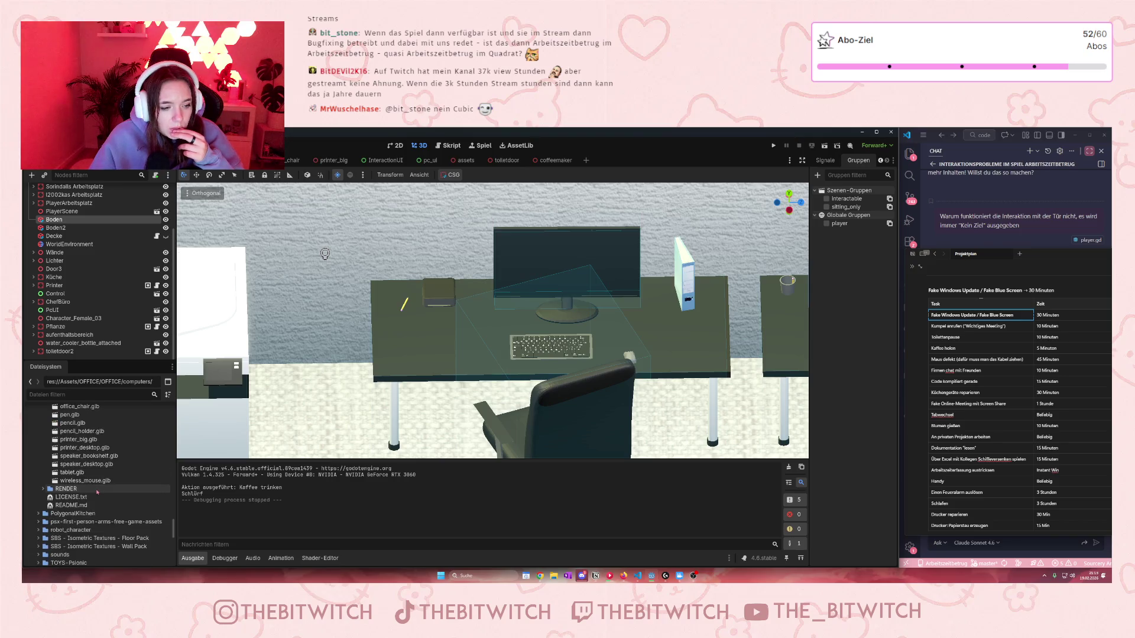
pyautogui.scroll(-4, 97, 492)
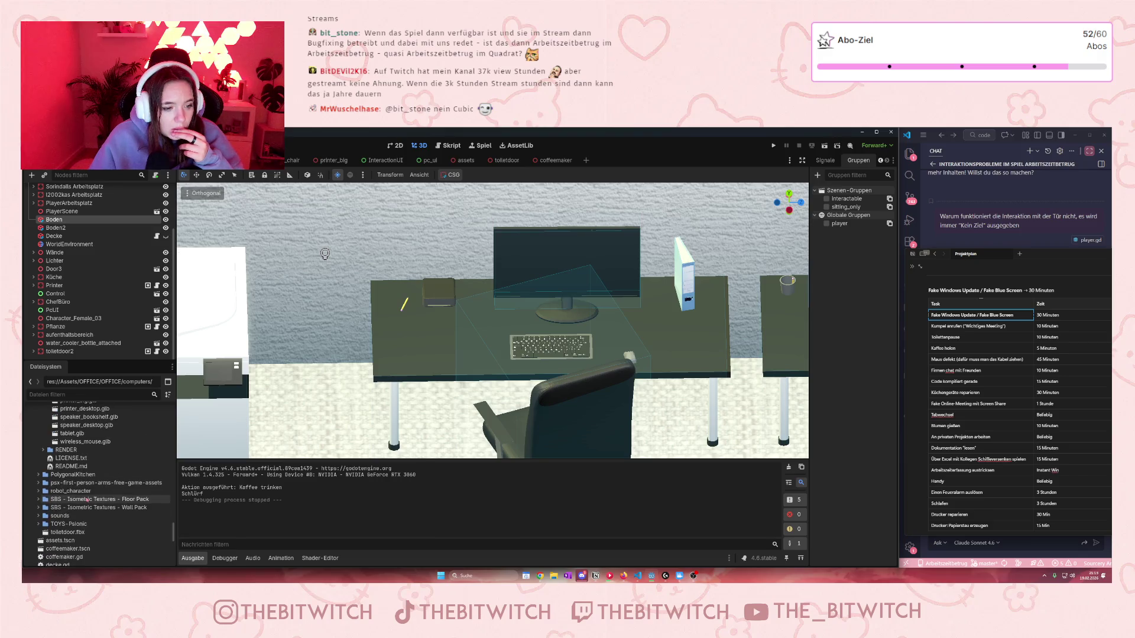
pyautogui.scroll(2, 87, 500)
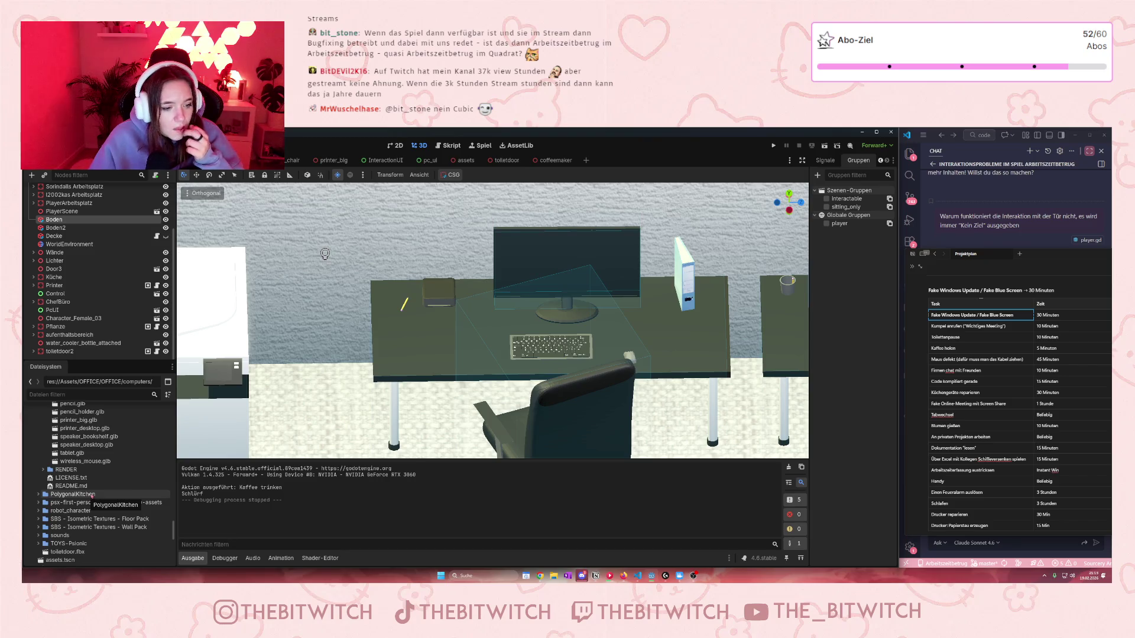
pyautogui.scroll(12, 91, 497)
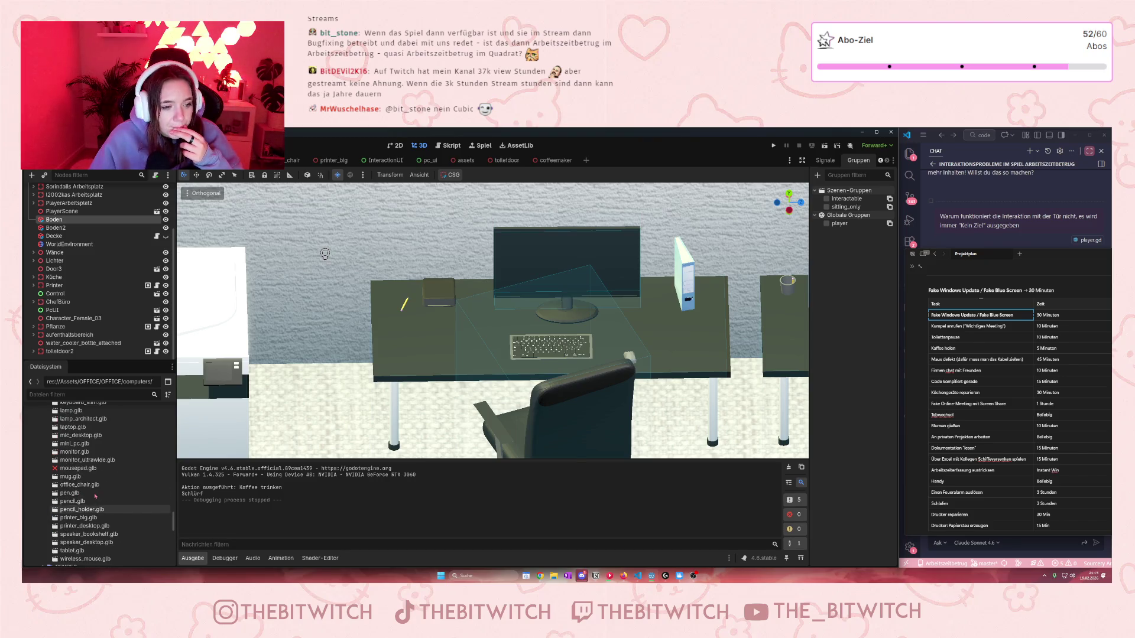
pyautogui.scroll(6, 82, 477)
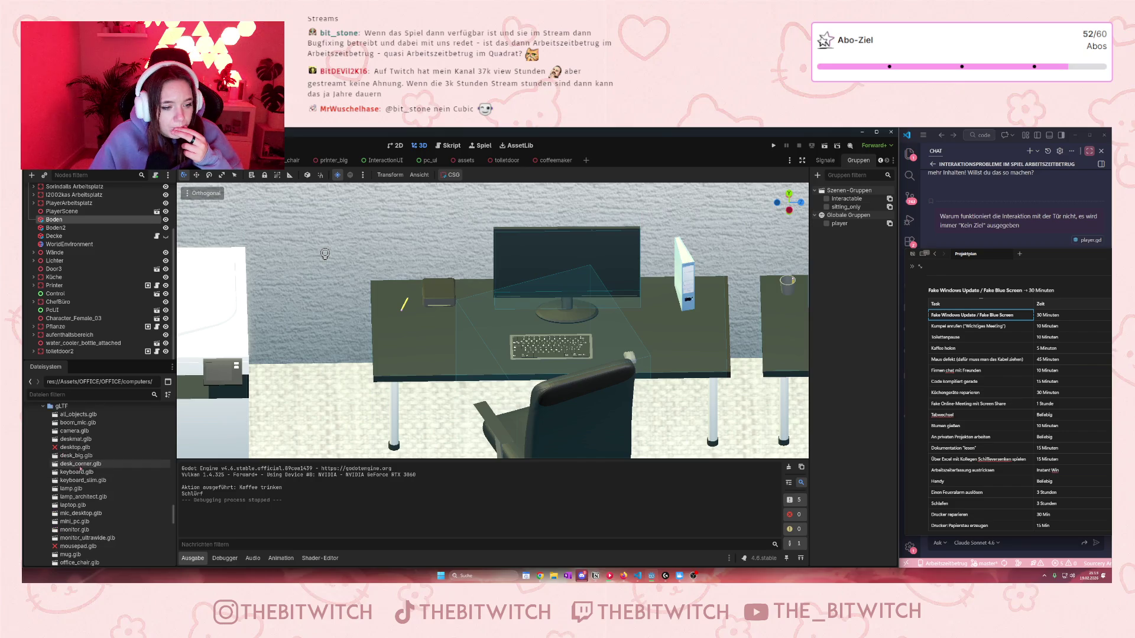
pyautogui.moveTo(81, 513)
pyautogui.mouseDown()
pyautogui.moveTo(440, 367)
pyautogui.moveTo(506, 373)
pyautogui.moveTo(490, 370)
pyautogui.mouseUp()
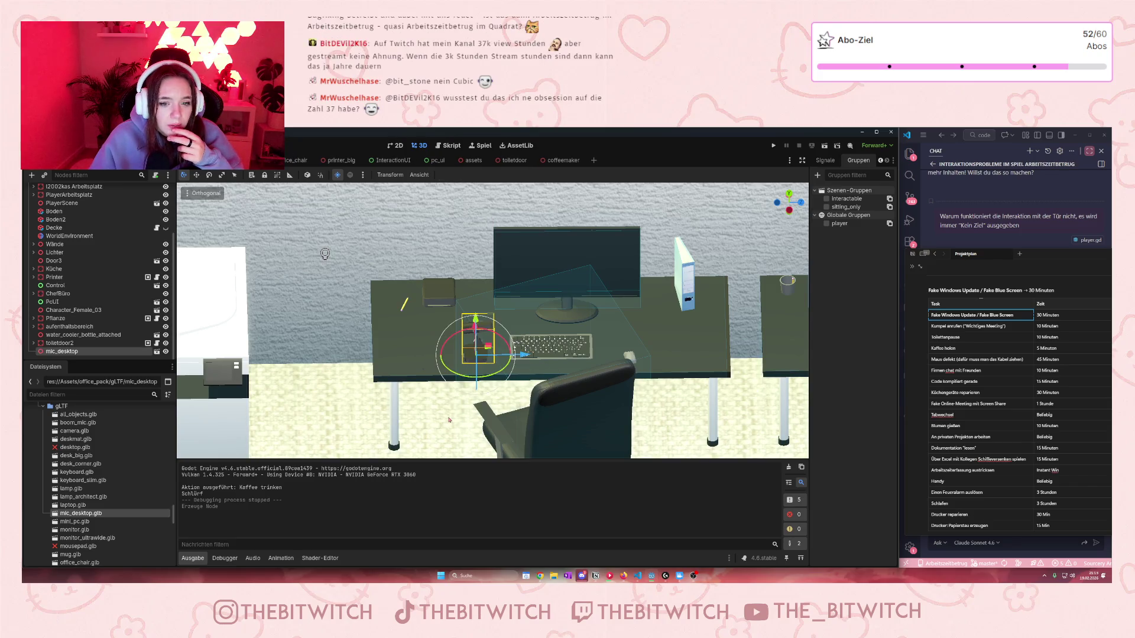
pyautogui.press('Delete')
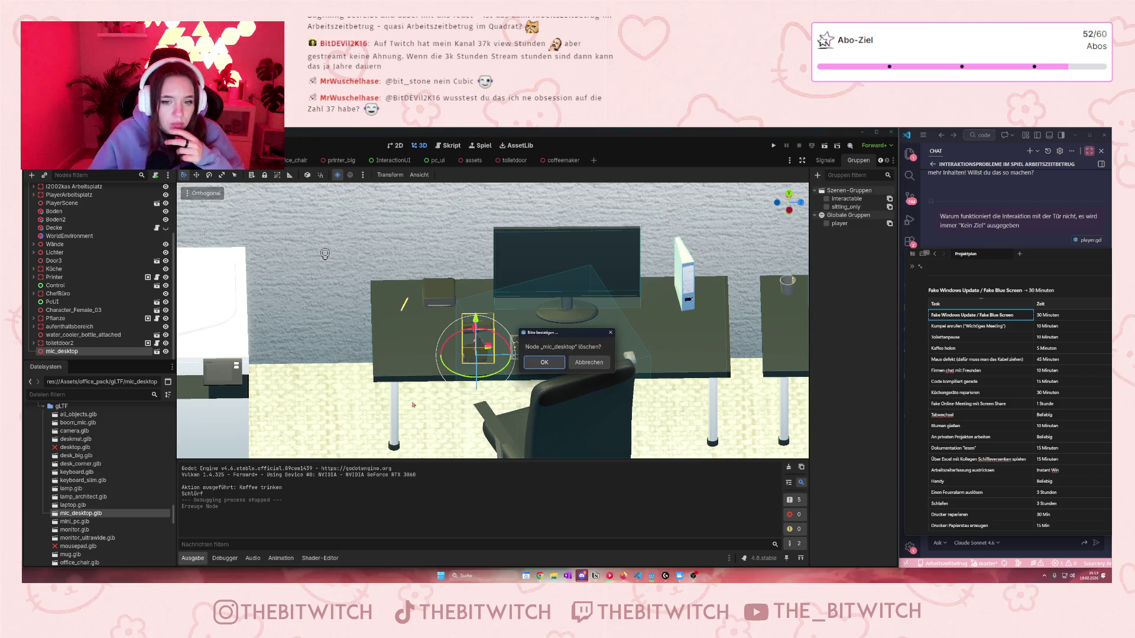
pyautogui.click(539, 364)
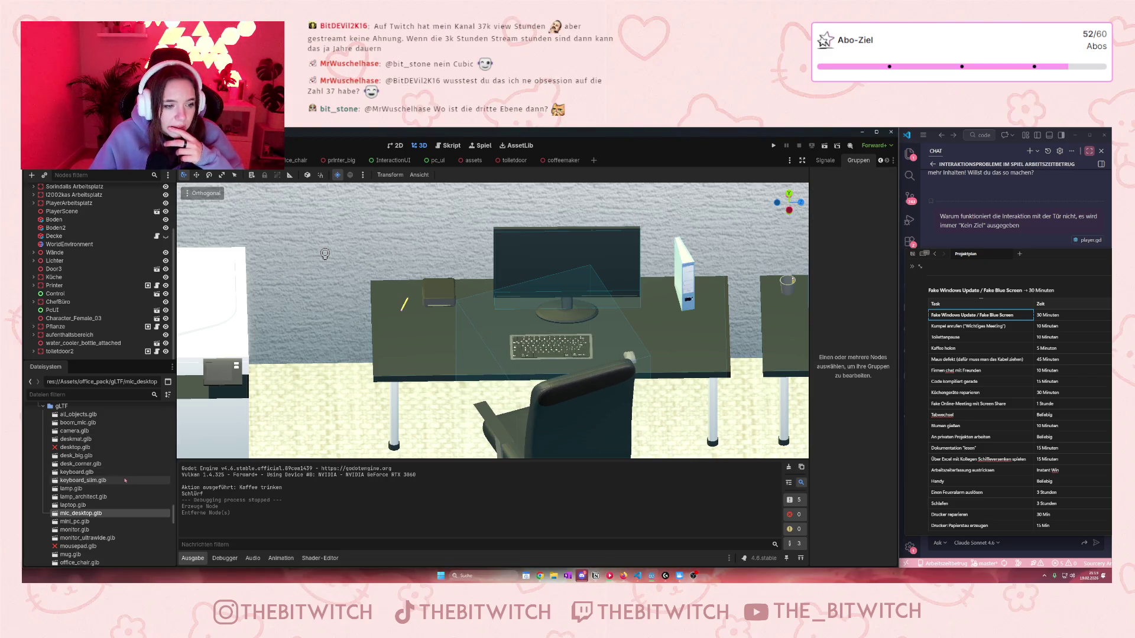
pyautogui.scroll(2, 93, 466)
pyautogui.moveTo(93, 465); pyautogui.dragTo(465, 342)
pyautogui.press('Delete')
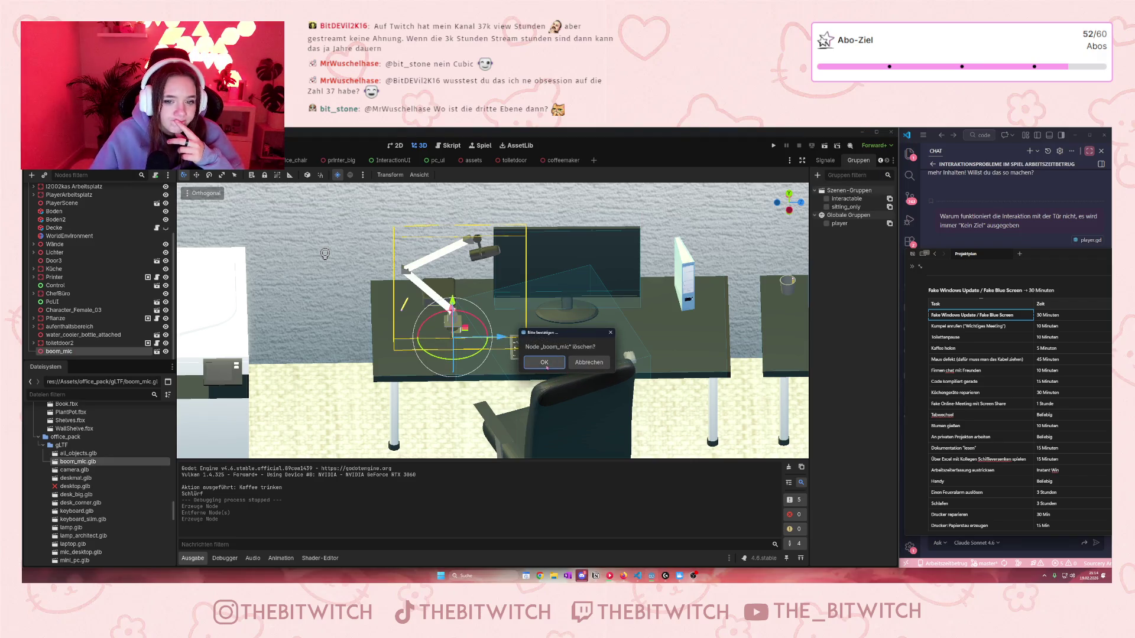
pyautogui.click(539, 364)
pyautogui.scroll(1, 90, 498)
pyautogui.scroll(-10, 90, 498)
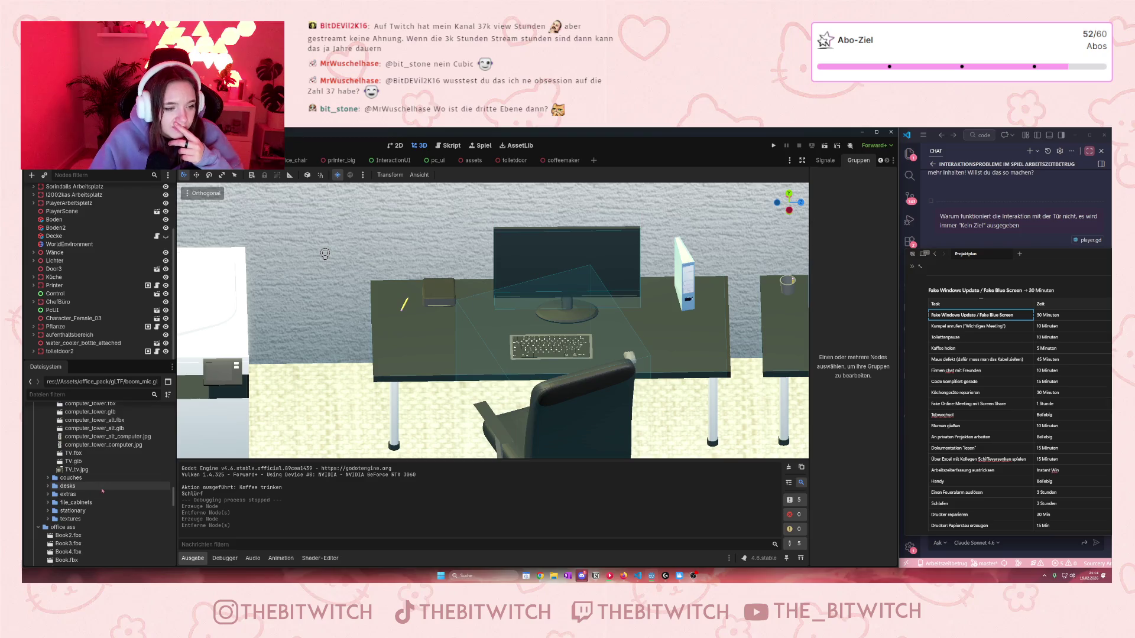
# Step: Expand the stationary and textures asset folders
pyautogui.scroll(3, 87, 496)
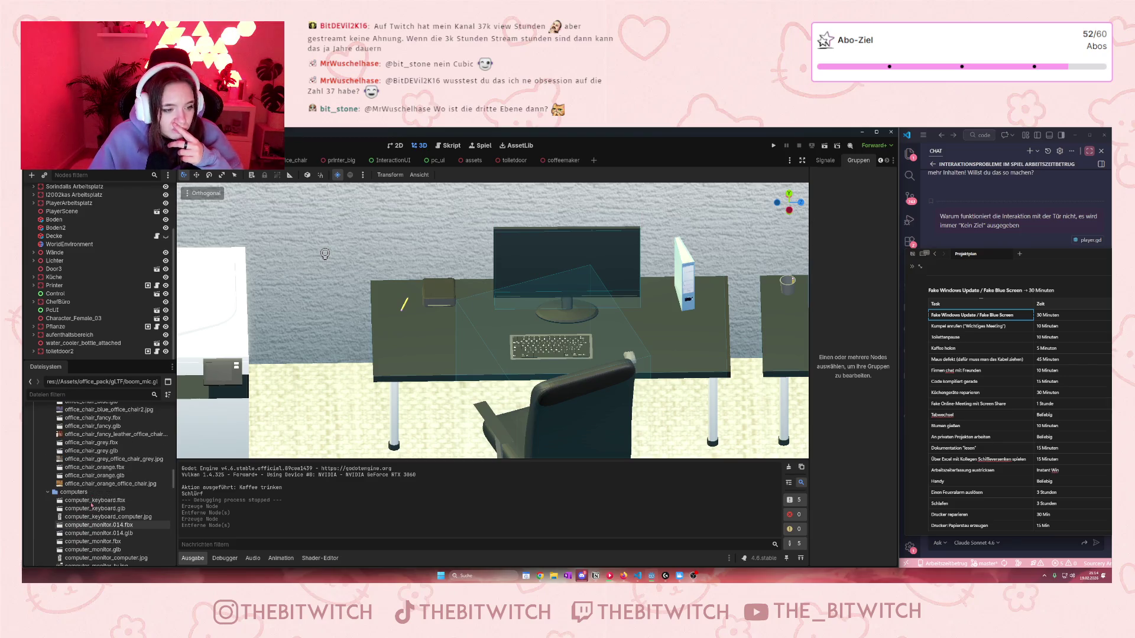
pyautogui.scroll(-3, 92, 506)
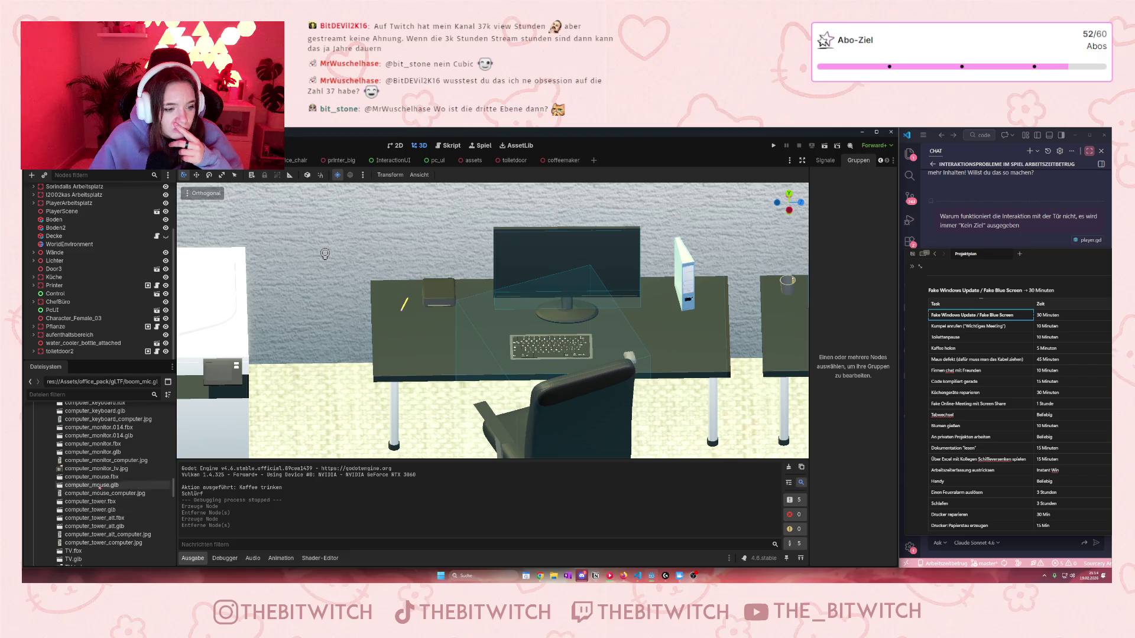
pyautogui.scroll(4, 102, 524)
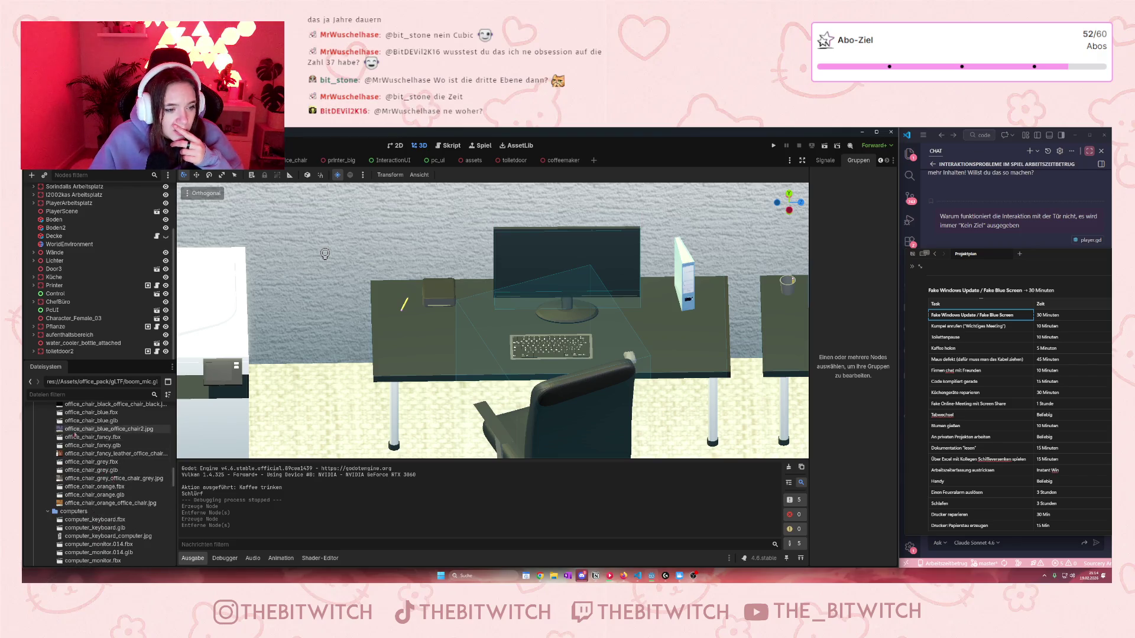
pyautogui.scroll(6, 75, 435)
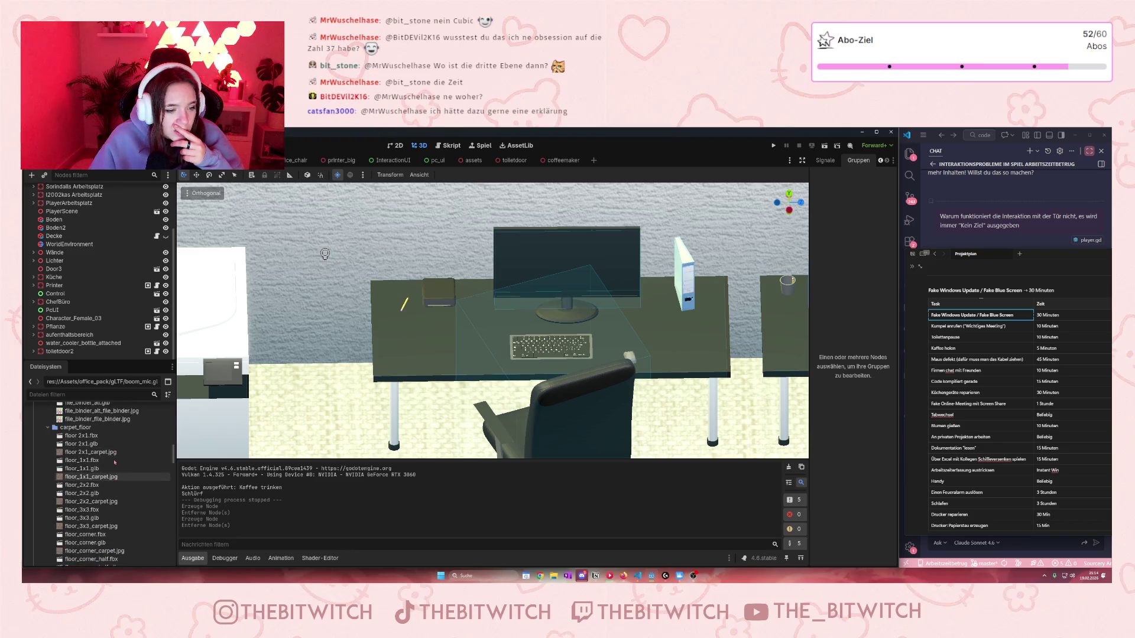
pyautogui.scroll(-10, 112, 464)
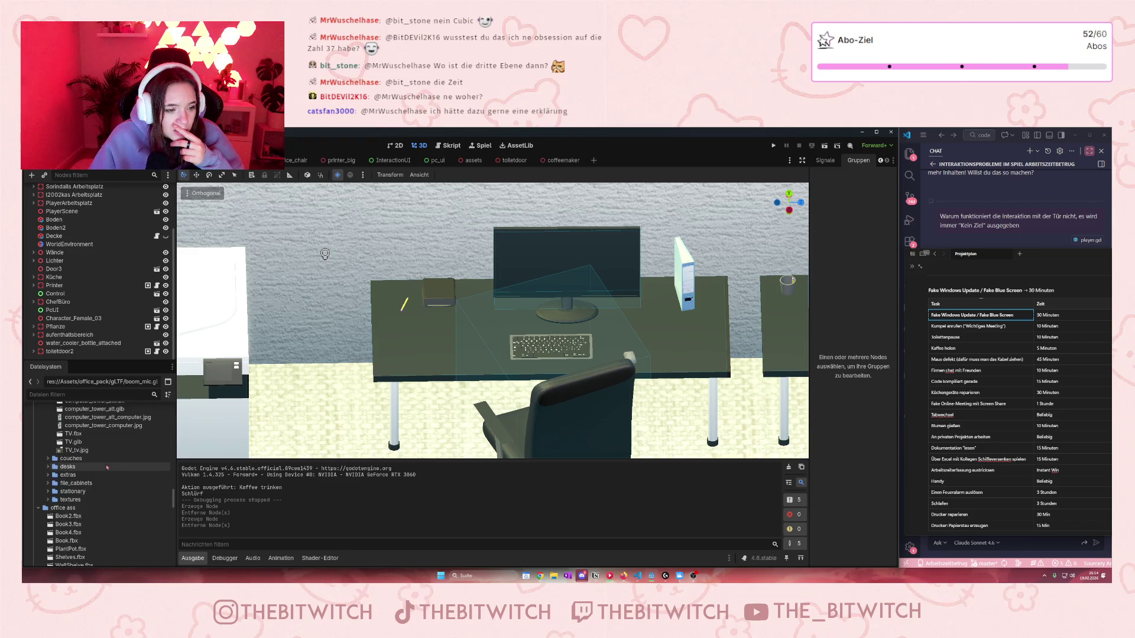
pyautogui.doubleClick(77, 491)
pyautogui.scroll(-3, 99, 502)
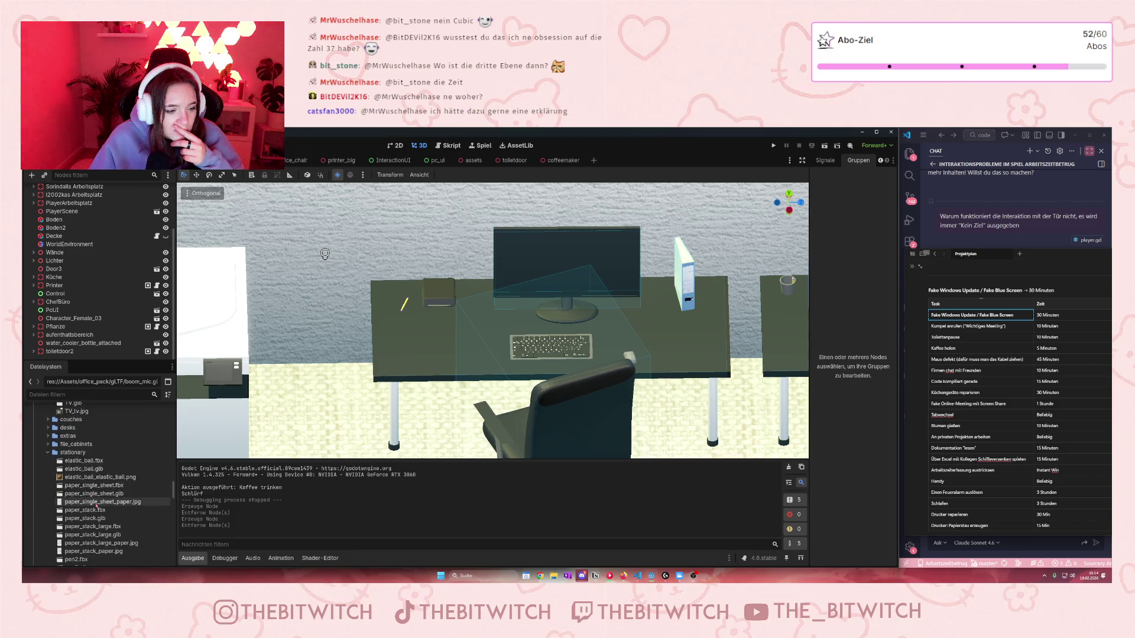
pyautogui.scroll(-7, 99, 504)
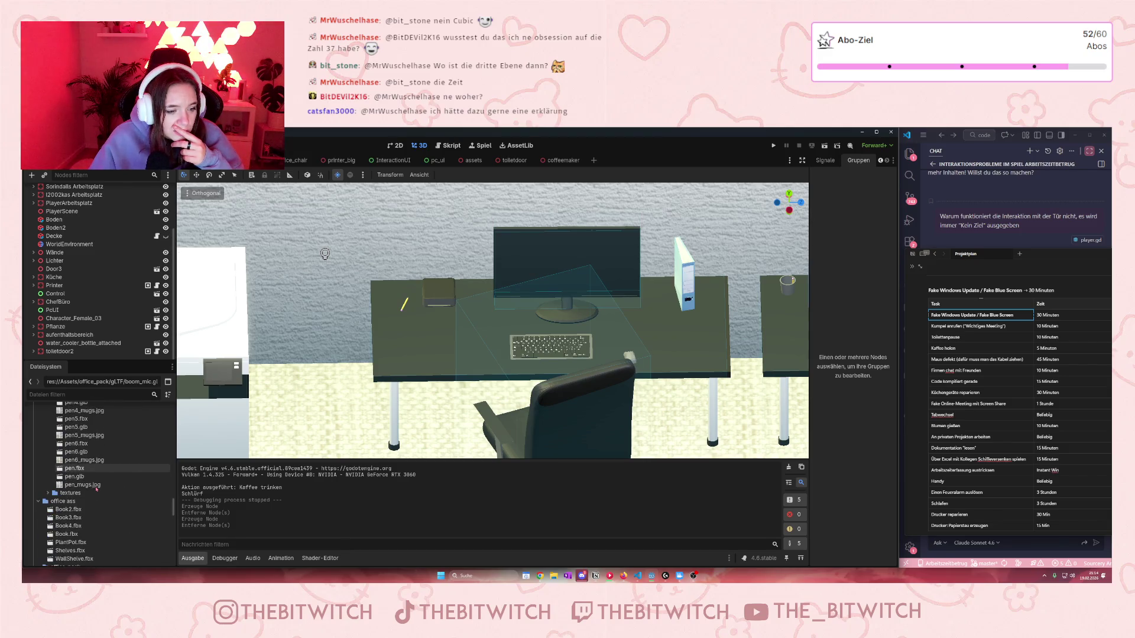
pyautogui.doubleClick(60, 493)
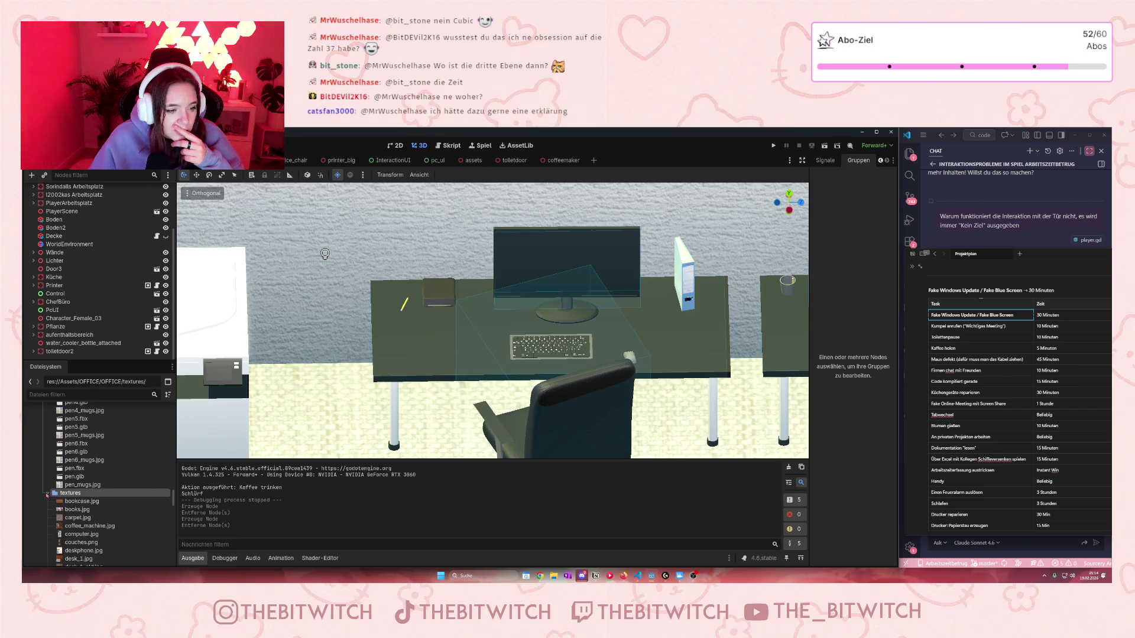
# Step: Expand the file_cabinets and extras folders to reveal the desk phone models
pyautogui.scroll(-5, 47, 494)
pyautogui.click(49, 465)
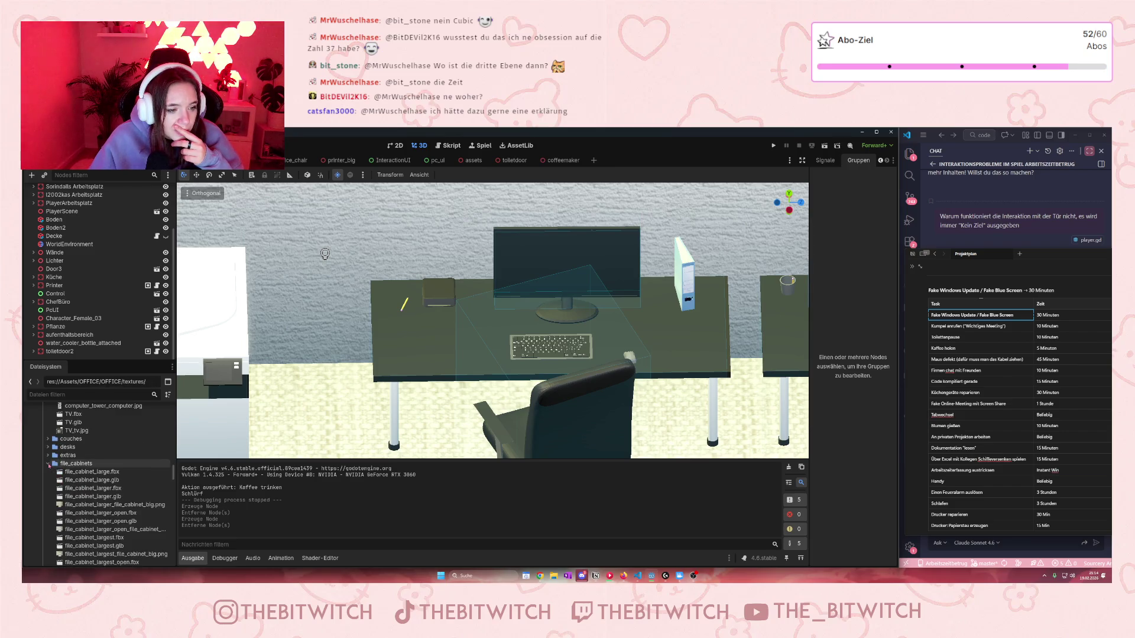
pyautogui.doubleClick(68, 455)
pyautogui.scroll(-1, 85, 455)
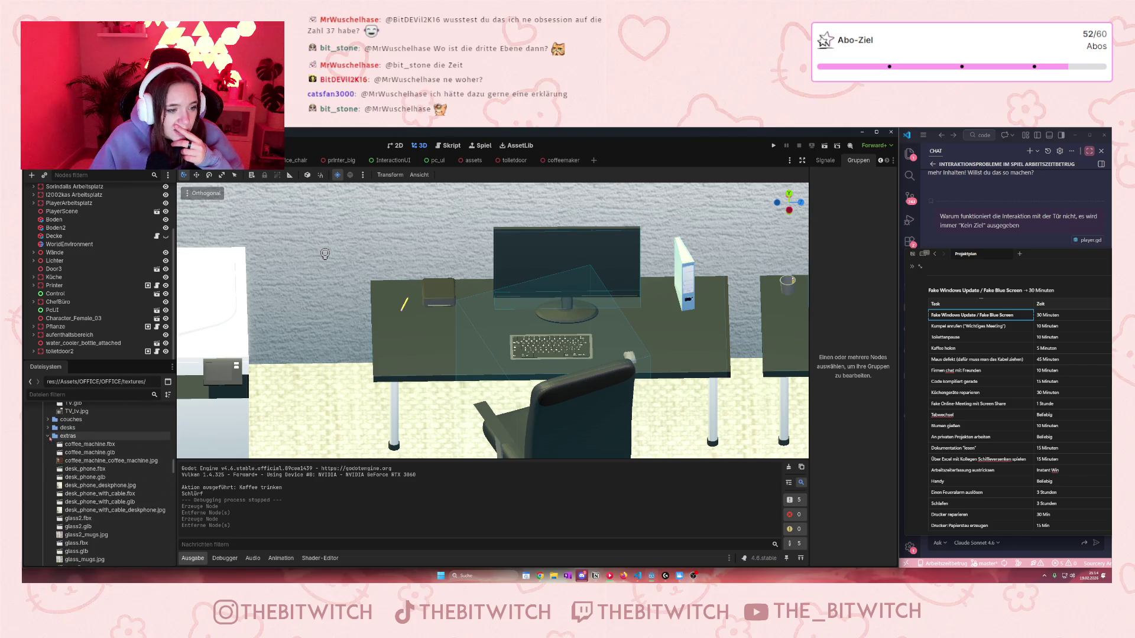
pyautogui.scroll(-2, 85, 455)
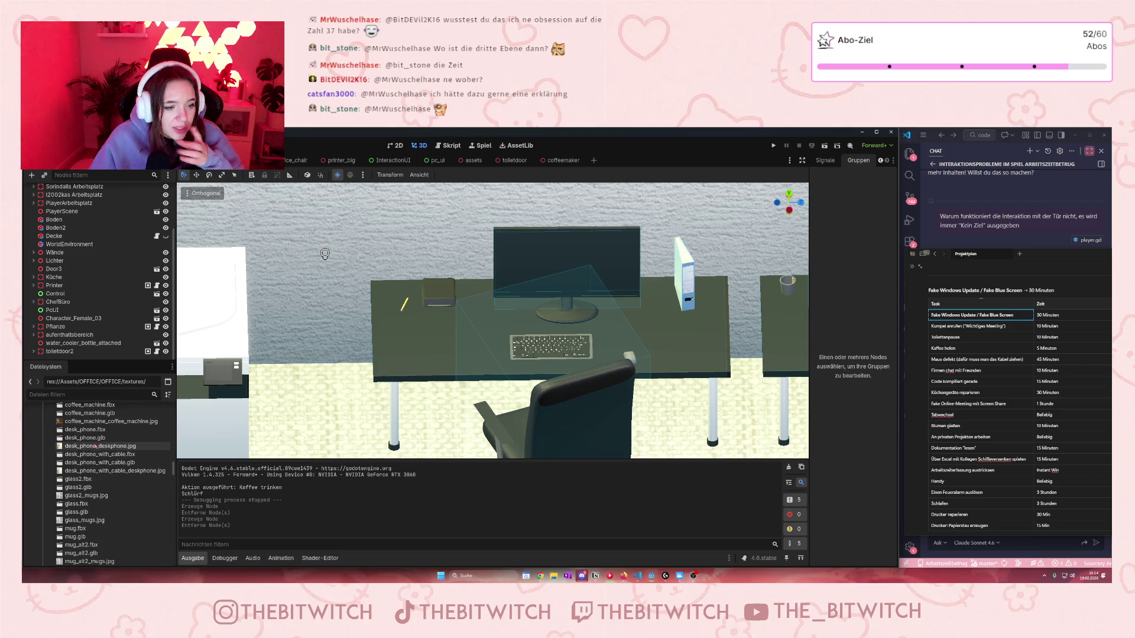
pyautogui.moveTo(86, 430)
pyautogui.mouseDown()
pyautogui.moveTo(376, 332)
pyautogui.moveTo(419, 323)
pyautogui.moveTo(443, 338)
pyautogui.moveTo(423, 345)
pyautogui.mouseUp()
pyautogui.press('Delete')
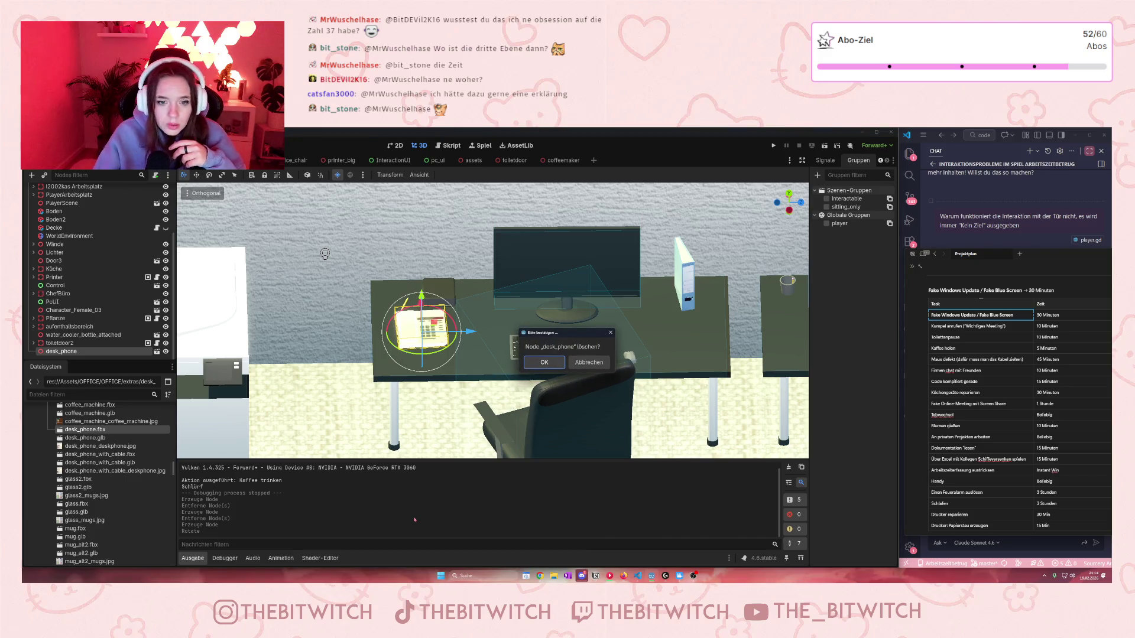
pyautogui.click(545, 362)
pyautogui.moveTo(83, 438); pyautogui.dragTo(445, 329)
pyautogui.press('Delete')
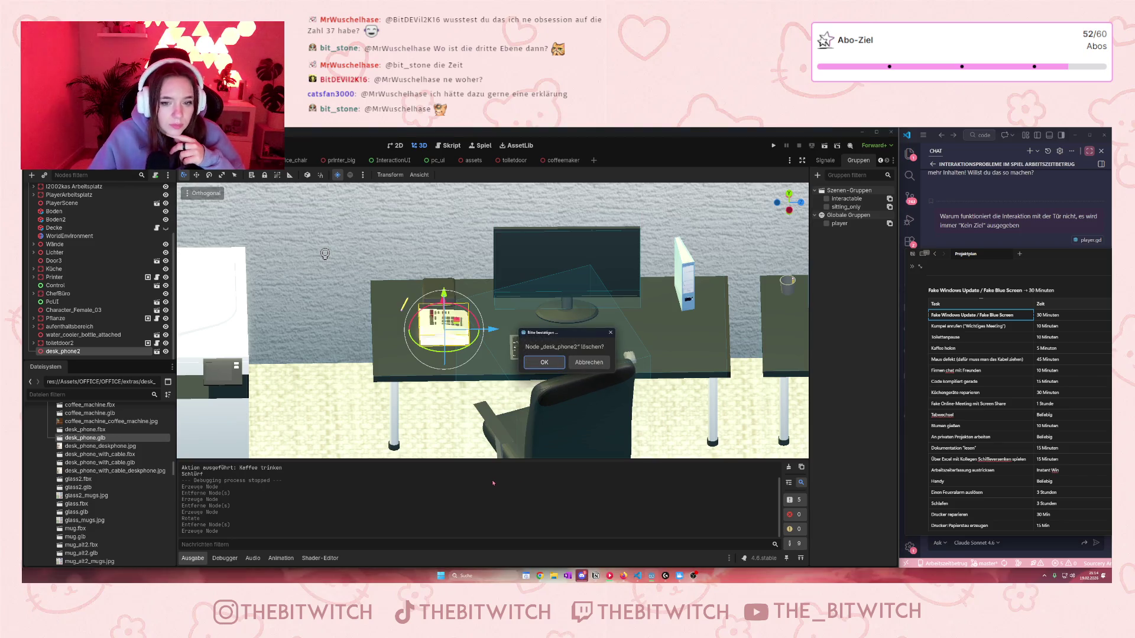
pyautogui.press('Return')
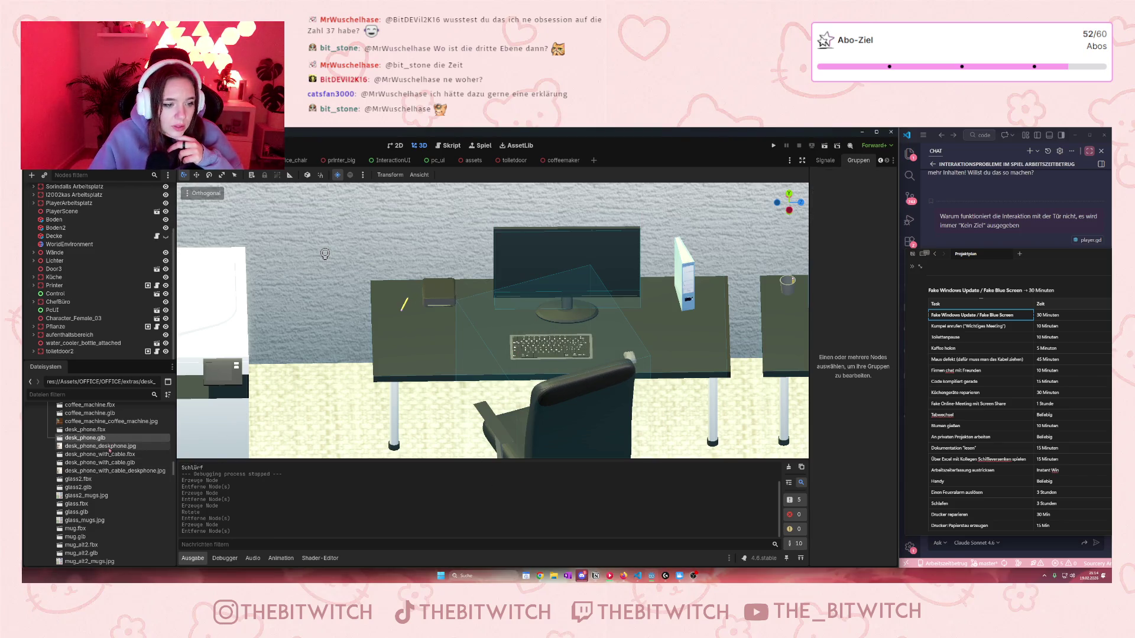
pyautogui.moveTo(110, 451)
pyautogui.mouseDown()
pyautogui.moveTo(142, 476)
pyautogui.moveTo(473, 345)
pyautogui.moveTo(440, 352)
pyautogui.moveTo(444, 374)
pyautogui.moveTo(428, 380)
pyautogui.mouseUp()
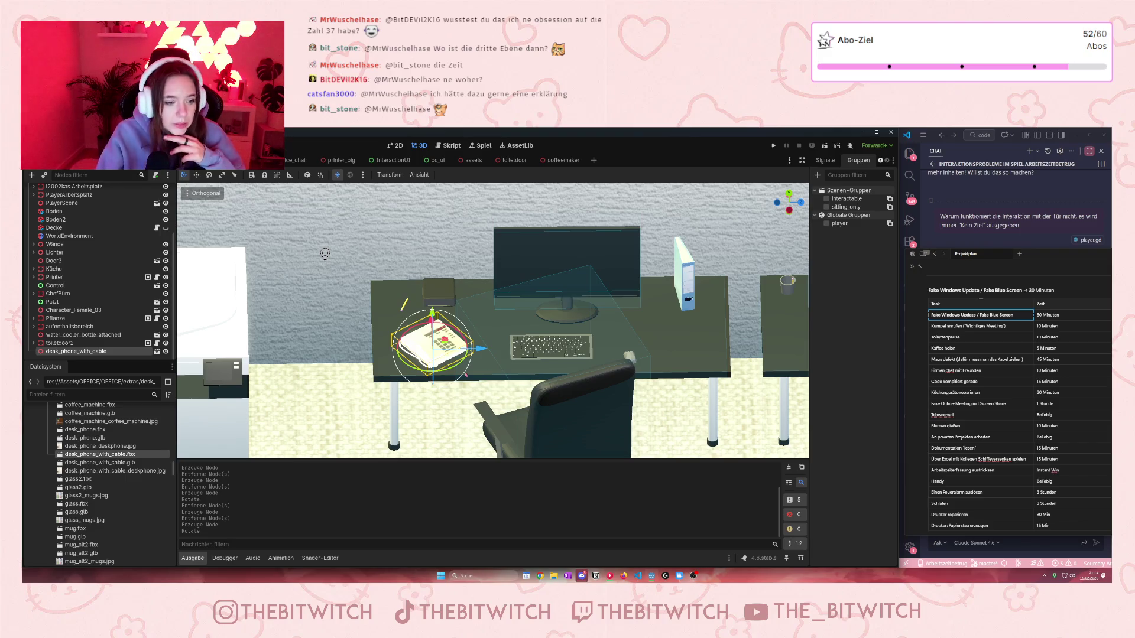
pyautogui.press('Delete')
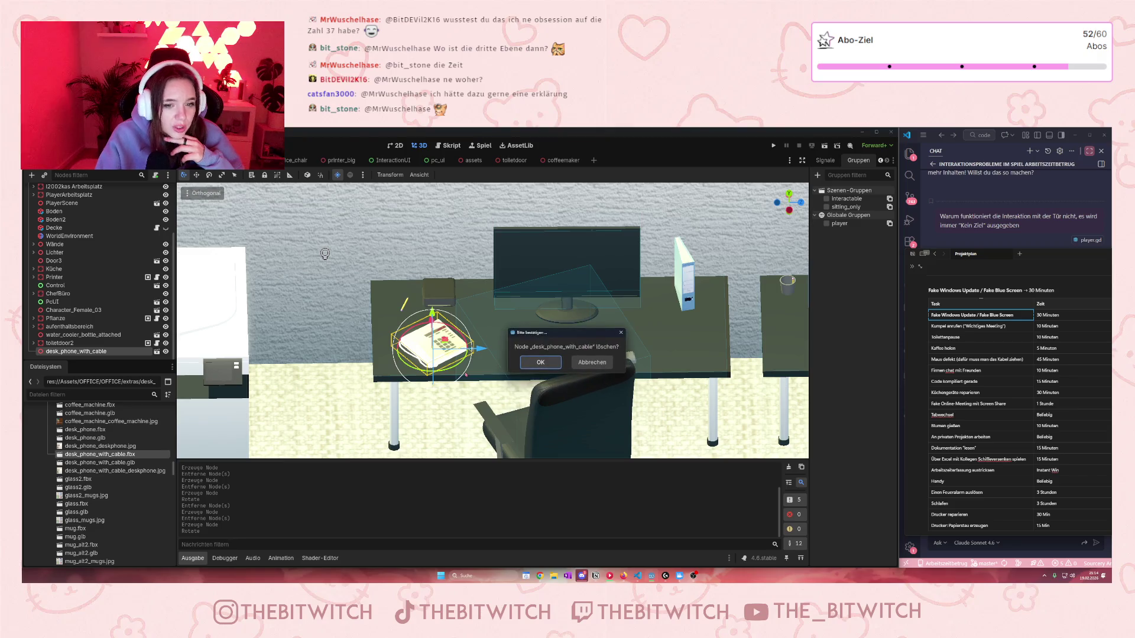
pyautogui.click(545, 360)
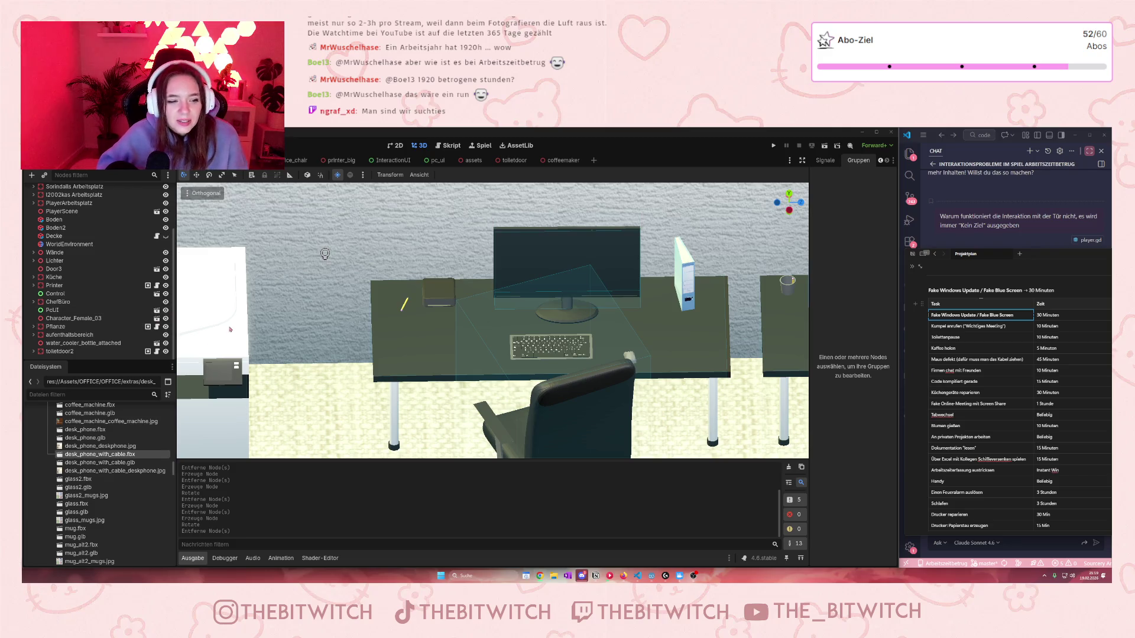
# Step: Drag desk_phone_with_cable.fbx from the FileSystem onto the office desk
pyautogui.moveTo(100, 454)
pyautogui.mouseDown()
pyautogui.moveTo(471, 350)
pyautogui.moveTo(464, 357)
pyautogui.moveTo(458, 342)
pyautogui.mouseUp()
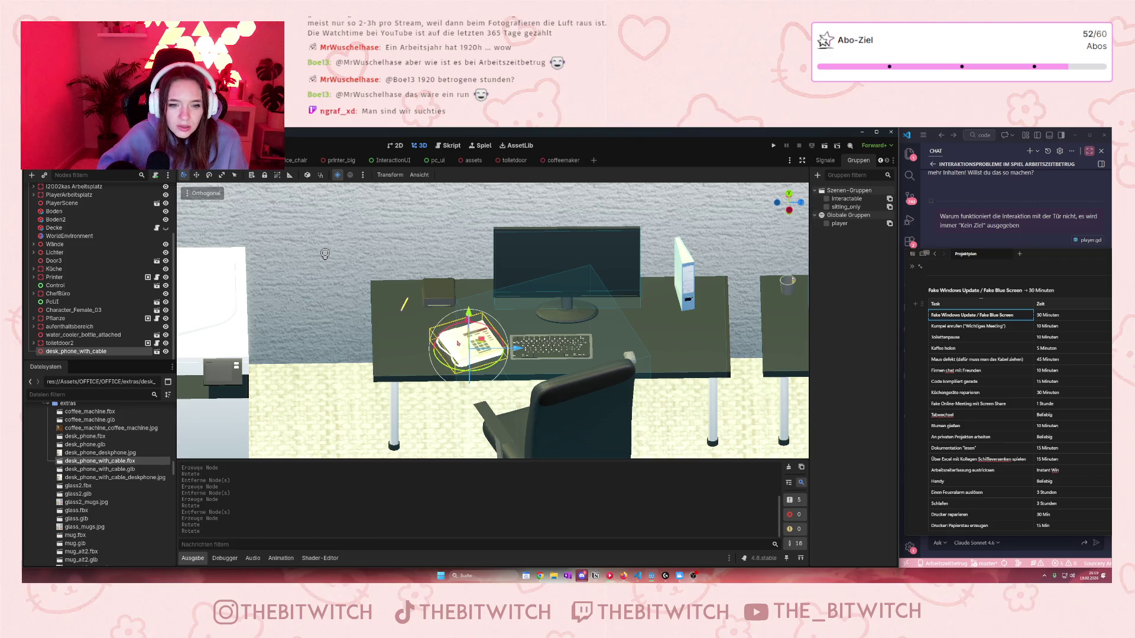
# Step: Select the desk_phone_with_cable node and frame it with F
pyautogui.click(464, 354)
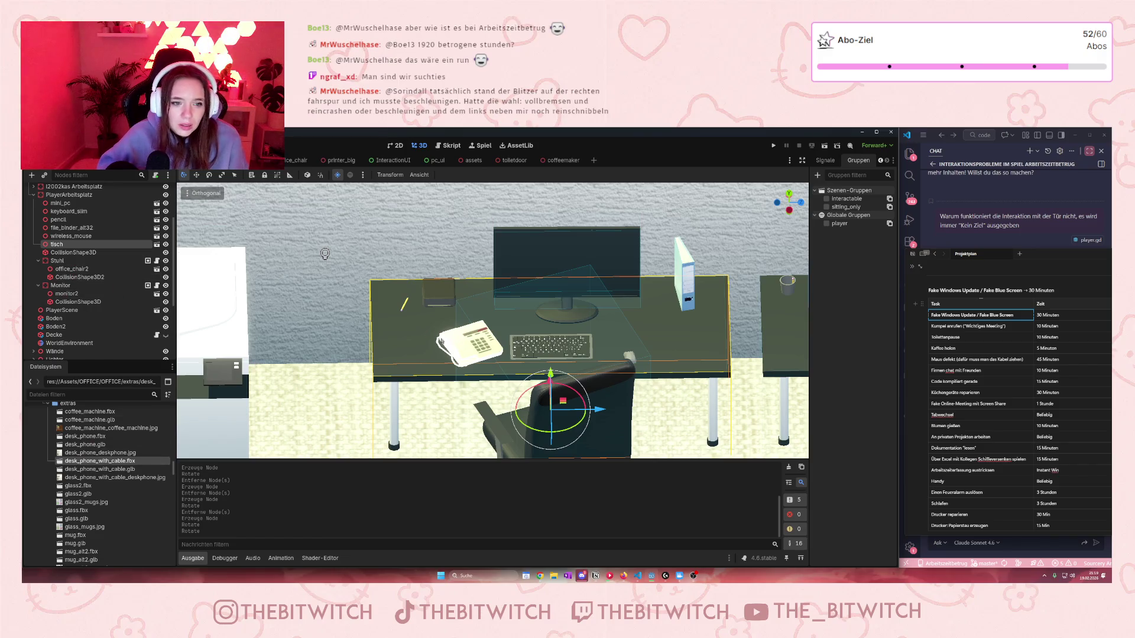
pyautogui.scroll(-1, 126, 265)
pyautogui.scroll(-3, 126, 265)
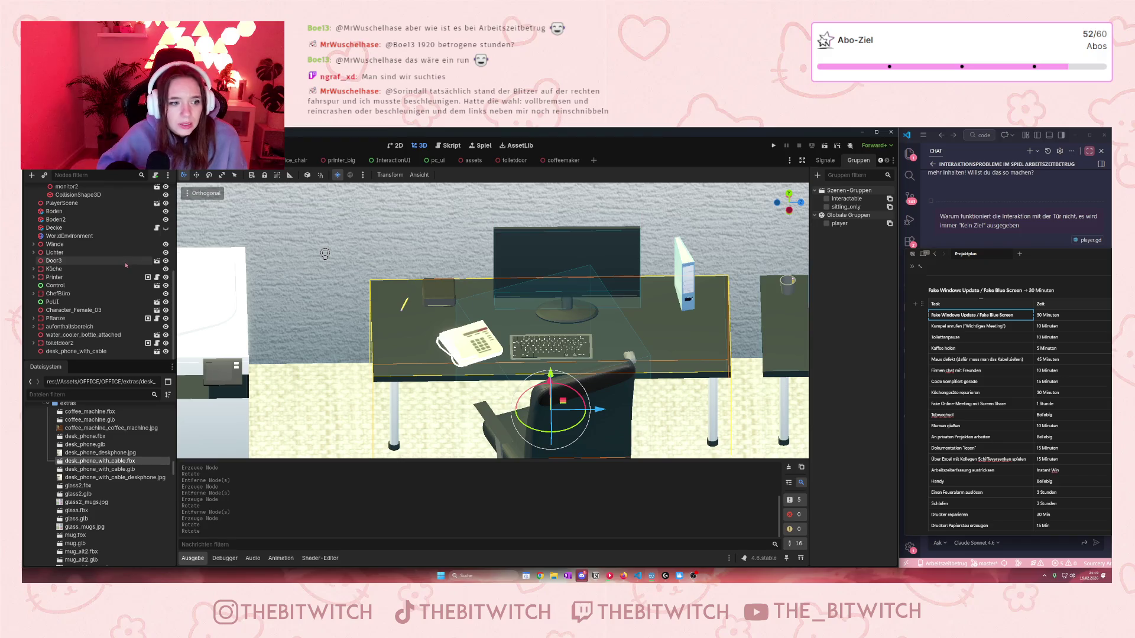
pyautogui.click(77, 351)
pyautogui.press('f')
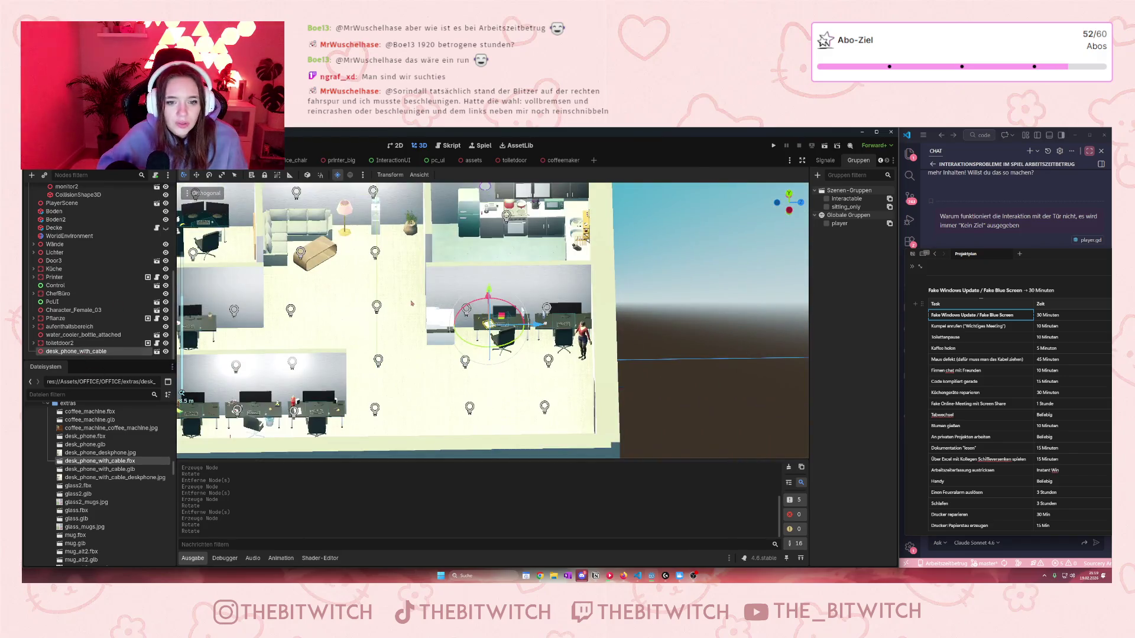
# Step: Move the phone up onto the desk between the pencil and the keyboard
pyautogui.moveTo(489, 289)
pyautogui.mouseDown()
pyautogui.moveTo(495, 362)
pyautogui.moveTo(495, 323)
pyautogui.mouseUp()
pyautogui.scroll(6, 478, 360)
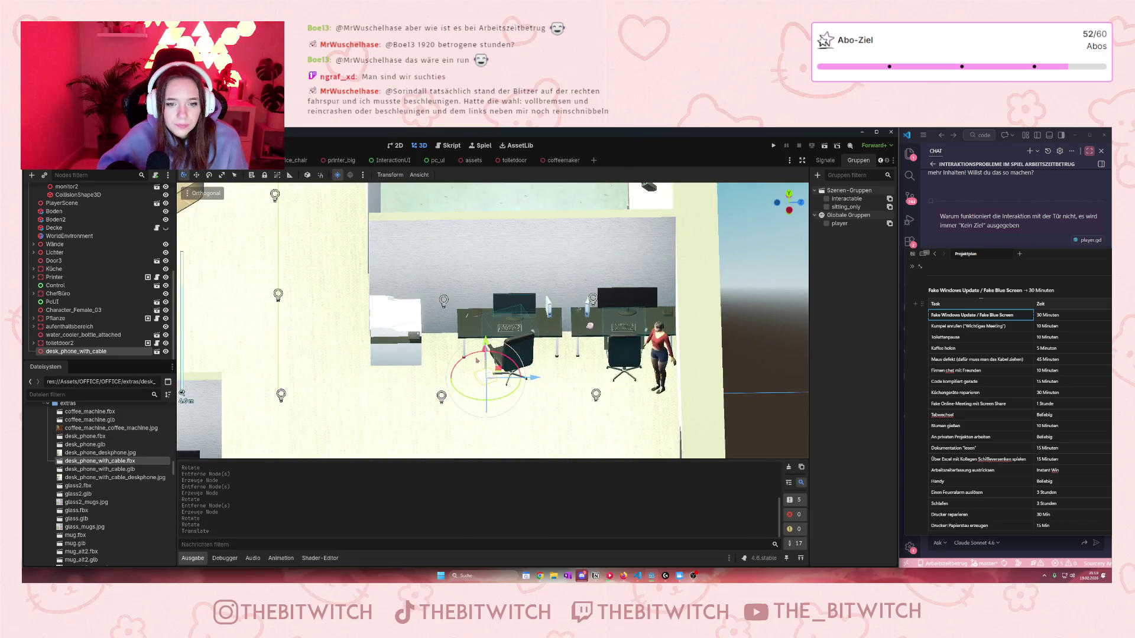
pyautogui.scroll(3, 477, 360)
pyautogui.moveTo(476, 402)
pyautogui.mouseDown()
pyautogui.moveTo(472, 328)
pyautogui.moveTo(476, 436)
pyautogui.mouseUp()
pyautogui.scroll(2, 476, 334)
pyautogui.scroll(-3, 581, 406)
pyautogui.scroll(3, 581, 406)
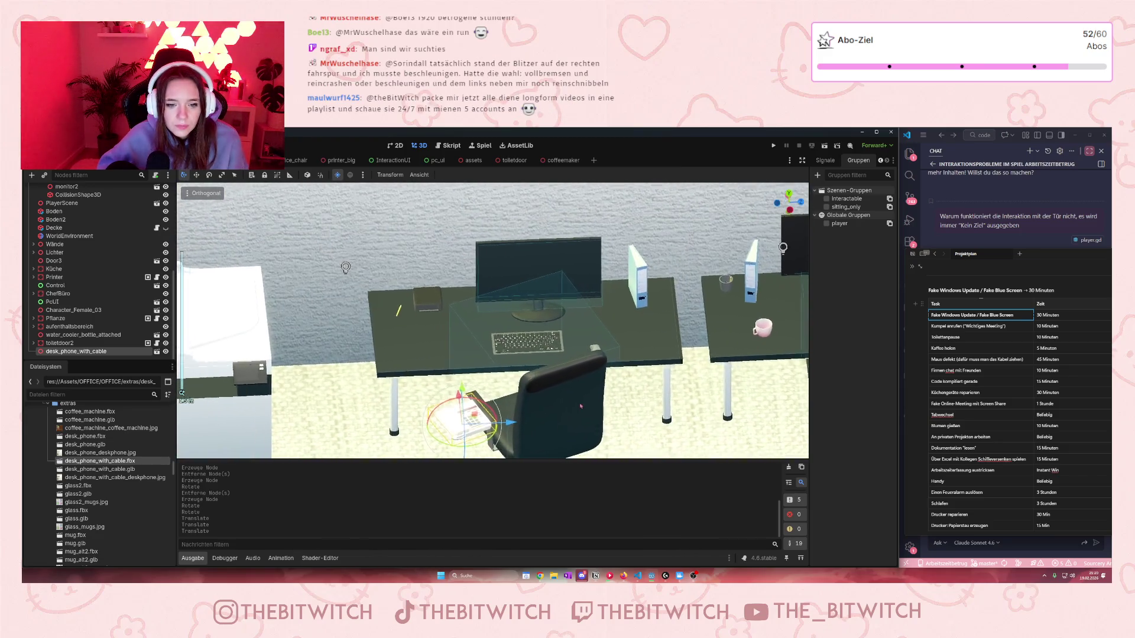
pyautogui.moveTo(578, 355); pyautogui.dragTo(558, 212)
pyautogui.moveTo(569, 343); pyautogui.dragTo(580, 244)
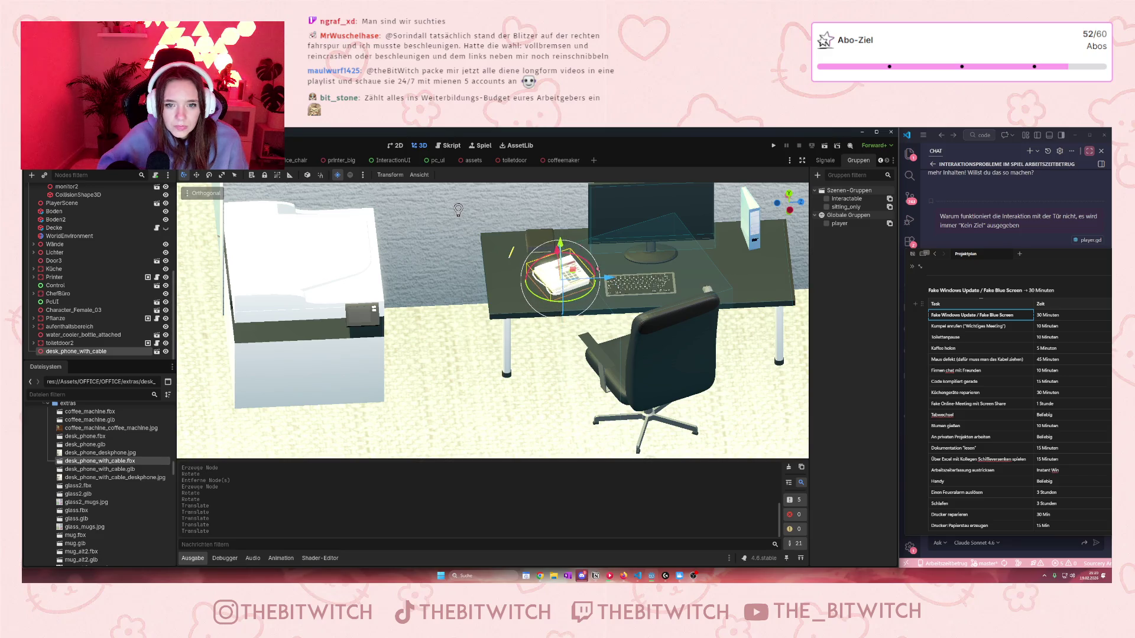
pyautogui.press('f')
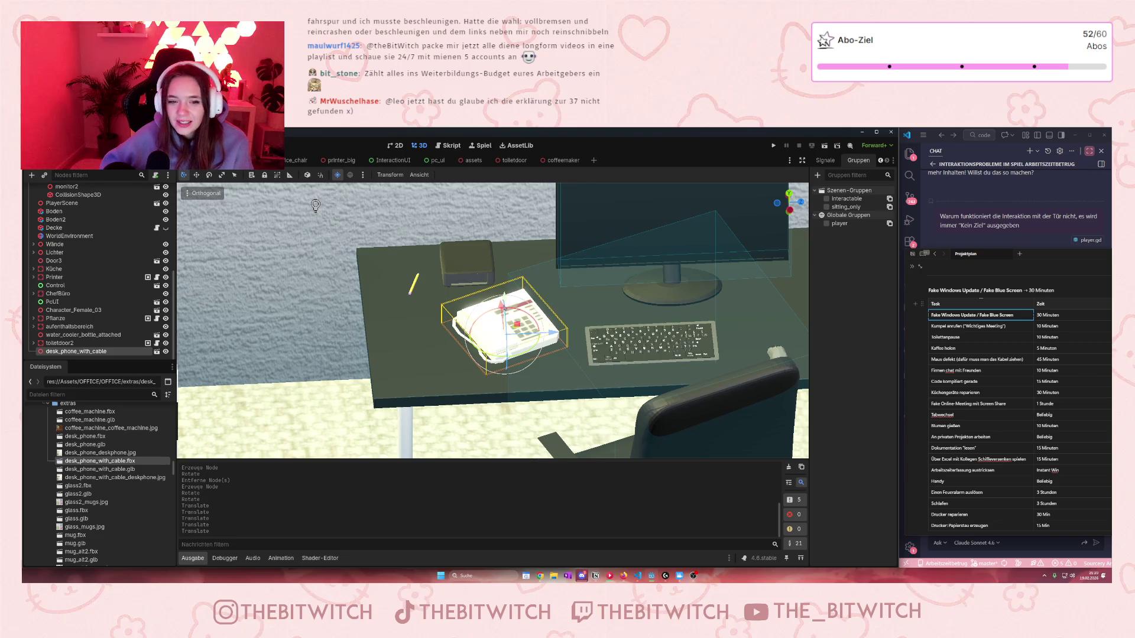
pyautogui.moveTo(502, 307); pyautogui.dragTo(503, 315)
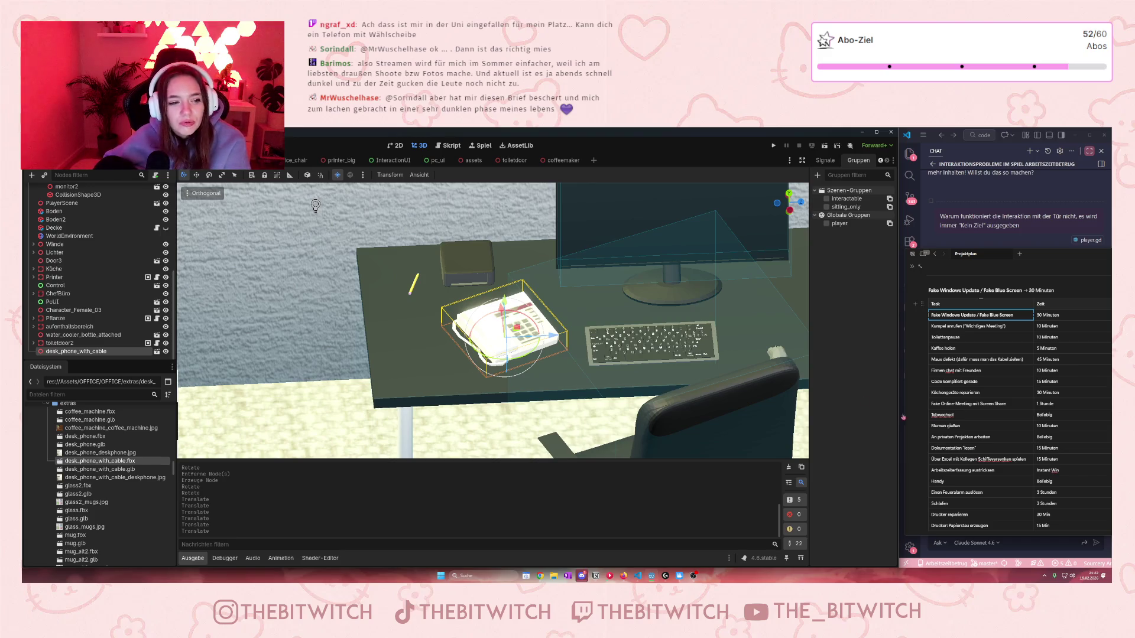
# Step: Cut desk_phone_with_cable out of the office scene with Ctrl+X and start a new scene
pyautogui.click(54, 352)
pyautogui.hotkey('ctrl', 'x')
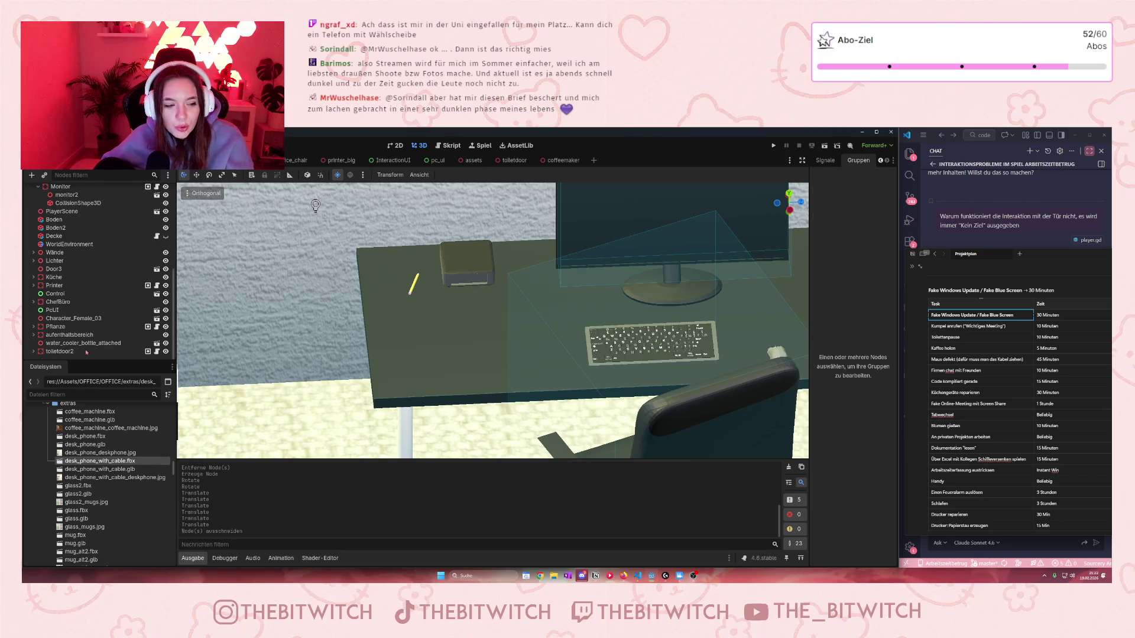
pyautogui.click(594, 160)
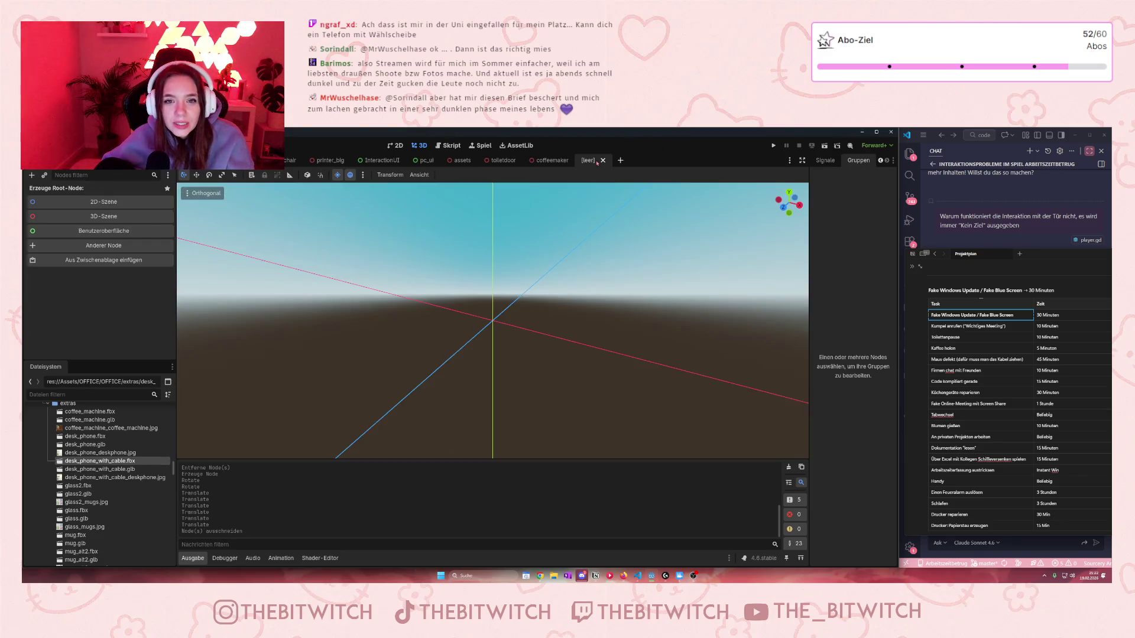
# Step: Create a 3D scene root named telefon
pyautogui.click(64, 216)
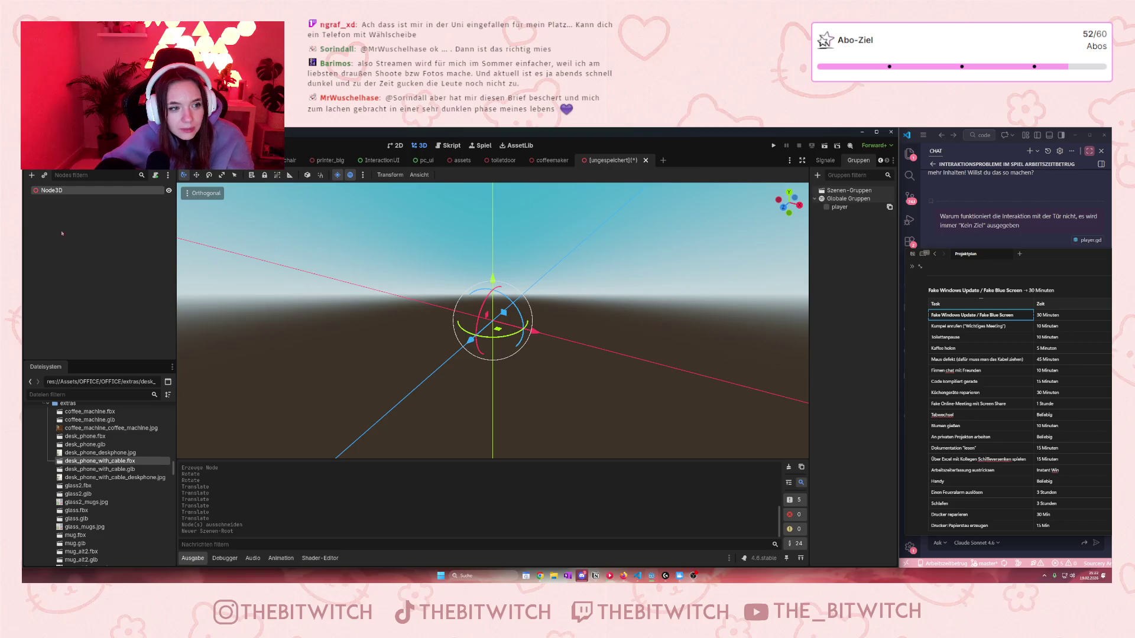
pyautogui.doubleClick(53, 190)
pyautogui.write('telefon')
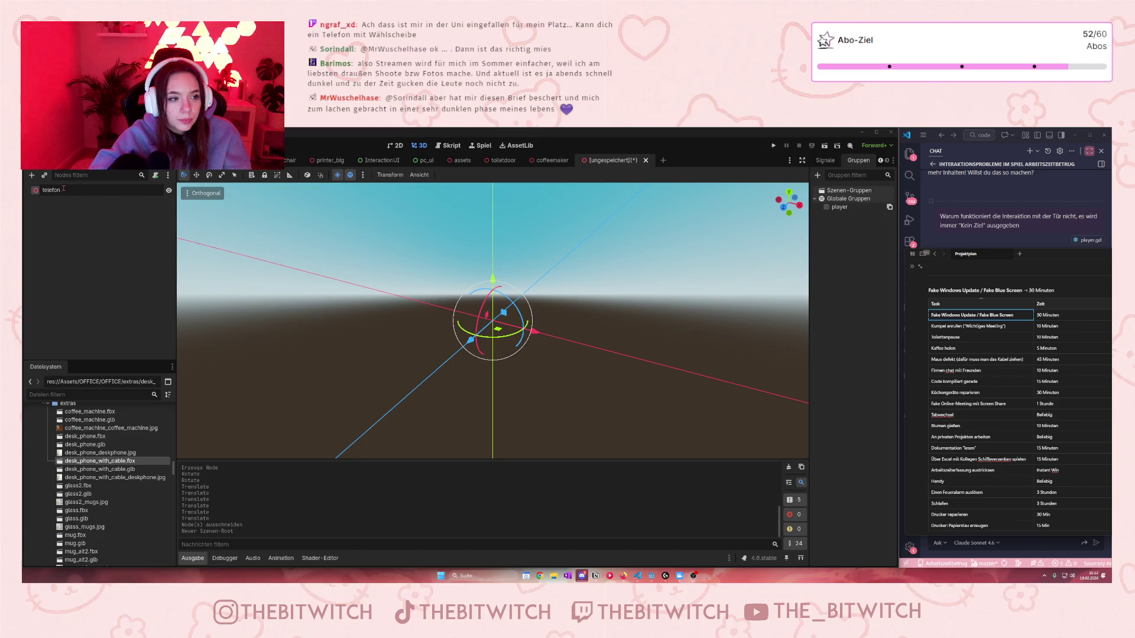
pyautogui.press('Return')
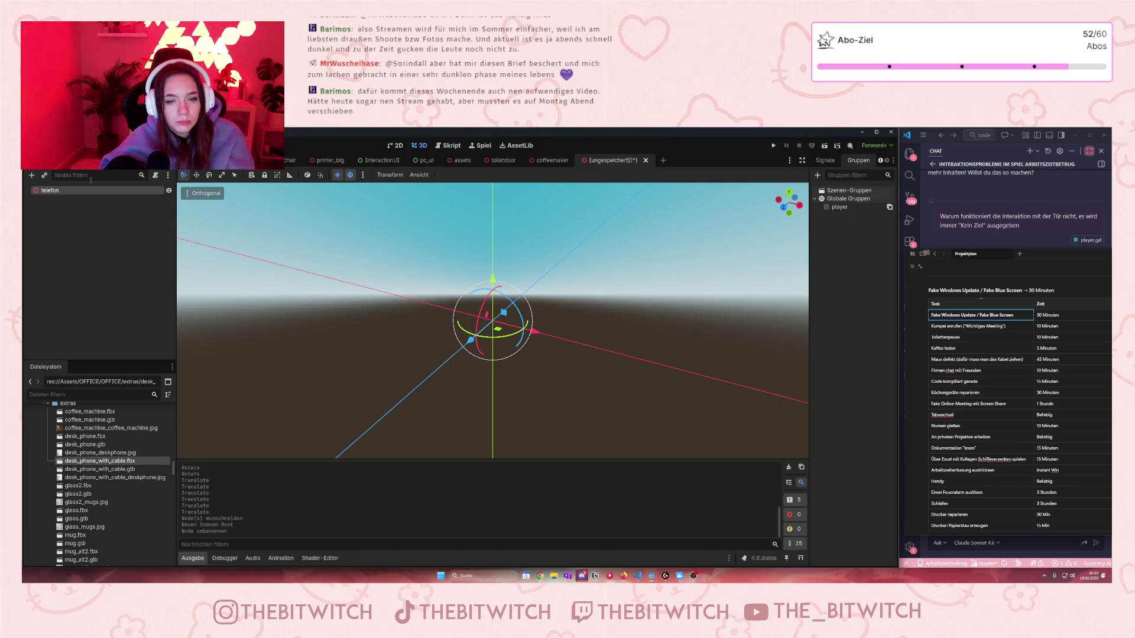
# Step: Add desk_phone_with_cable.fbx as a child of telefon and begin saving the scene
pyautogui.rightClick(75, 193)
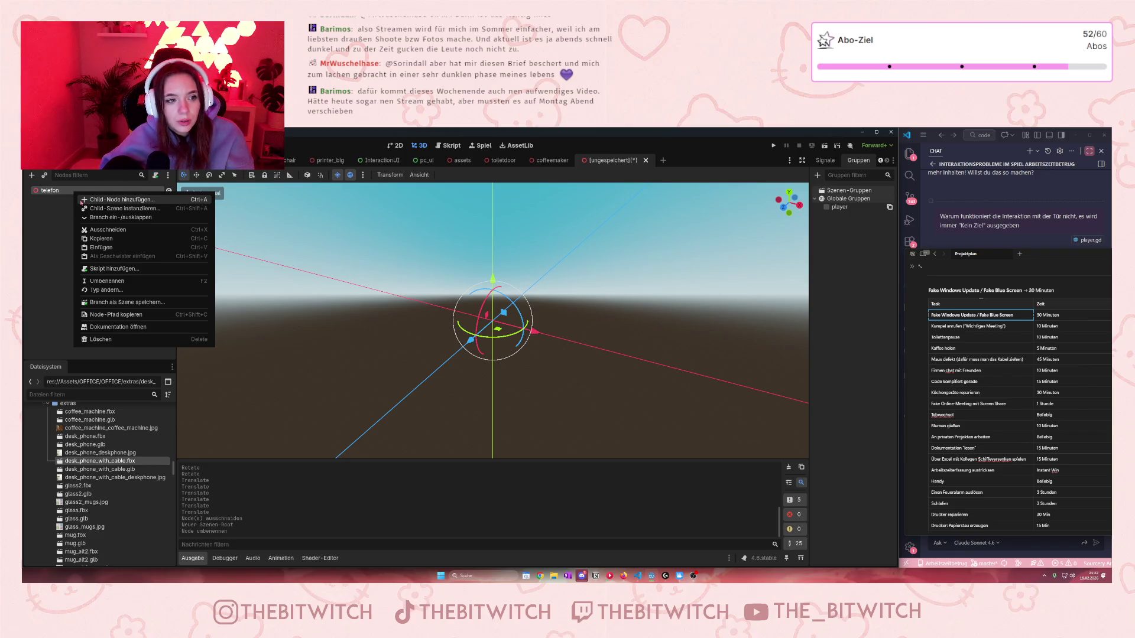
pyautogui.click(81, 200)
pyautogui.click(635, 527)
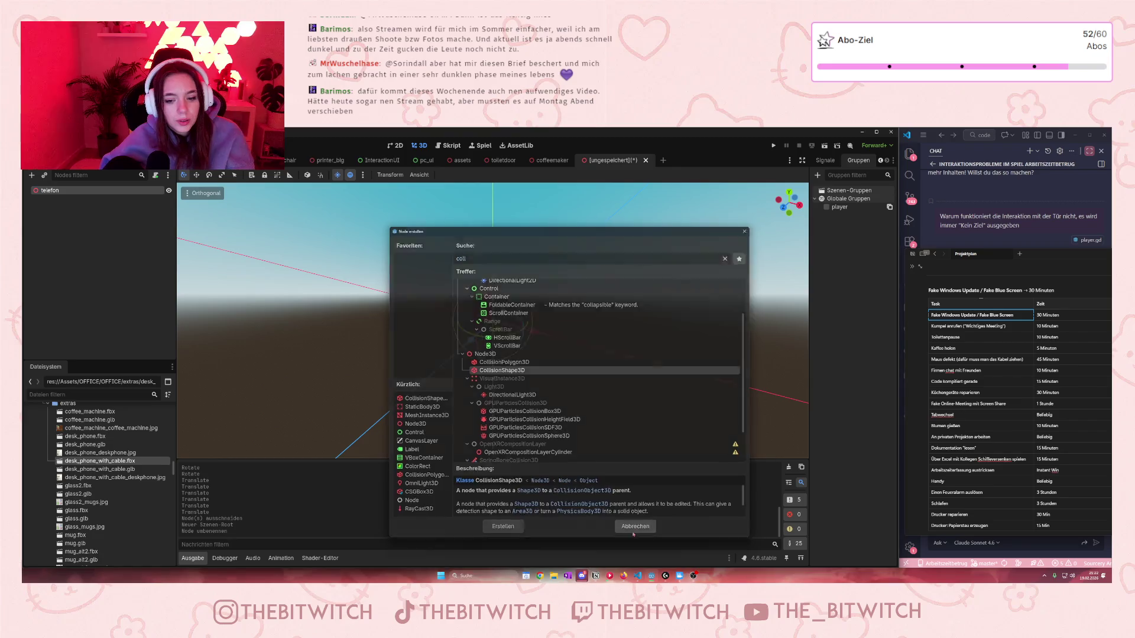
pyautogui.click(54, 192)
pyautogui.moveTo(94, 461)
pyautogui.mouseDown()
pyautogui.moveTo(71, 204)
pyautogui.moveTo(54, 193)
pyautogui.mouseUp()
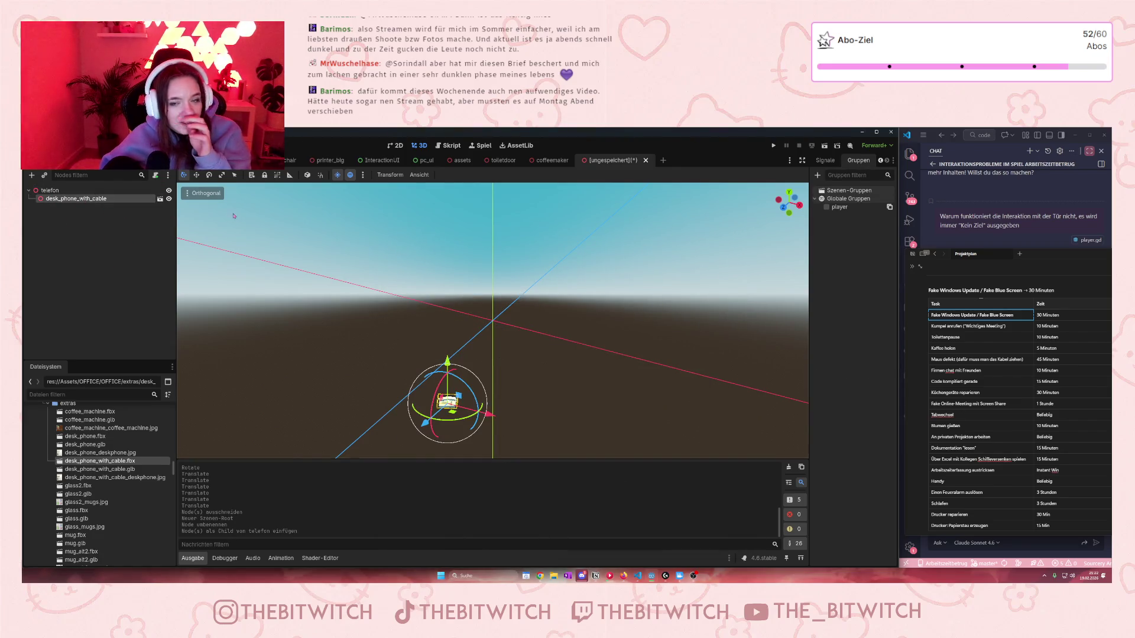
pyautogui.click(223, 273)
pyautogui.hotkey('ctrl', 's')
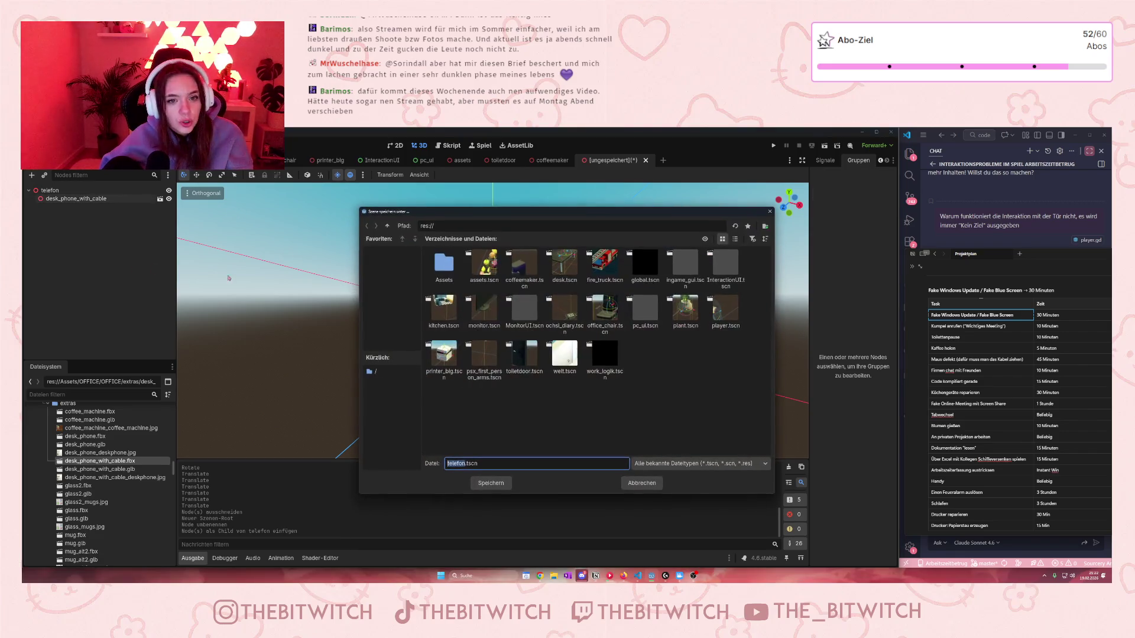
# Step: Save telefon.tscn, open the phone's imported scene anyway to inspect its mesh, then close it
pyautogui.click(476, 488)
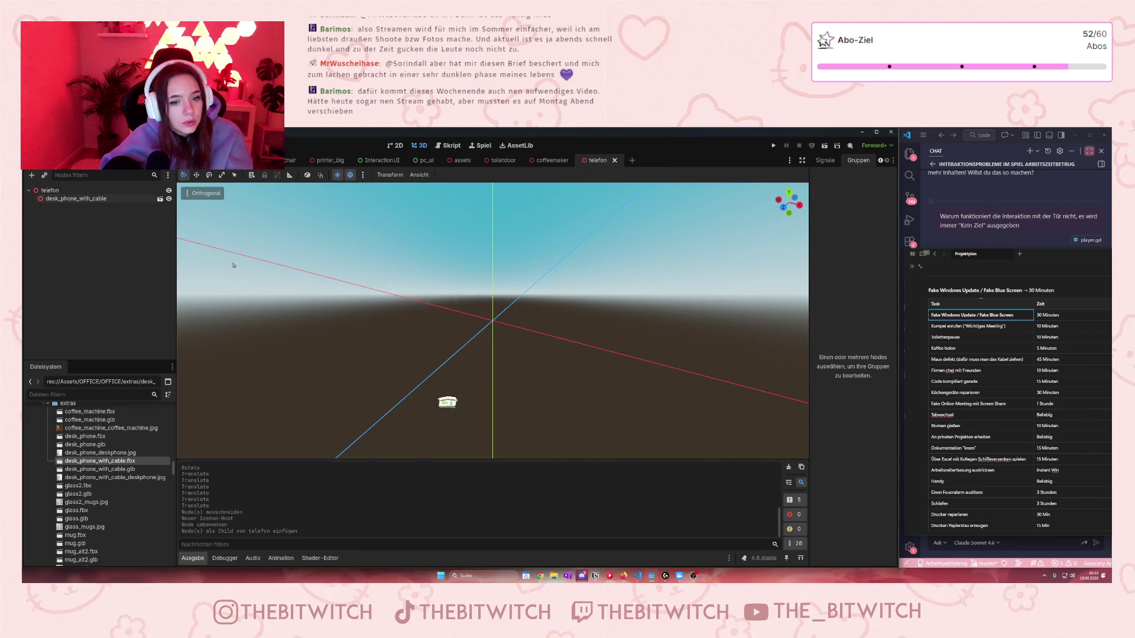
pyautogui.click(40, 200)
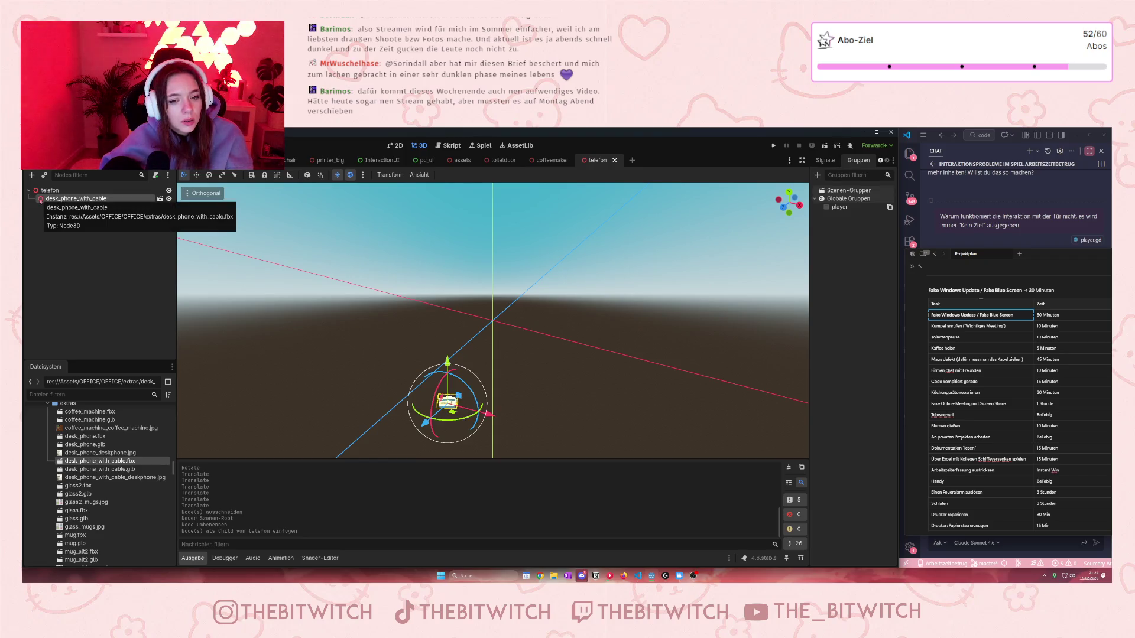
pyautogui.click(160, 199)
pyautogui.click(558, 369)
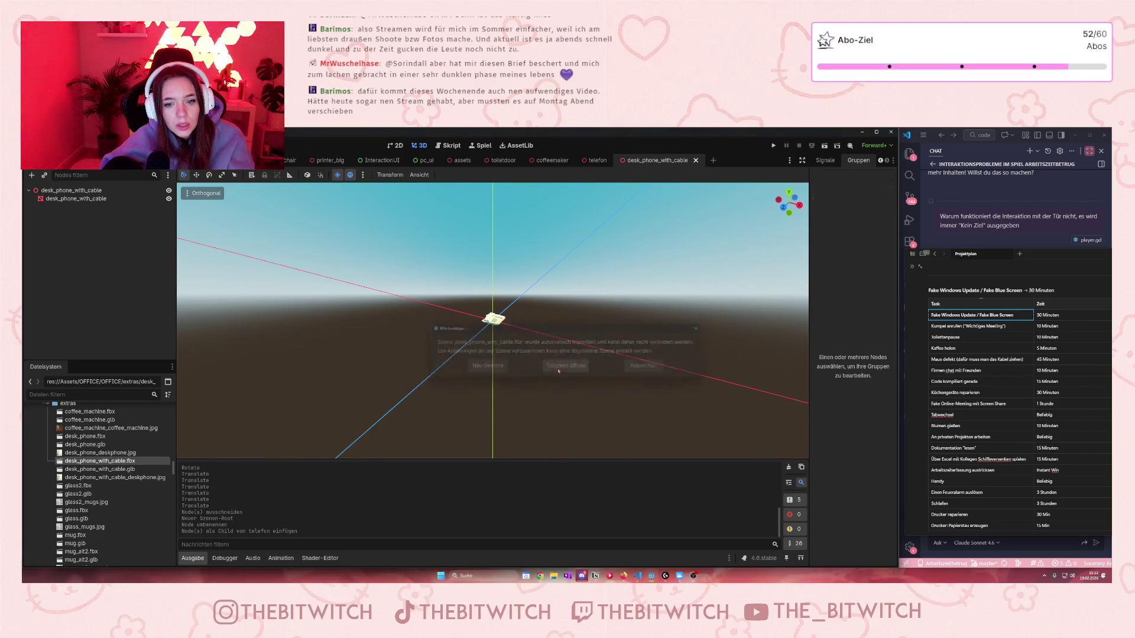
pyautogui.click(88, 199)
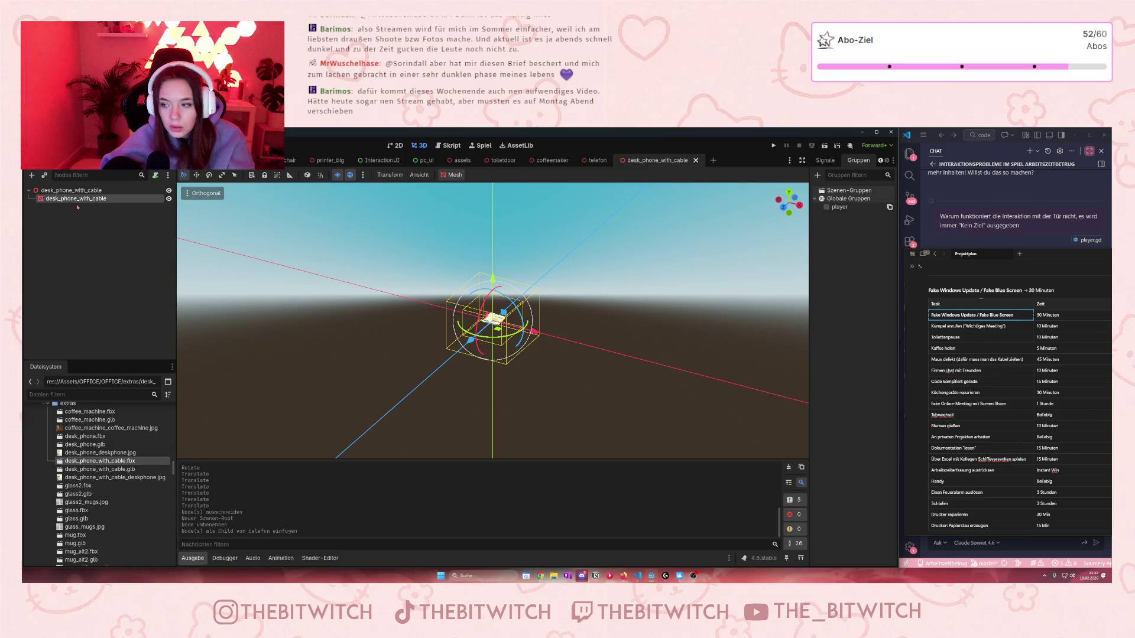
pyautogui.click(697, 160)
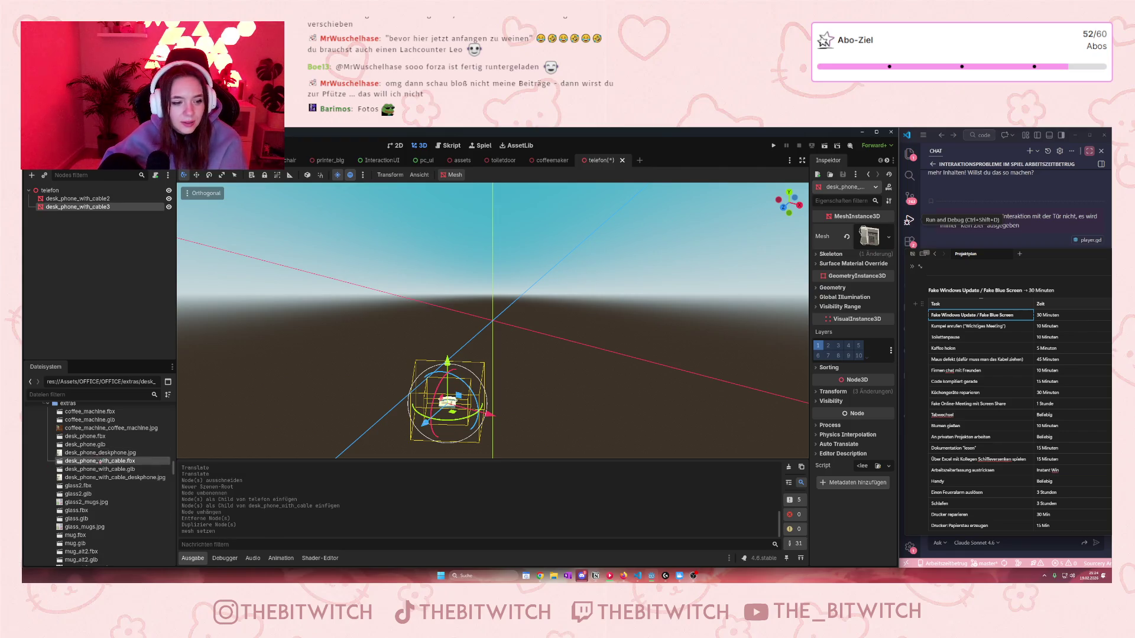
# Step: Assign outline_material.tres to desk_phone_with_cable3's Surface Material Override slot 0
pyautogui.scroll(-10, 100, 455)
pyautogui.scroll(-15, 112, 467)
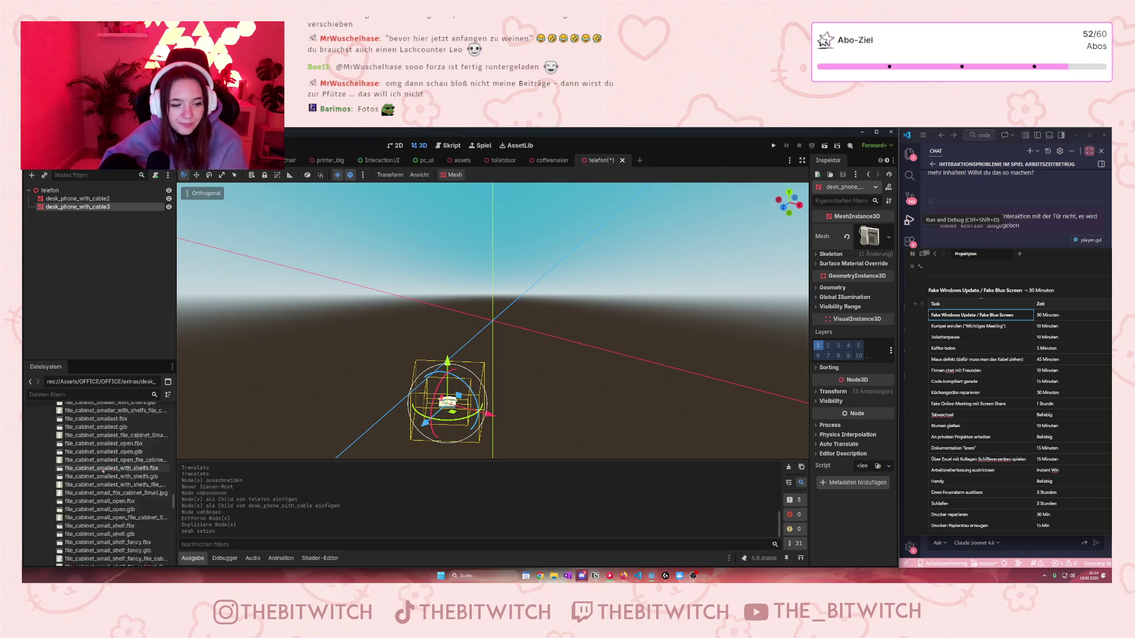
pyautogui.scroll(-15, 117, 480)
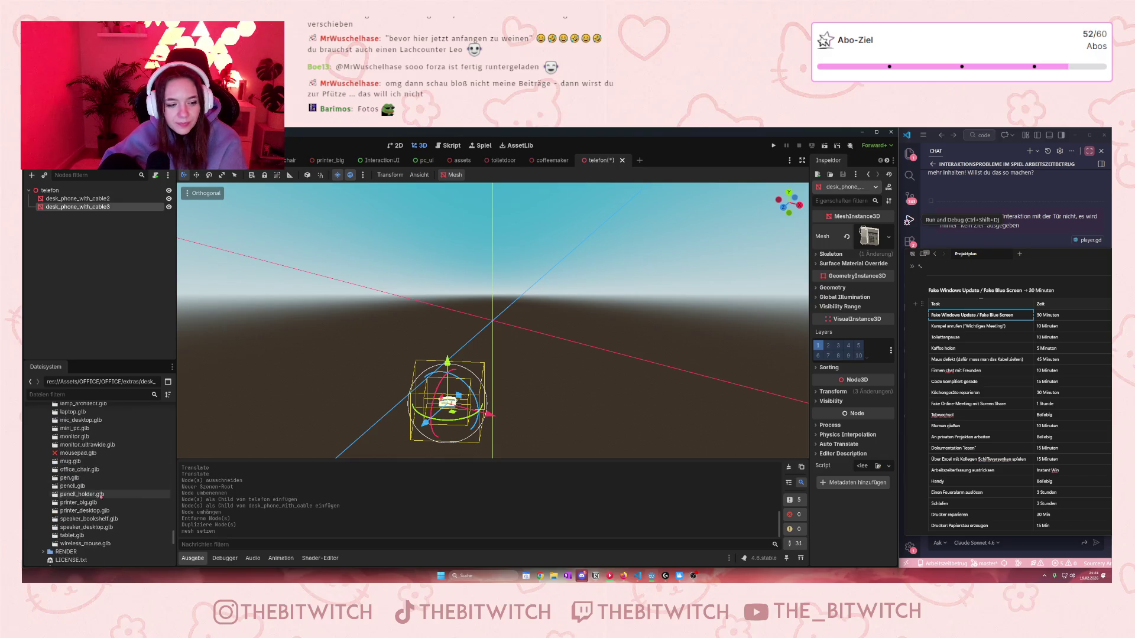
pyautogui.scroll(3, 87, 515)
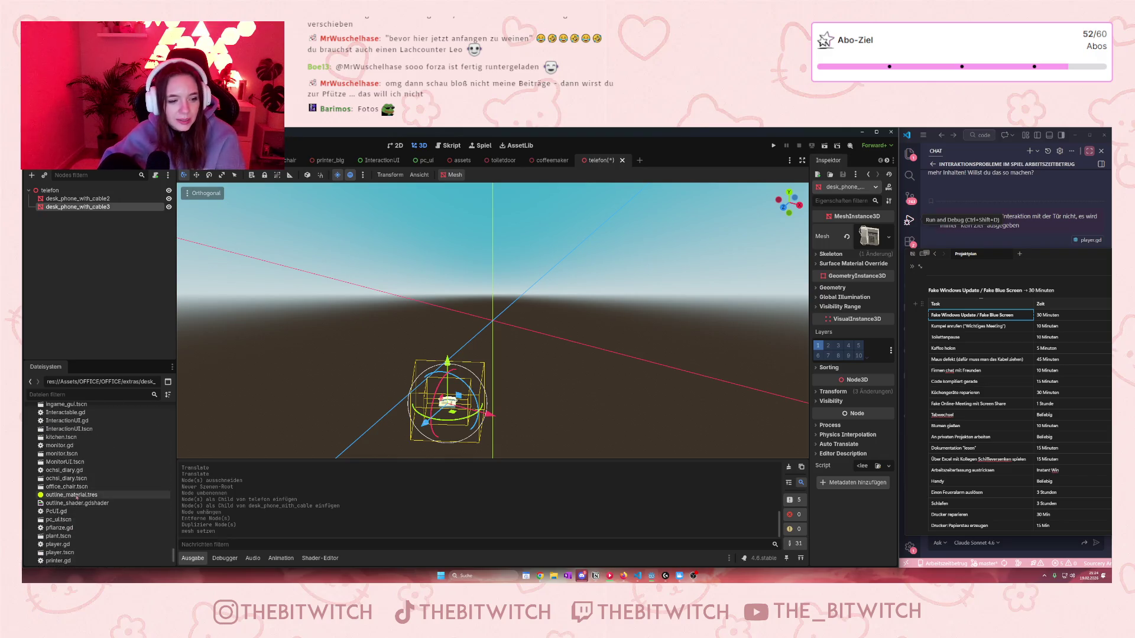
pyautogui.click(884, 232)
pyautogui.click(879, 229)
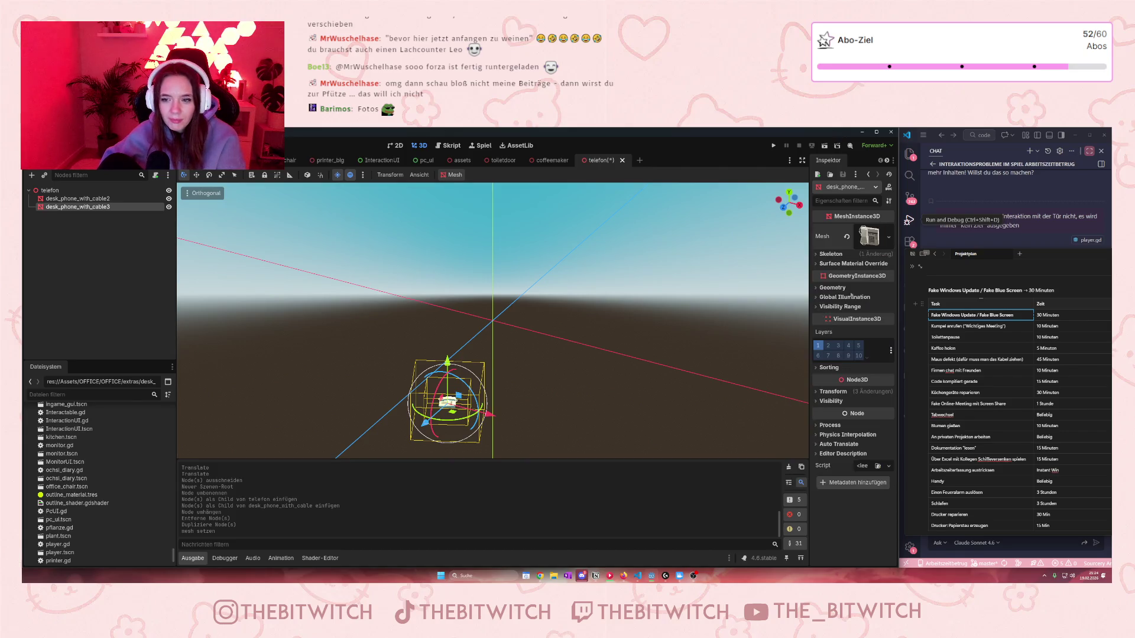
pyautogui.click(816, 264)
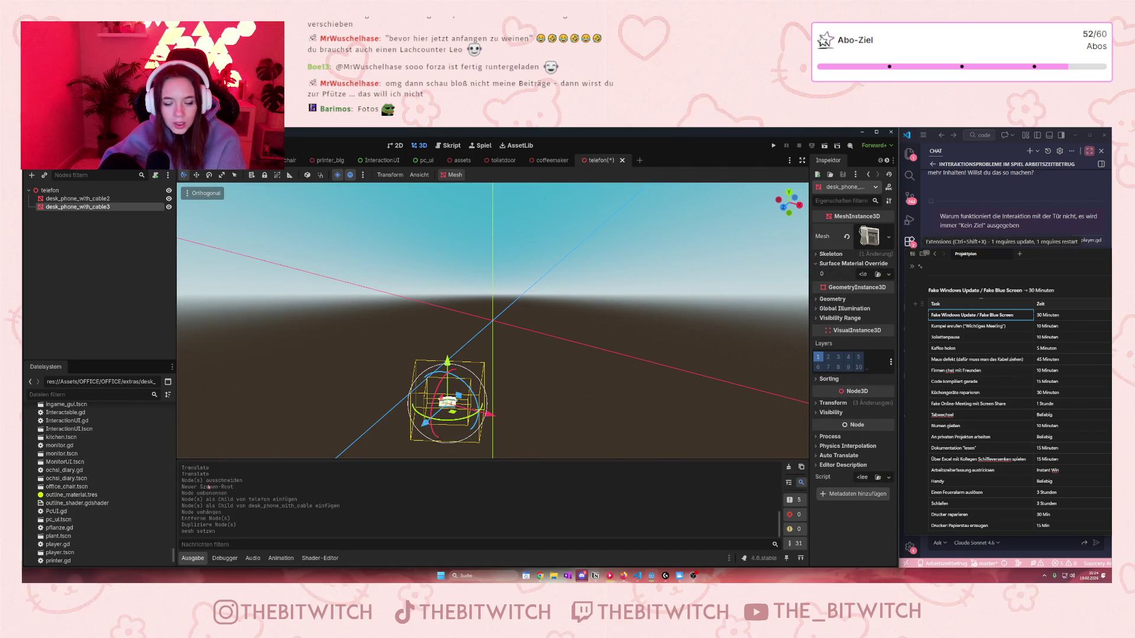
pyautogui.moveTo(69, 494)
pyautogui.mouseDown()
pyautogui.moveTo(861, 261)
pyautogui.moveTo(863, 273)
pyautogui.mouseUp()
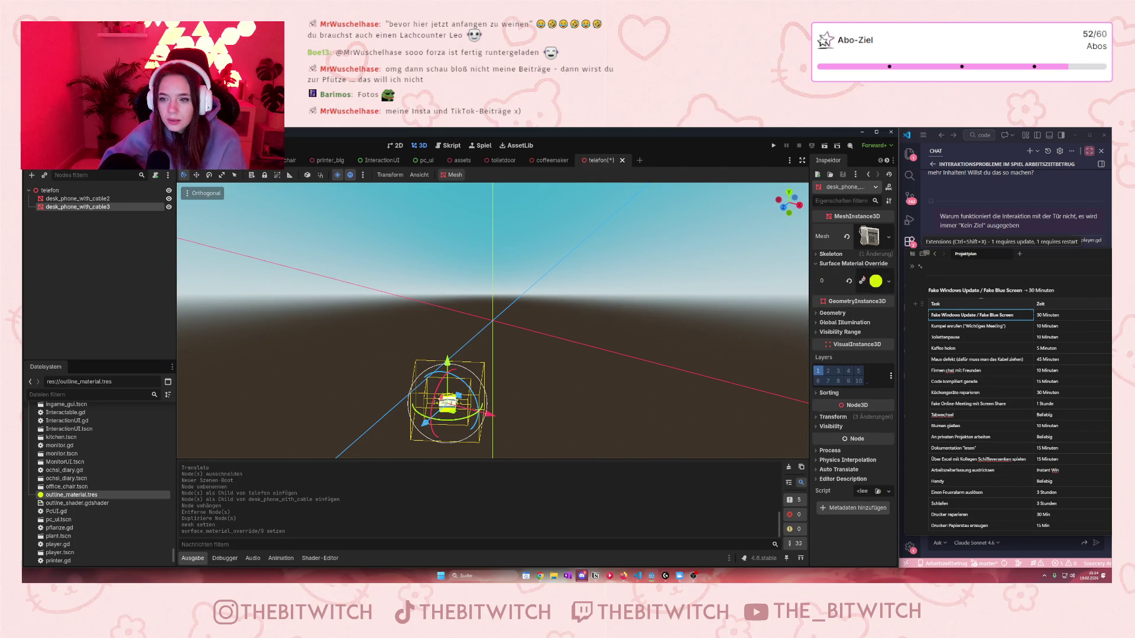
# Step: Focus the view on the phone and set the override material's Outline width to 0.0
pyautogui.scroll(5, 441, 411)
pyautogui.press('f')
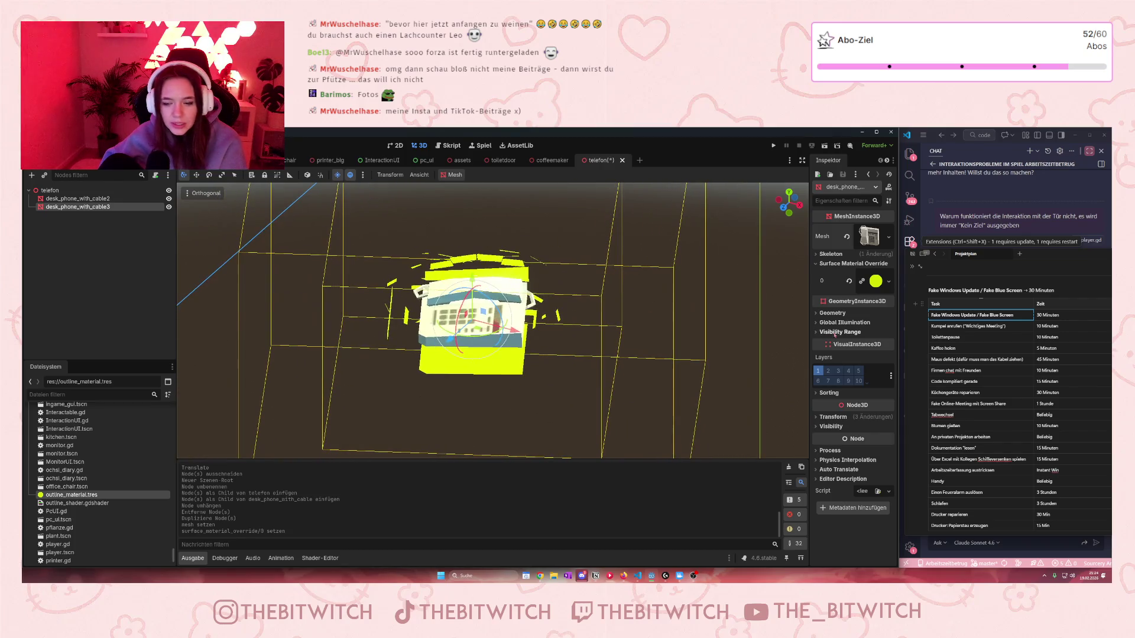
pyautogui.click(888, 282)
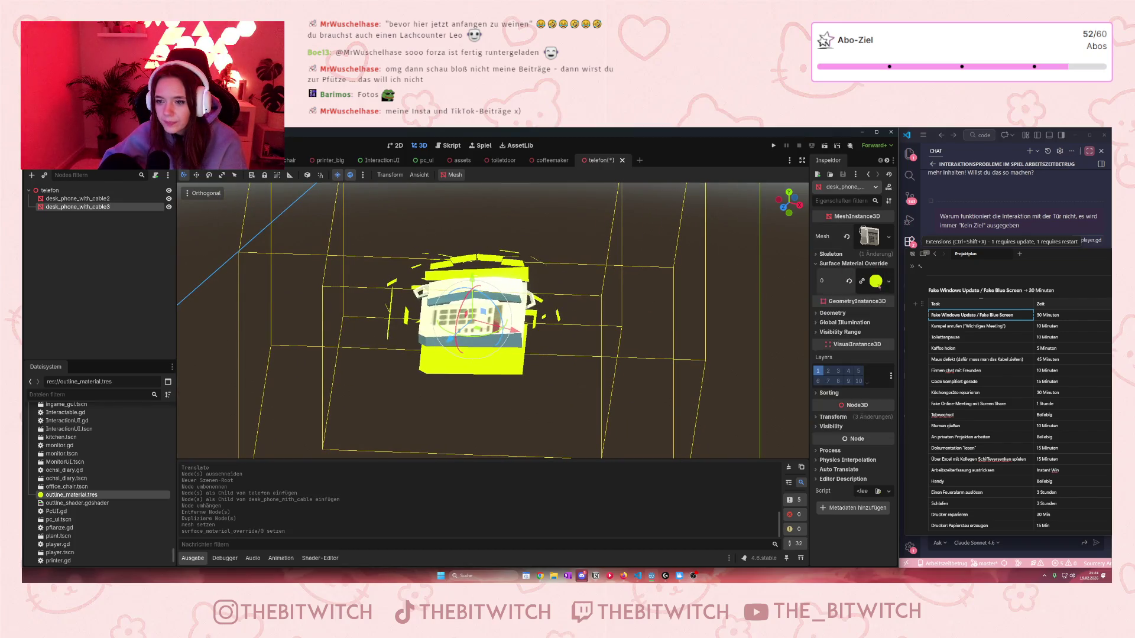
pyautogui.click(876, 282)
pyautogui.moveTo(862, 399)
pyautogui.mouseDown()
pyautogui.moveTo(843, 413)
pyautogui.moveTo(860, 400)
pyautogui.mouseUp()
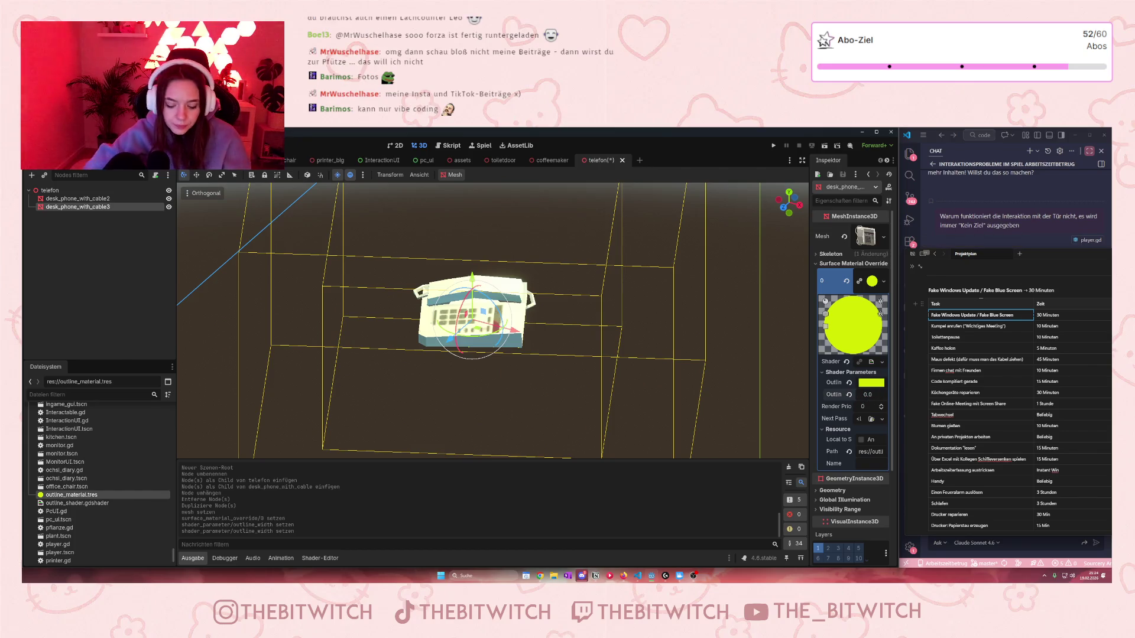
# Step: Set the phone outline material's Outline width to 0.001
pyautogui.click(867, 394)
pyautogui.write('0.00001')
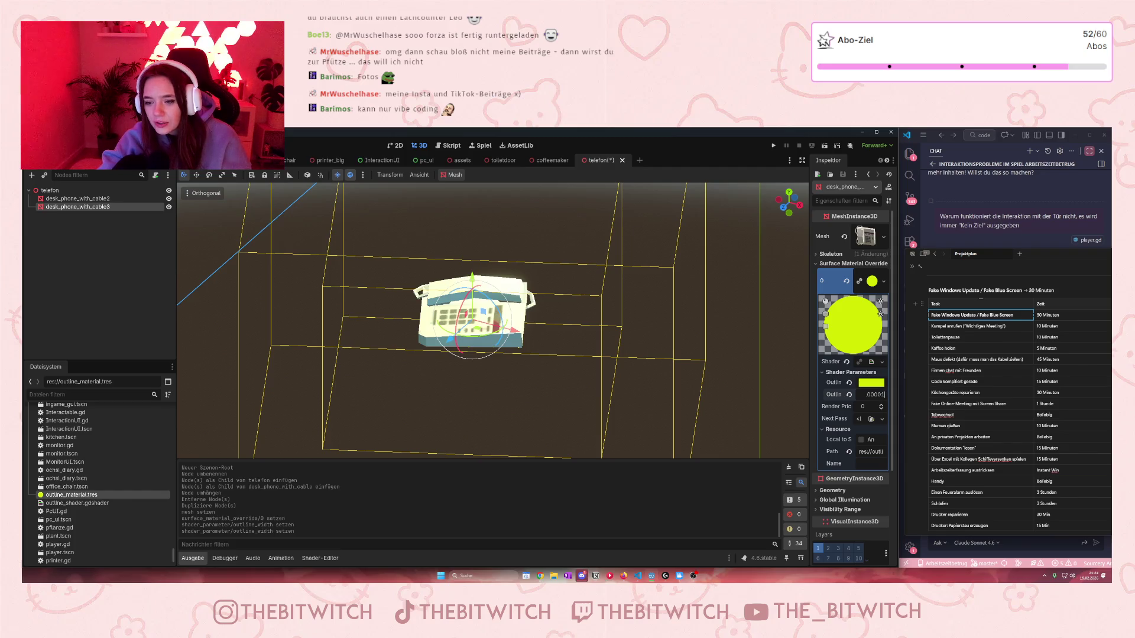
pyautogui.press('Return')
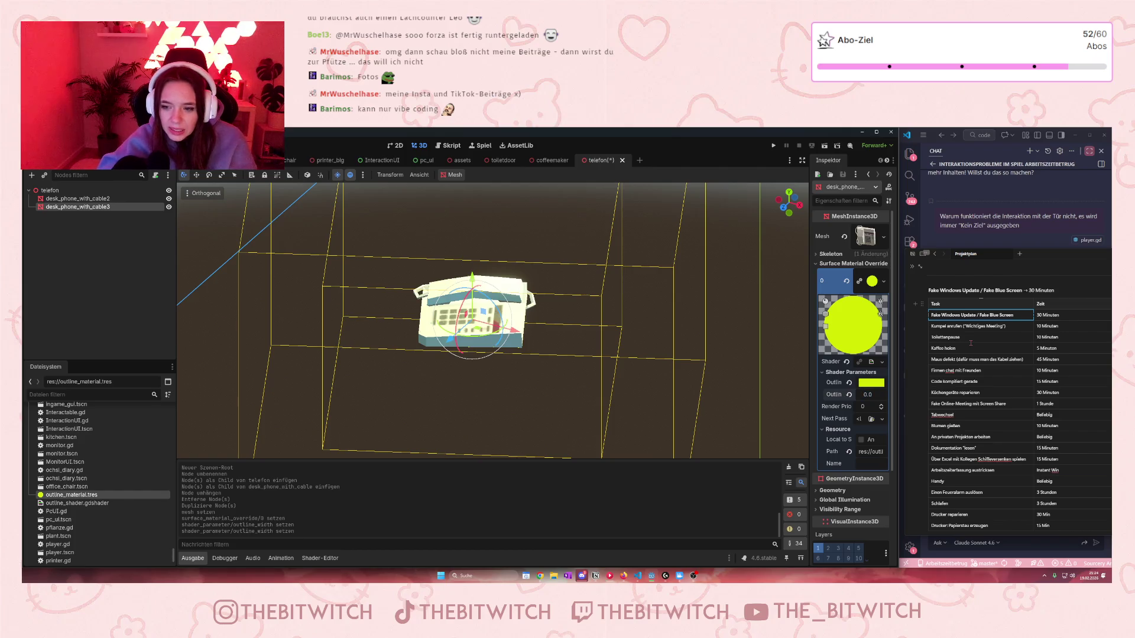
pyautogui.press('Up')
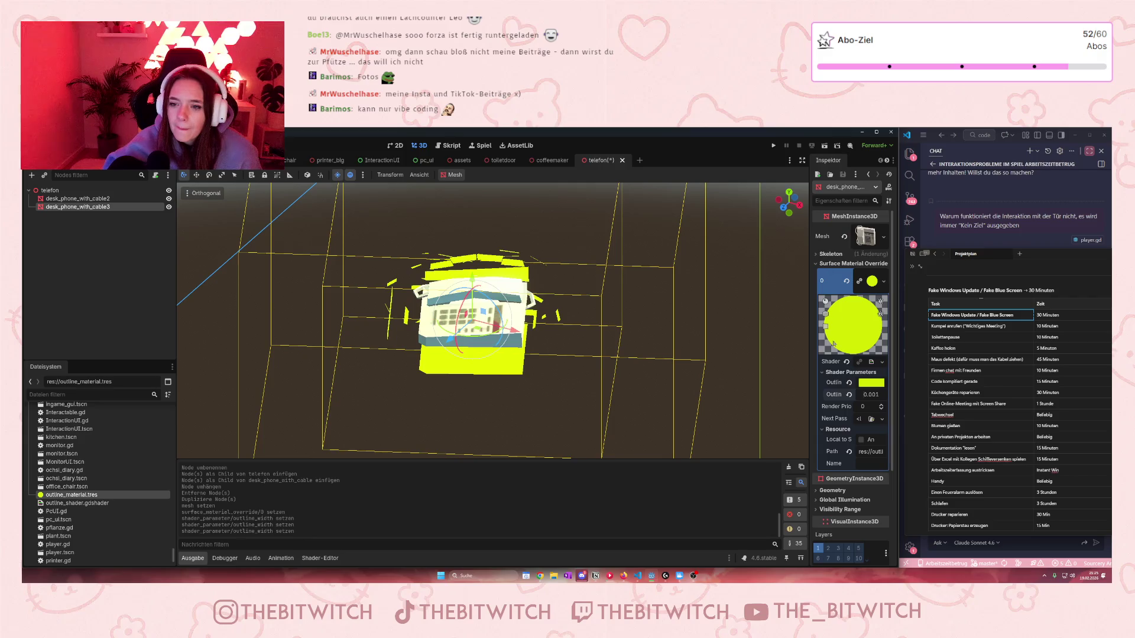
# Step: Shrink desk_phone_with_cable3's Transform scale to near zero so the yellow shell disappears
pyautogui.scroll(-2, 832, 243)
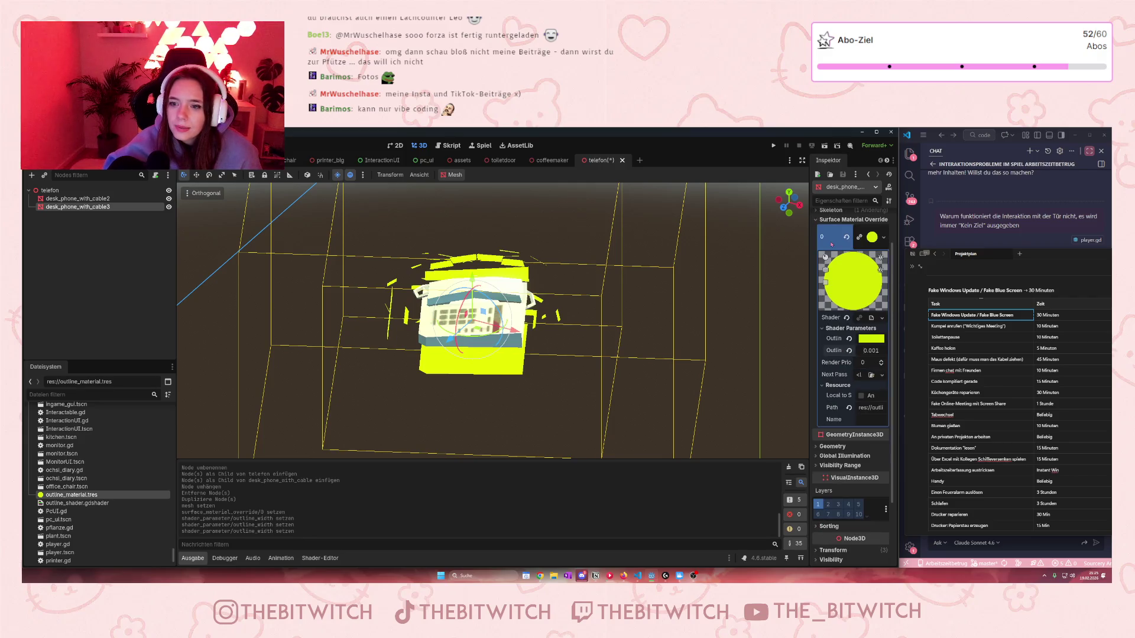
pyautogui.scroll(-2, 831, 243)
pyautogui.scroll(-2, 835, 462)
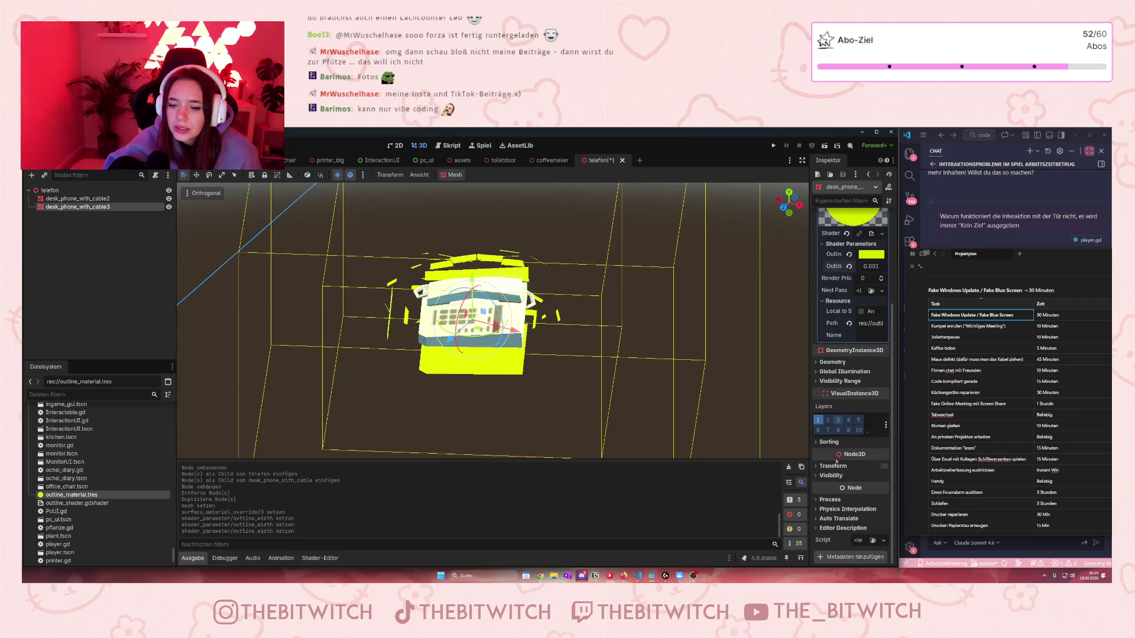
pyautogui.click(836, 462)
pyautogui.scroll(-2, 823, 519)
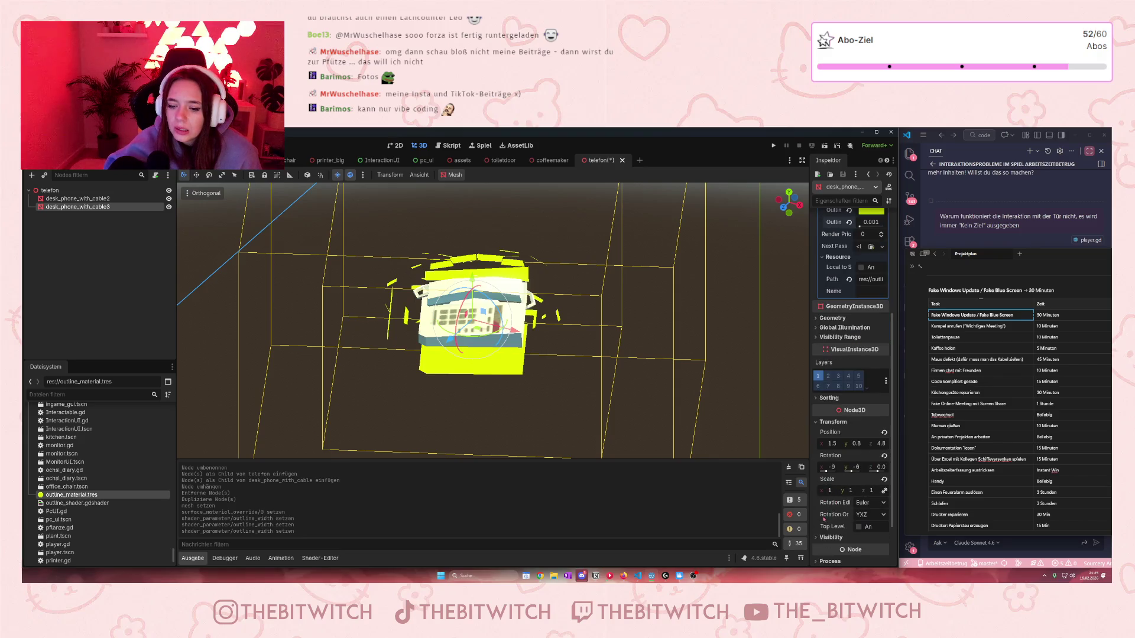
pyautogui.click(831, 491)
pyautogui.write('0')
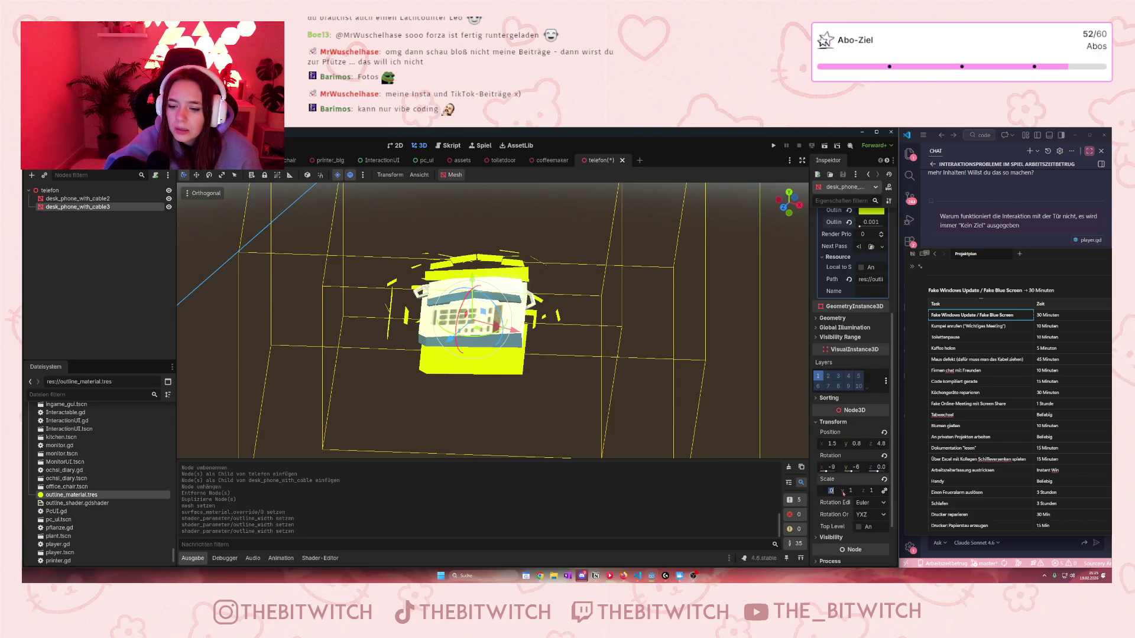
pyautogui.write('1')
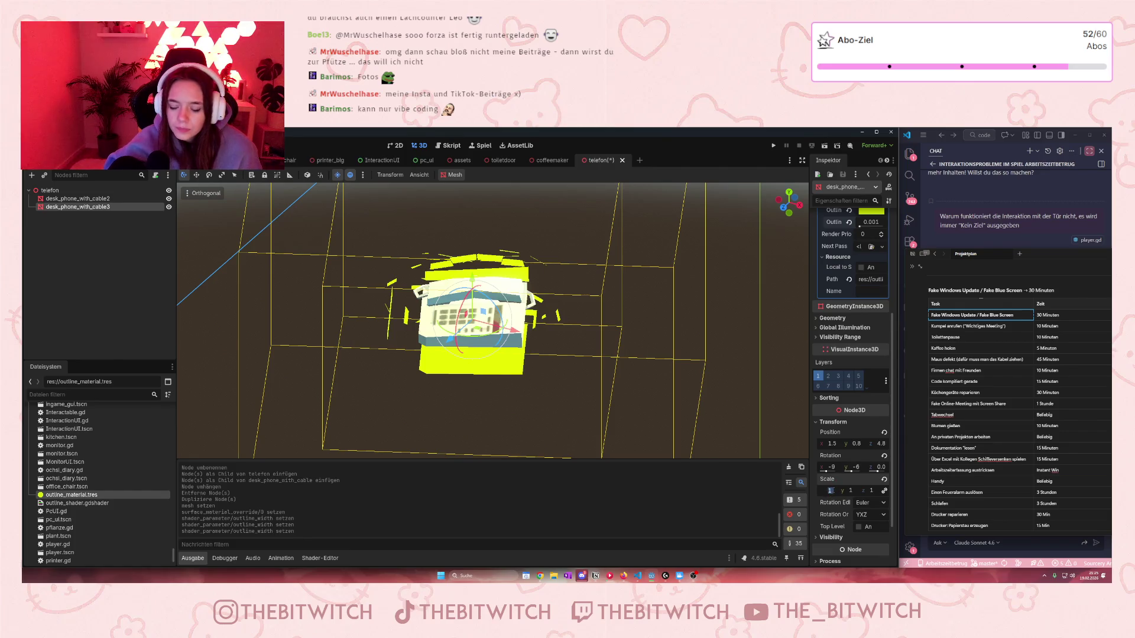
pyautogui.write('0')
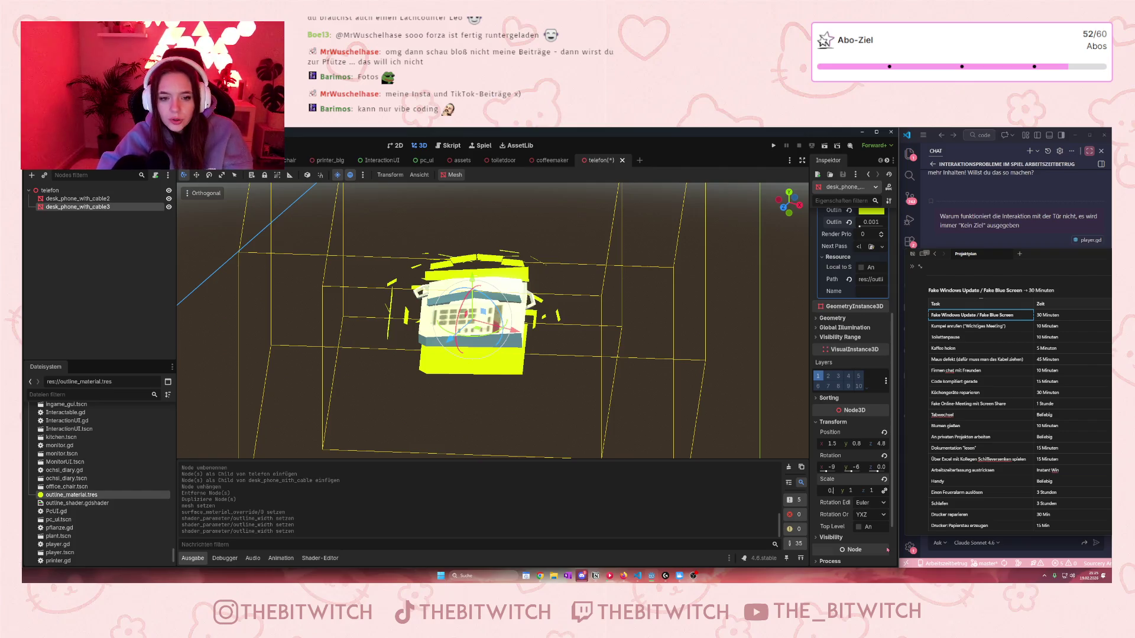
pyautogui.press('Return')
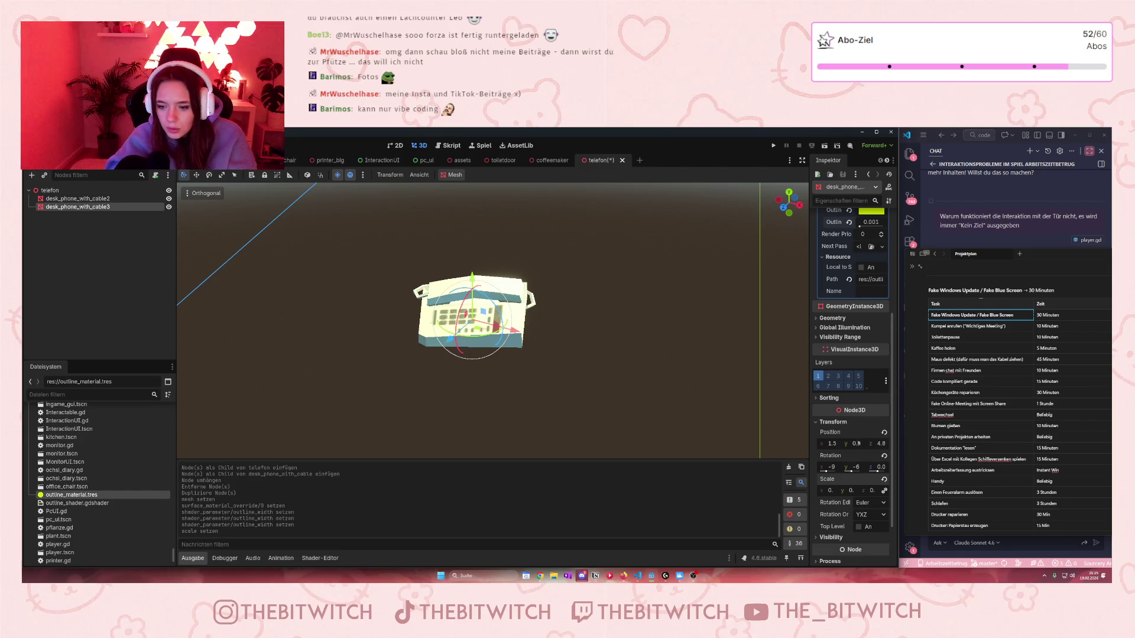
pyautogui.click(830, 490)
# Step: Set the phone's outline width to 0.025
pyautogui.click(830, 491)
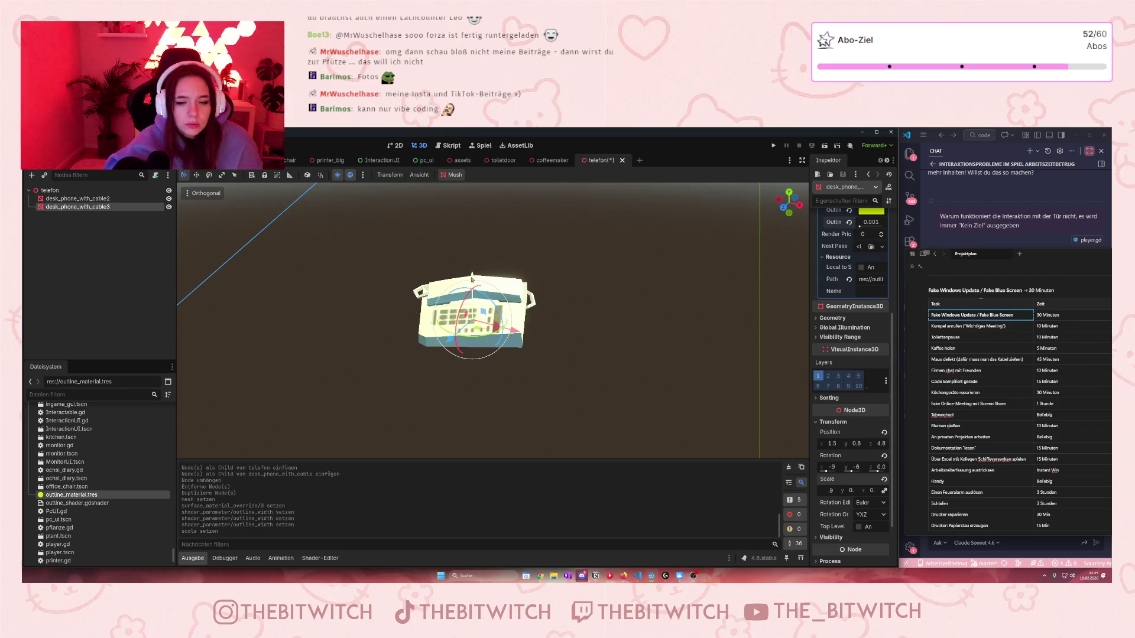
pyautogui.scroll(-2, 479, 374)
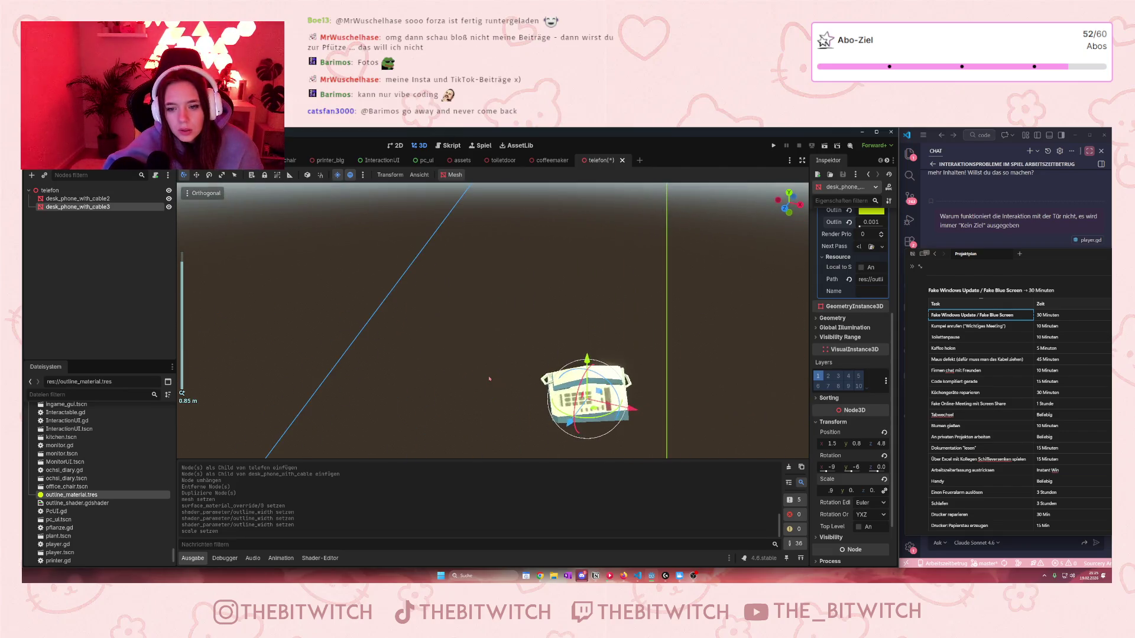
pyautogui.scroll(2, 832, 240)
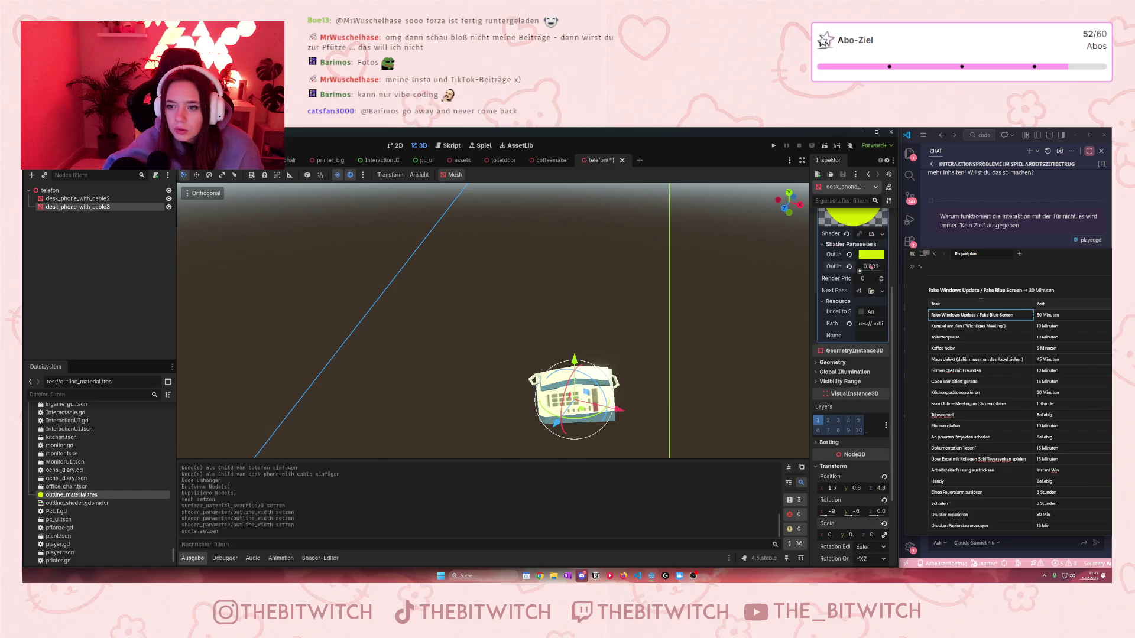
pyautogui.click(870, 267)
pyautogui.write('0.002')
pyautogui.press('Return')
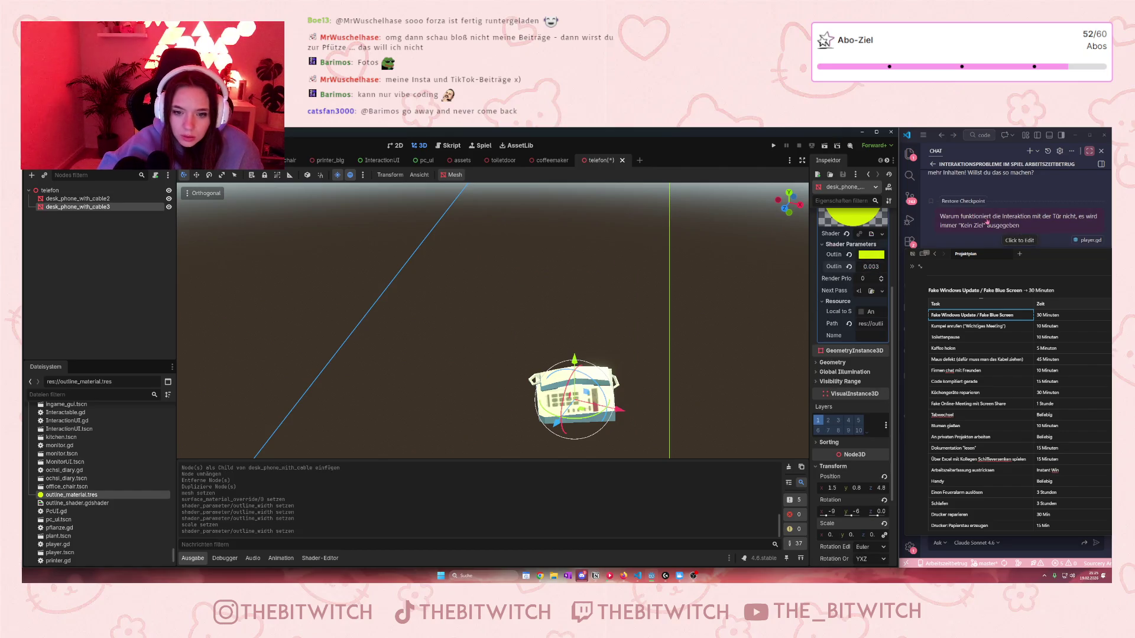
pyautogui.moveTo(870, 267); pyautogui.dragTo(881, 267)
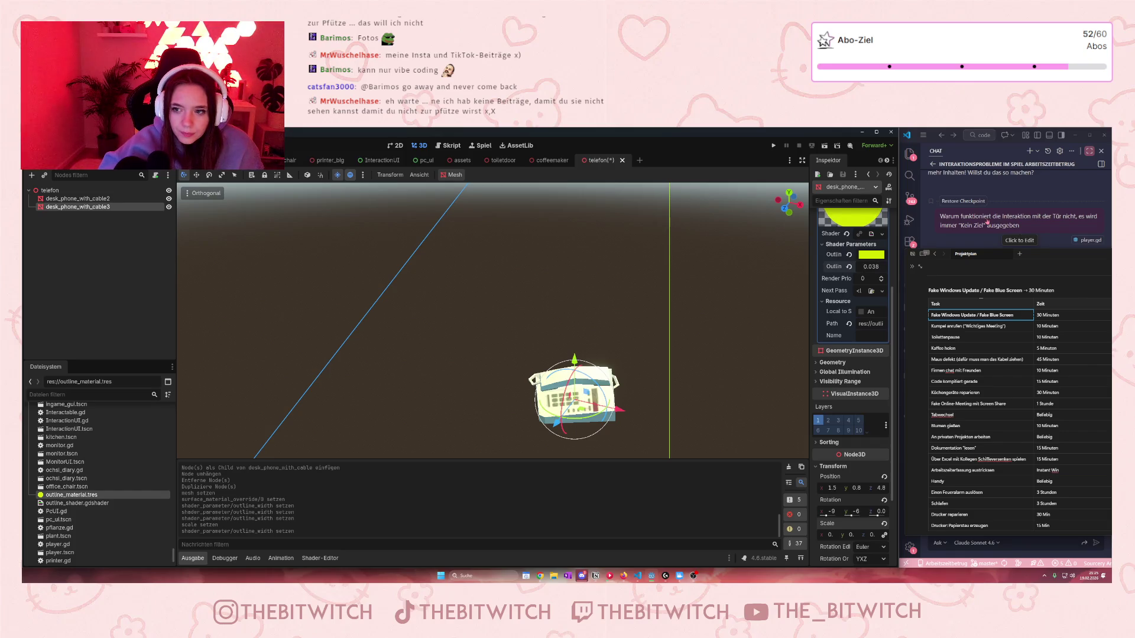
pyautogui.moveTo(870, 267)
pyautogui.mouseDown()
pyautogui.moveTo(881, 266)
pyautogui.moveTo(862, 266)
pyautogui.mouseUp()
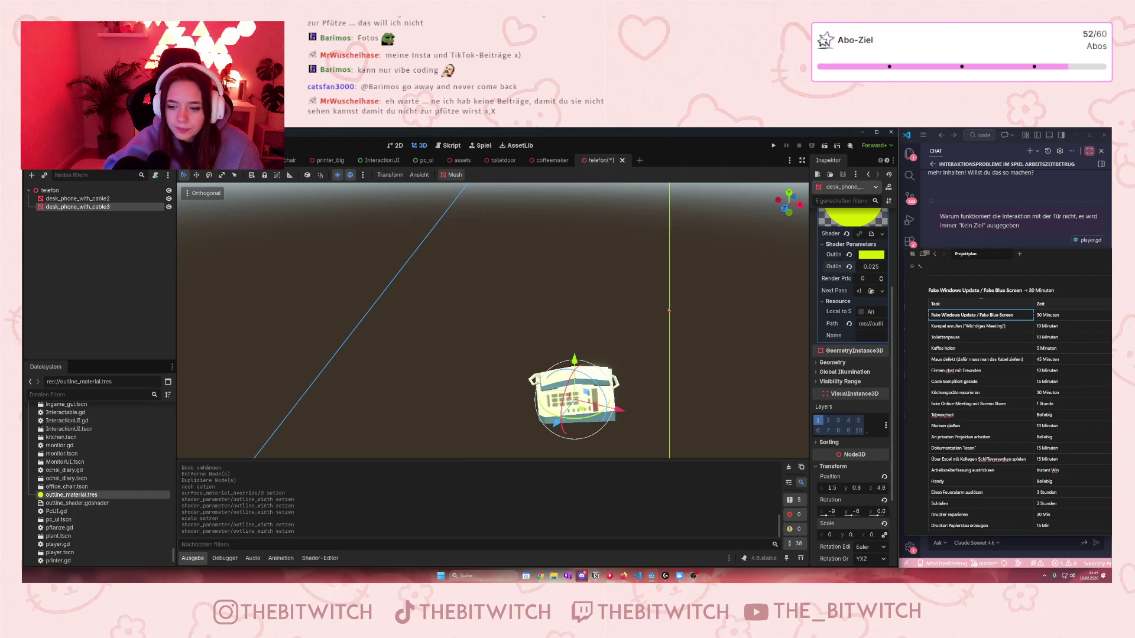
# Step: Reset the outline copy's scale to 1 and select desk_phone_with_cable2
pyautogui.scroll(-2, 604, 303)
pyautogui.scroll(2, 604, 303)
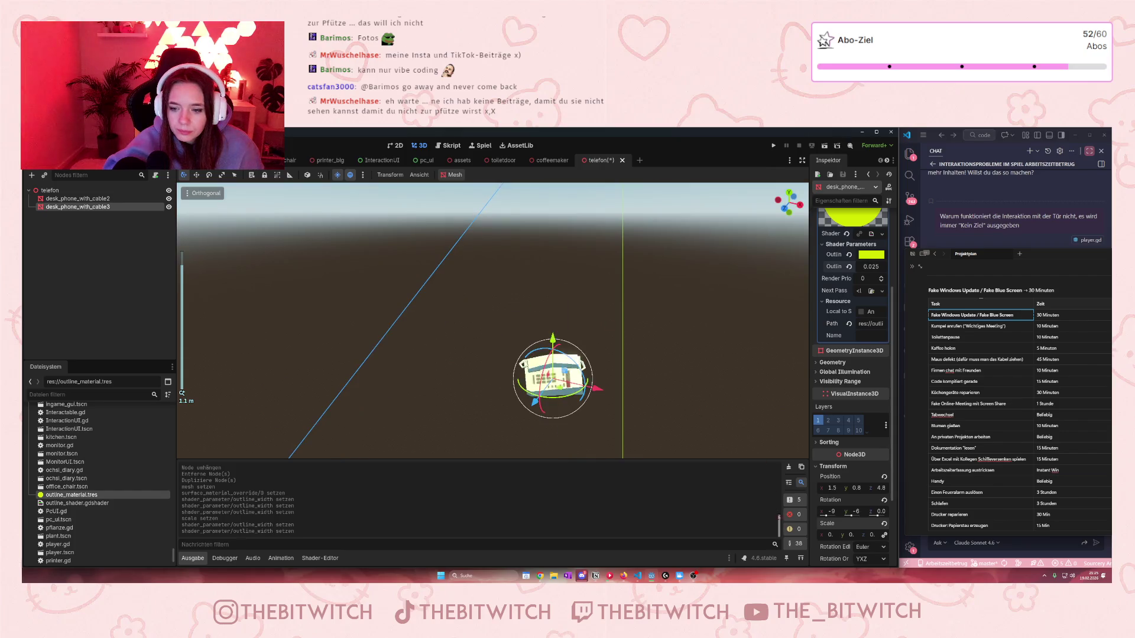
pyautogui.click(829, 537)
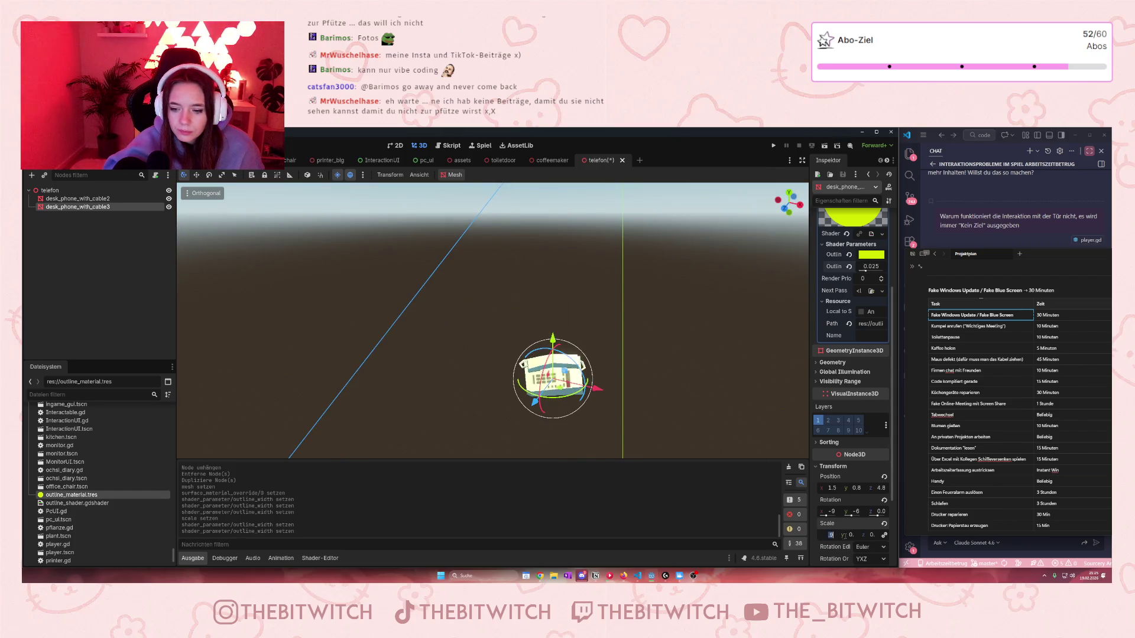
pyautogui.write('1')
pyautogui.press('Return')
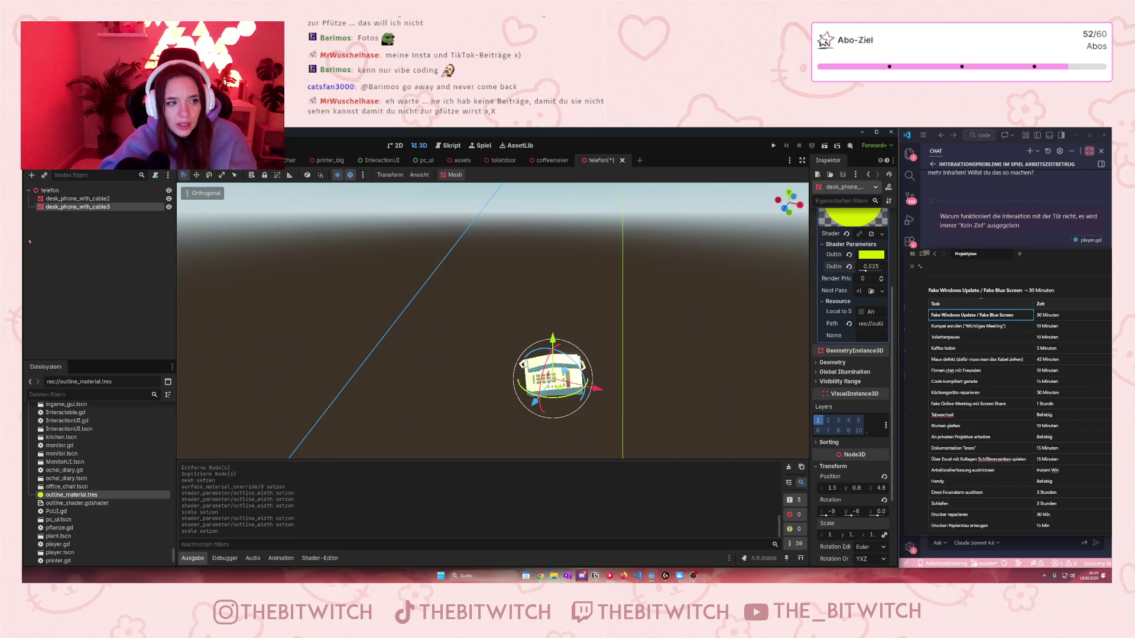
pyautogui.click(446, 370)
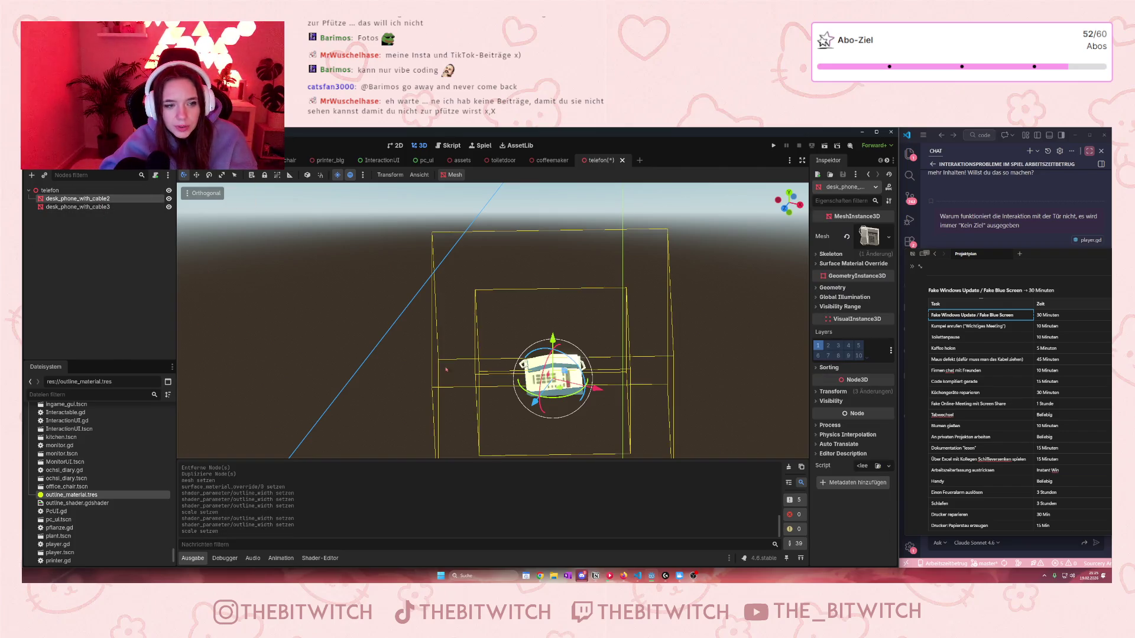
# Step: Check desk_phone_with_cable2's scale of 100, then set desk_phone_with_cable3's scale to 99
pyautogui.click(833, 392)
pyautogui.click(829, 460)
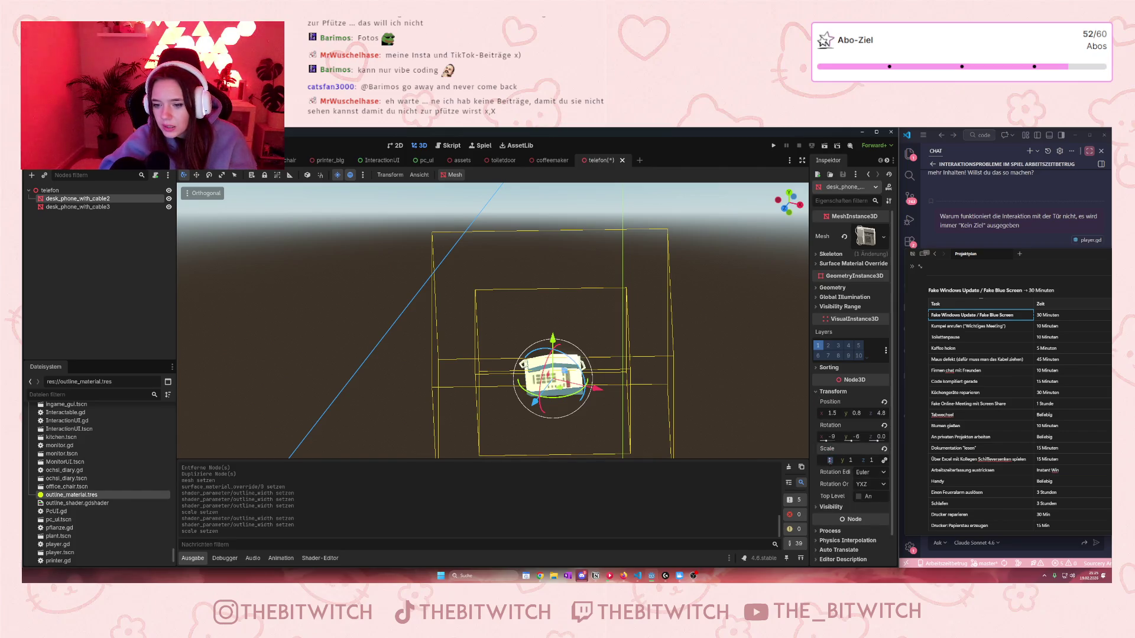
pyautogui.moveTo(810, 360)
pyautogui.mouseDown()
pyautogui.moveTo(750, 437)
pyautogui.moveTo(789, 445)
pyautogui.mouseUp()
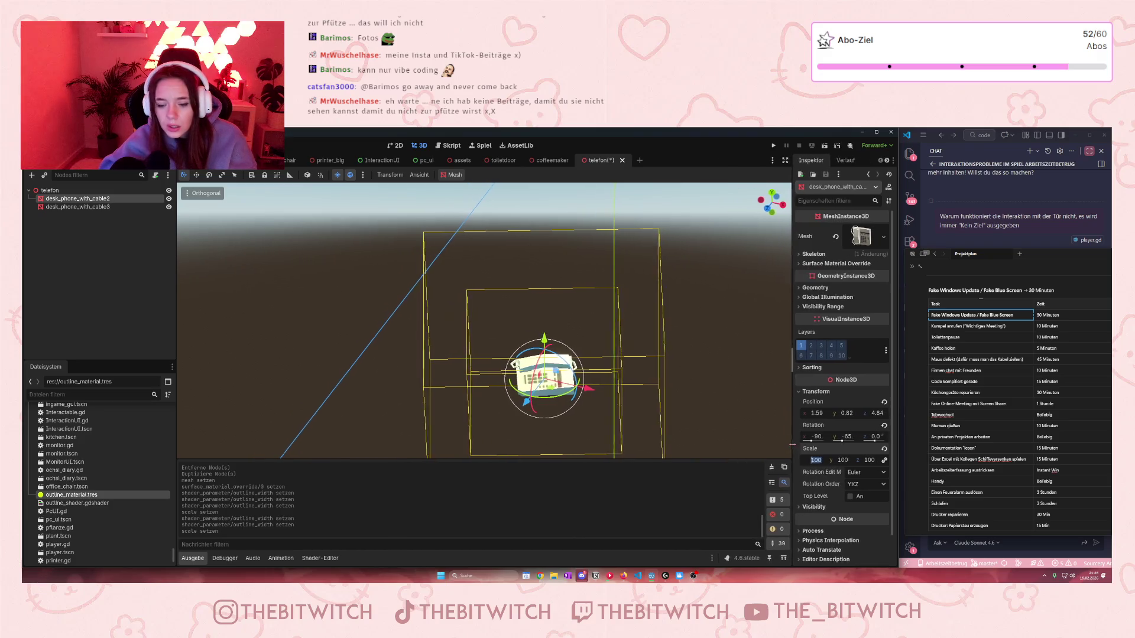
pyautogui.click(78, 207)
pyautogui.click(805, 534)
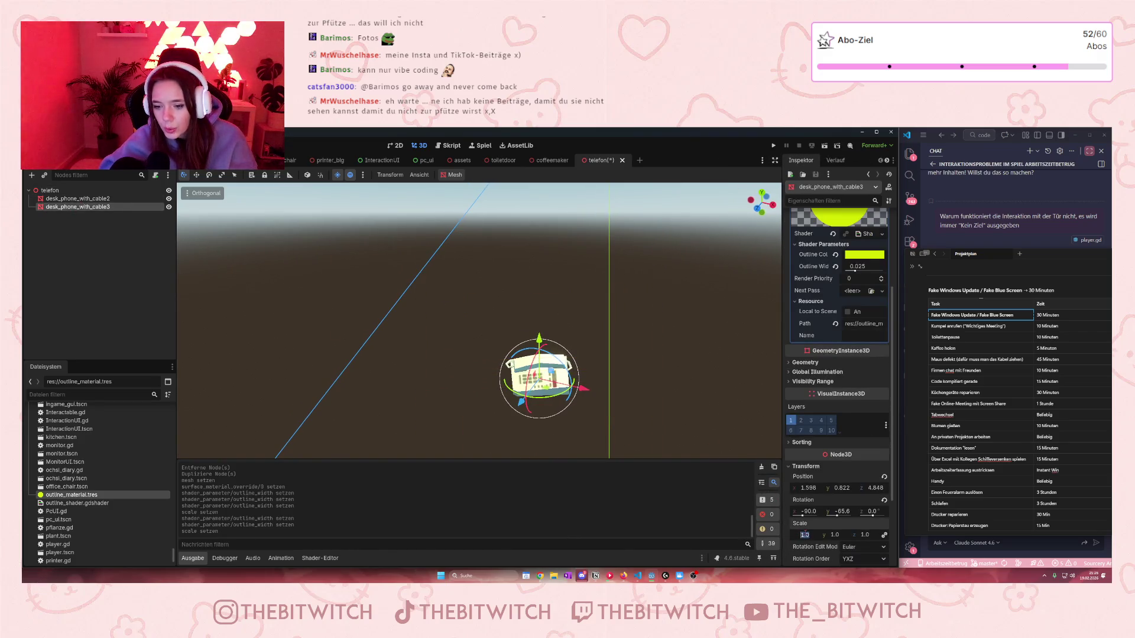
pyautogui.write('9')
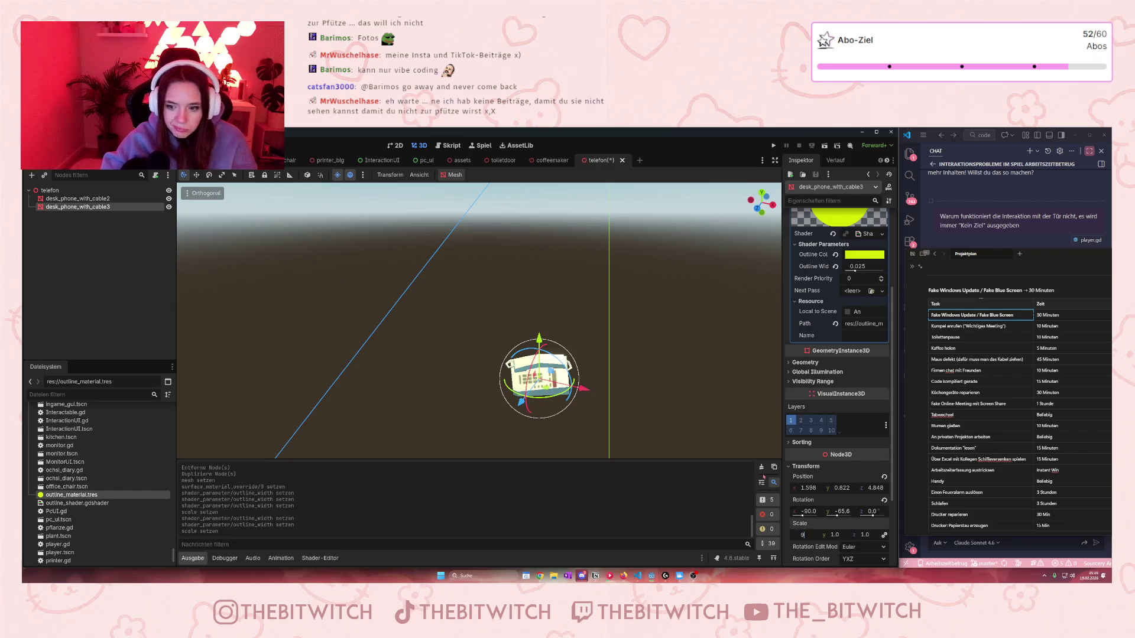
pyautogui.write('9')
pyautogui.press('Return')
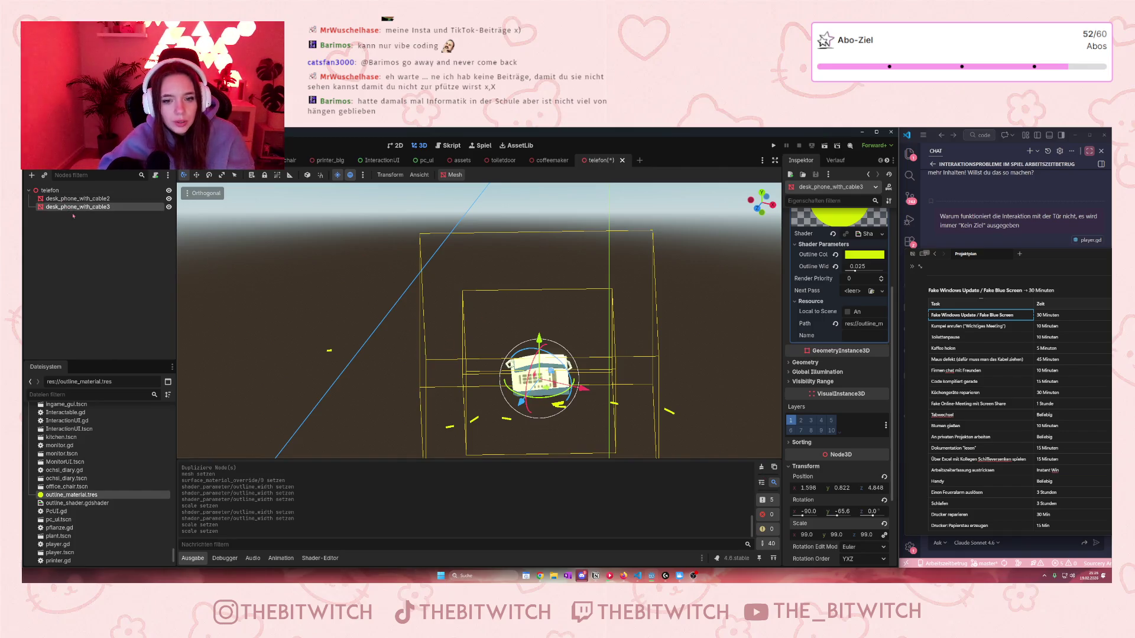
# Step: Set the outline width to 0.001 and drag the outline copy's scale down to 68
pyautogui.click(871, 265)
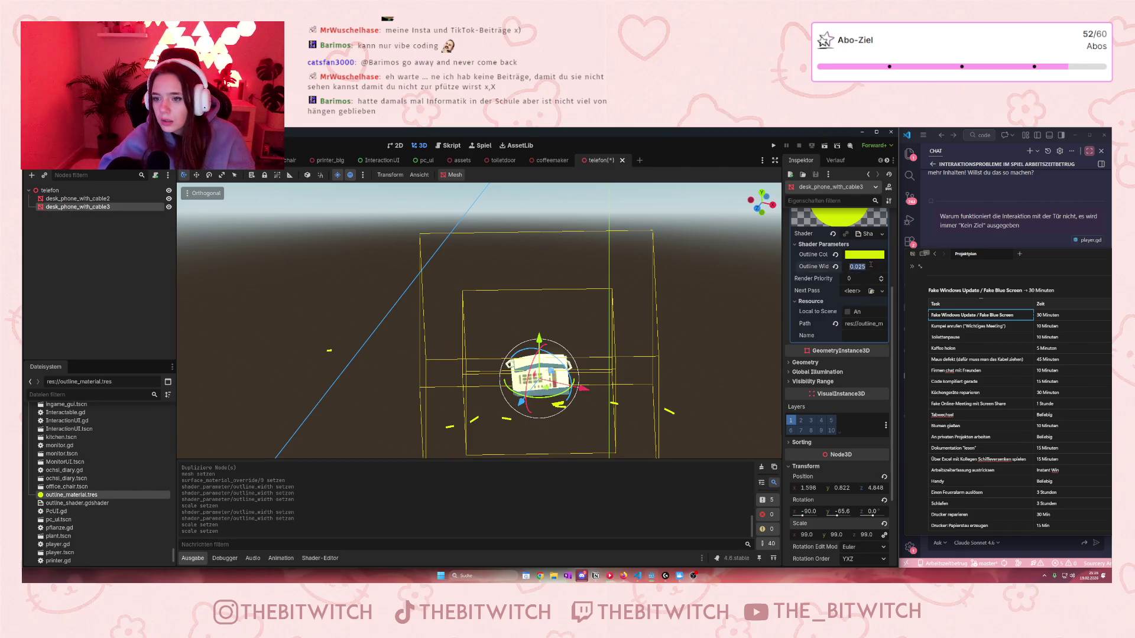
pyautogui.write('01')
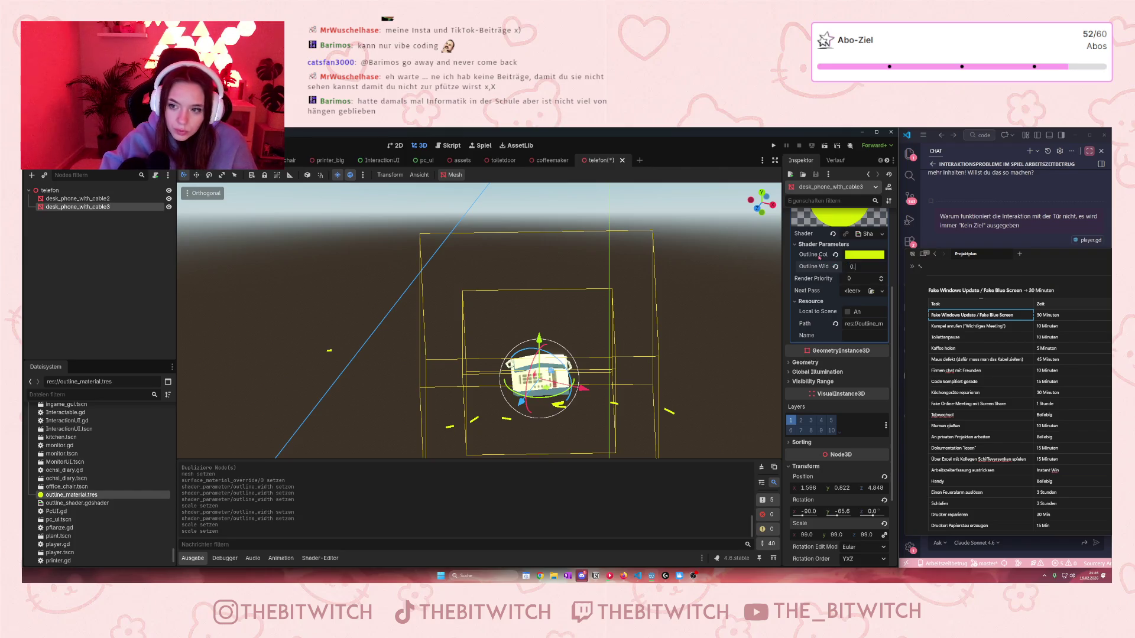
pyautogui.write('001')
pyautogui.press('Return')
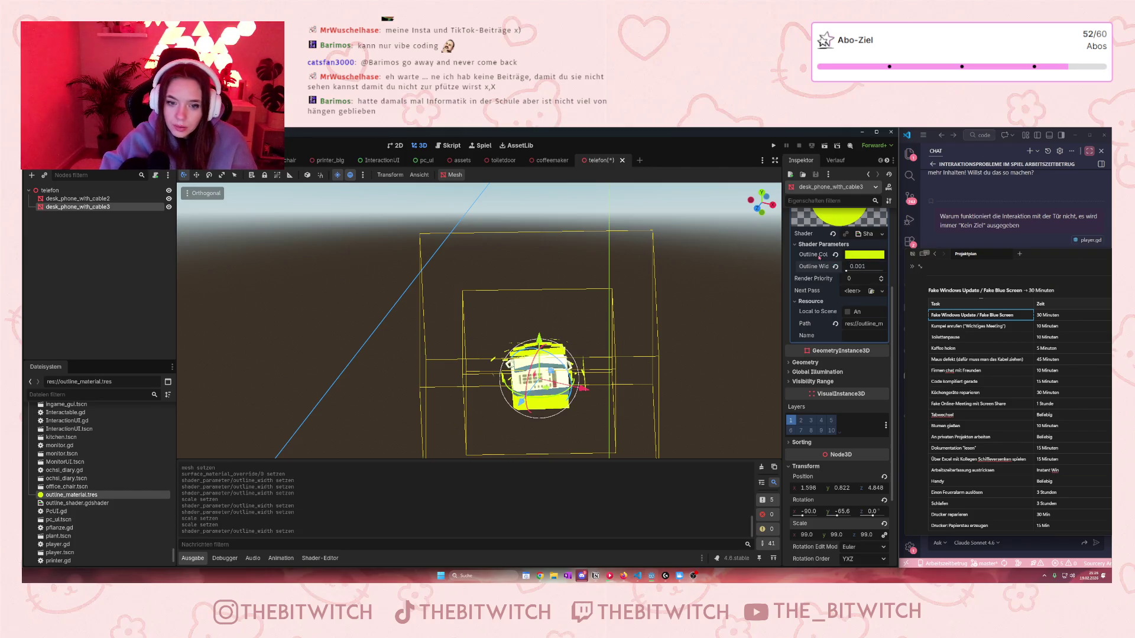
pyautogui.moveTo(806, 535); pyautogui.dragTo(779, 535)
pyautogui.moveTo(883, 519); pyautogui.dragTo(882, 519)
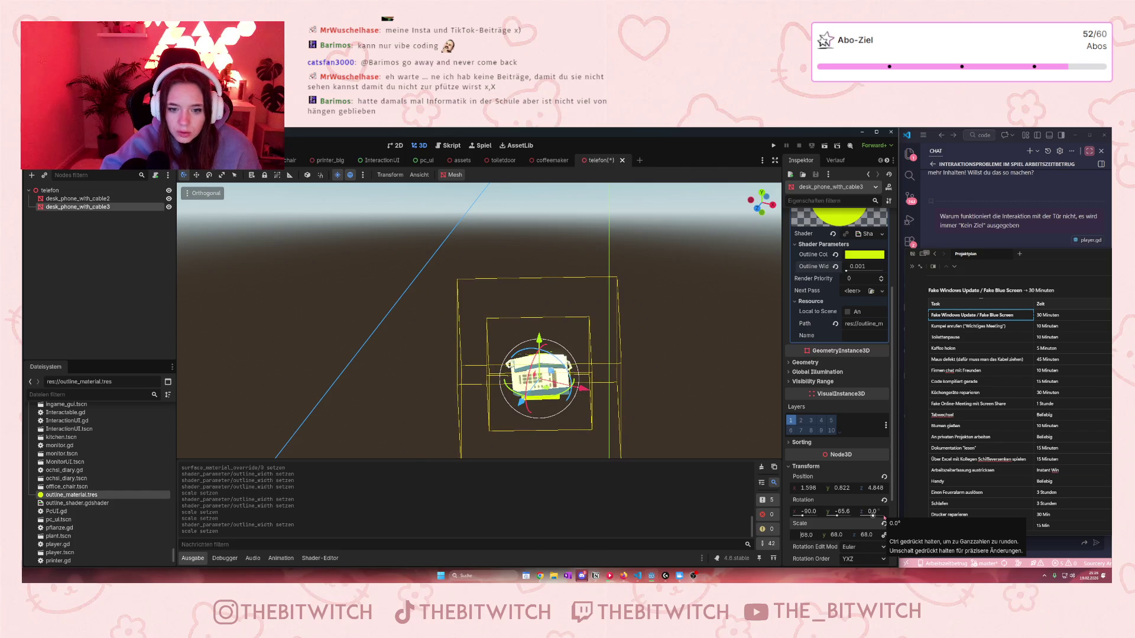
pyautogui.moveTo(556, 414)
pyautogui.mouseDown()
pyautogui.moveTo(590, 431)
pyautogui.moveTo(662, 414)
pyautogui.moveTo(434, 410)
pyautogui.moveTo(324, 454)
pyautogui.mouseUp()
pyautogui.scroll(10, 538, 337)
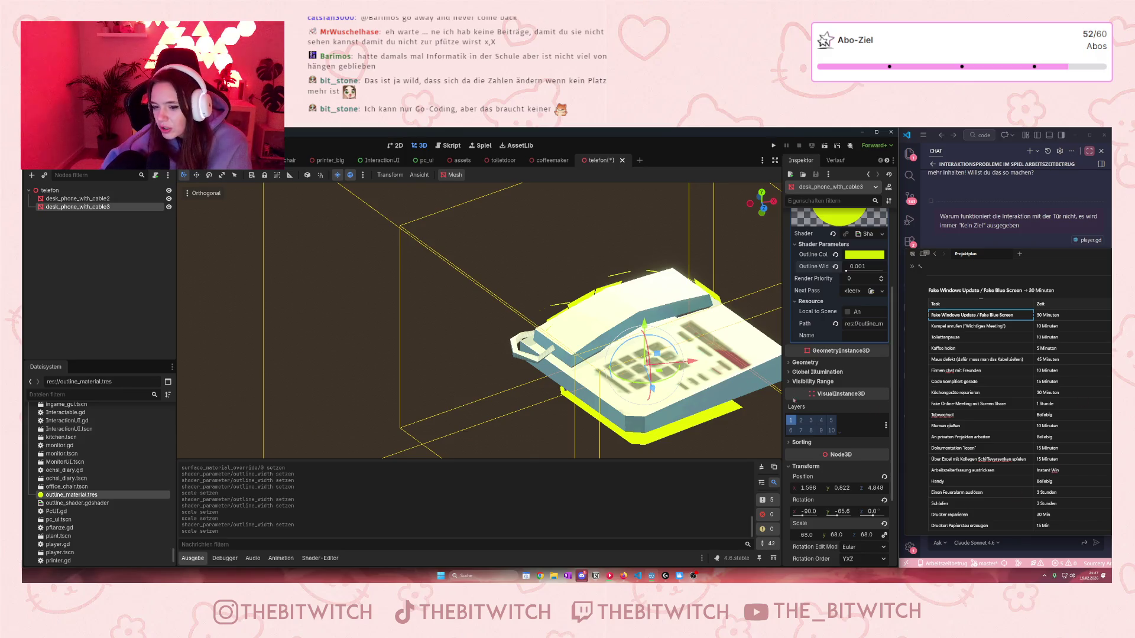
# Step: Widen the Inspector, try a 0.002 outline width, then undo back to 0.001
pyautogui.moveTo(784, 401)
pyautogui.mouseDown()
pyautogui.moveTo(774, 408)
pyautogui.moveTo(803, 410)
pyautogui.moveTo(781, 413)
pyautogui.mouseUp()
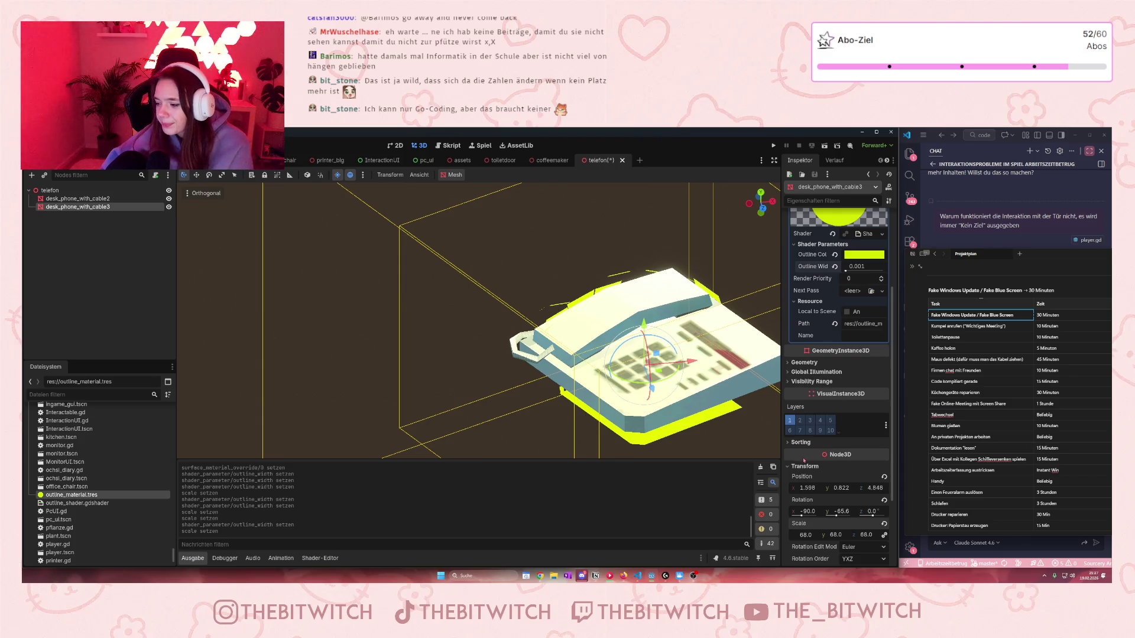
pyautogui.moveTo(804, 460)
pyautogui.moveTo(783, 449)
pyautogui.mouseDown()
pyautogui.moveTo(809, 449)
pyautogui.moveTo(769, 447)
pyautogui.moveTo(815, 446)
pyautogui.moveTo(762, 438)
pyautogui.mouseUp()
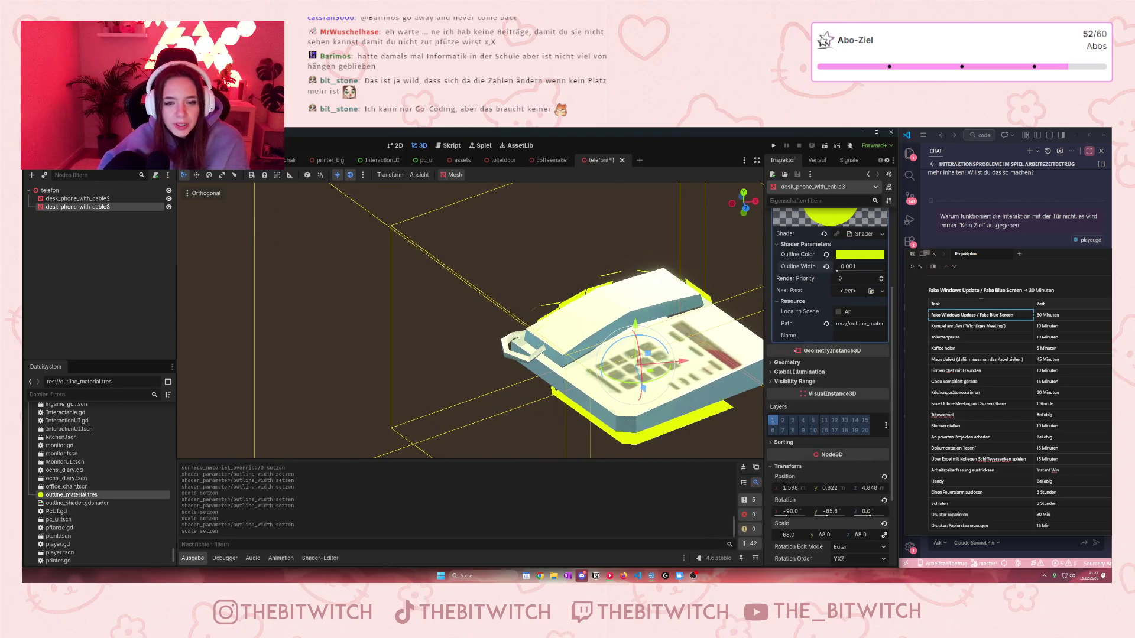
pyautogui.click(790, 534)
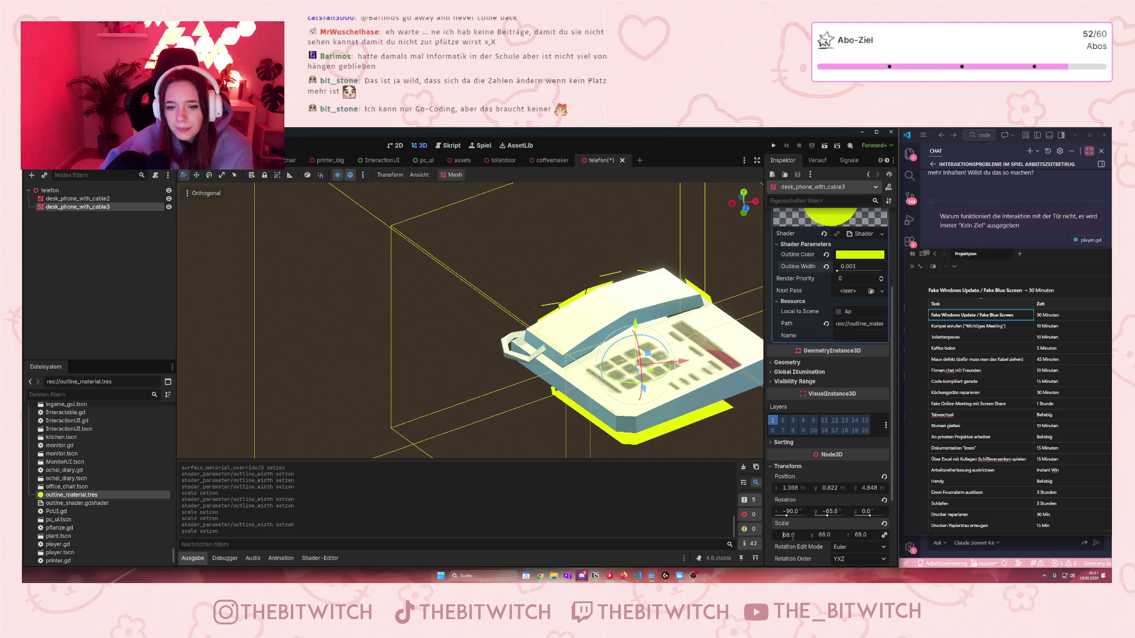
pyautogui.click(862, 266)
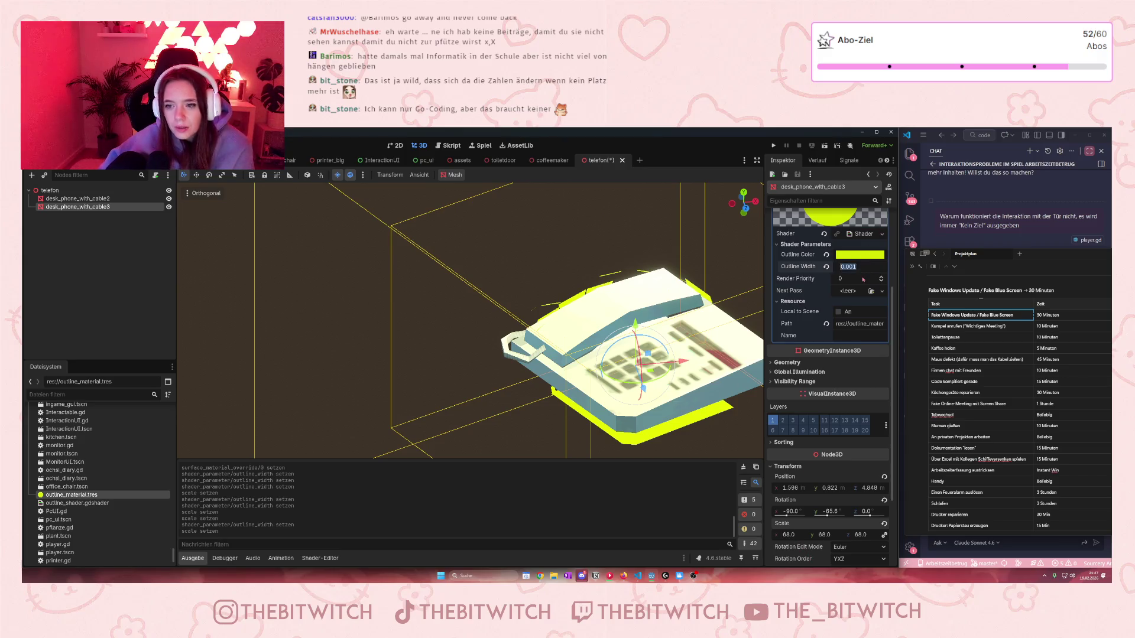
pyautogui.write('0.002')
pyautogui.press('Return')
pyautogui.hotkey('ctrl', 'z')
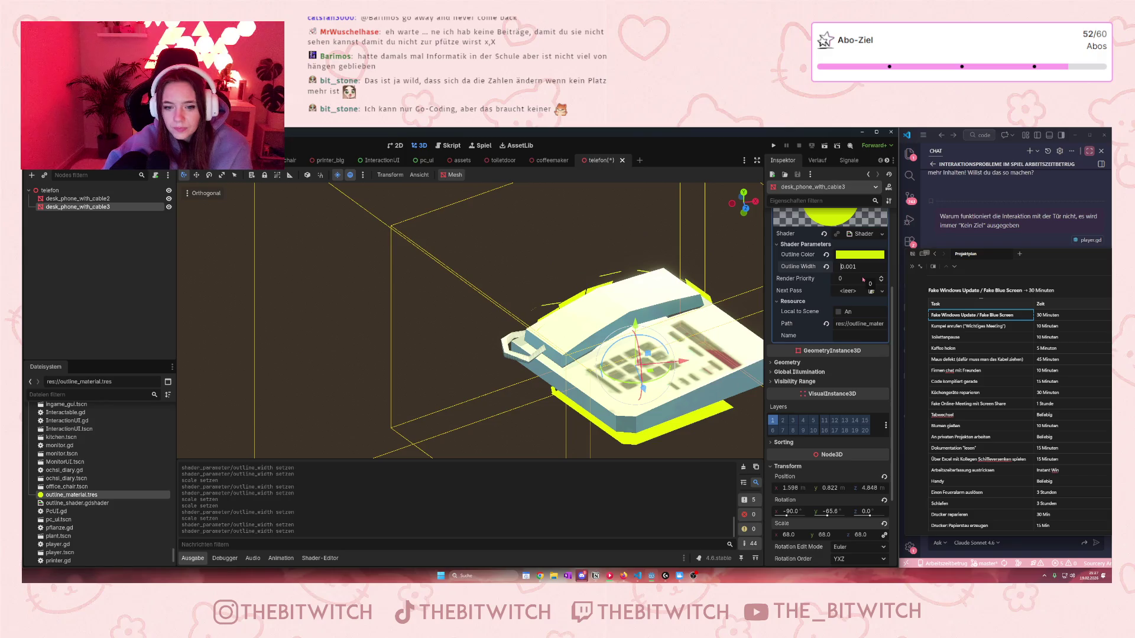
pyautogui.hotkey('ctrl', 'shift', 'z')
pyautogui.hotkey('ctrl', 'z')
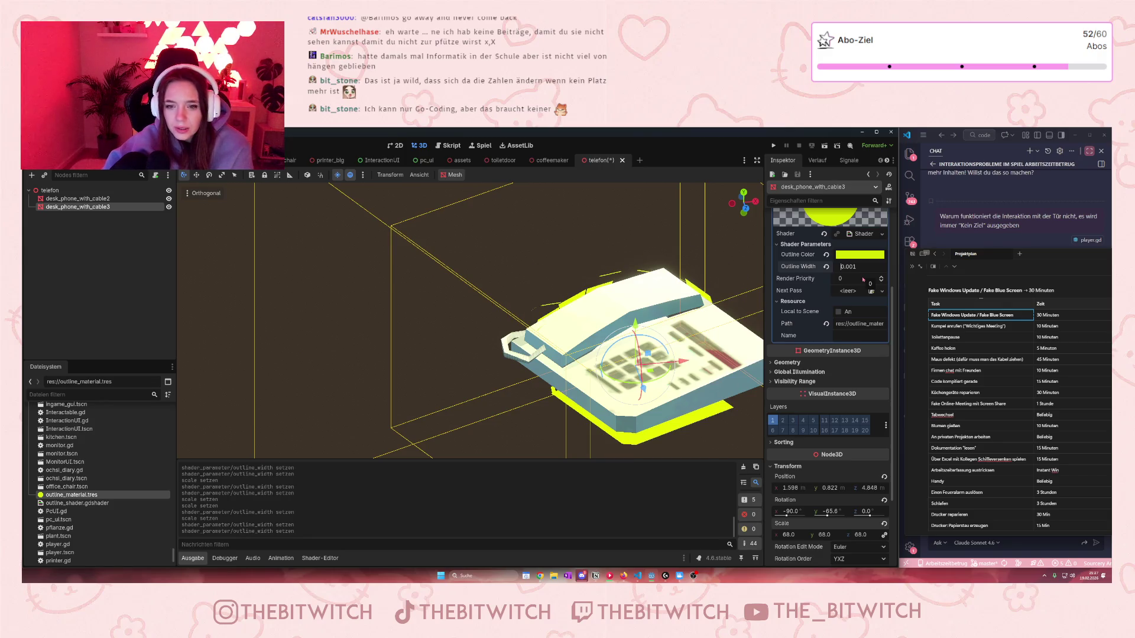
pyautogui.scroll(-5, 469, 319)
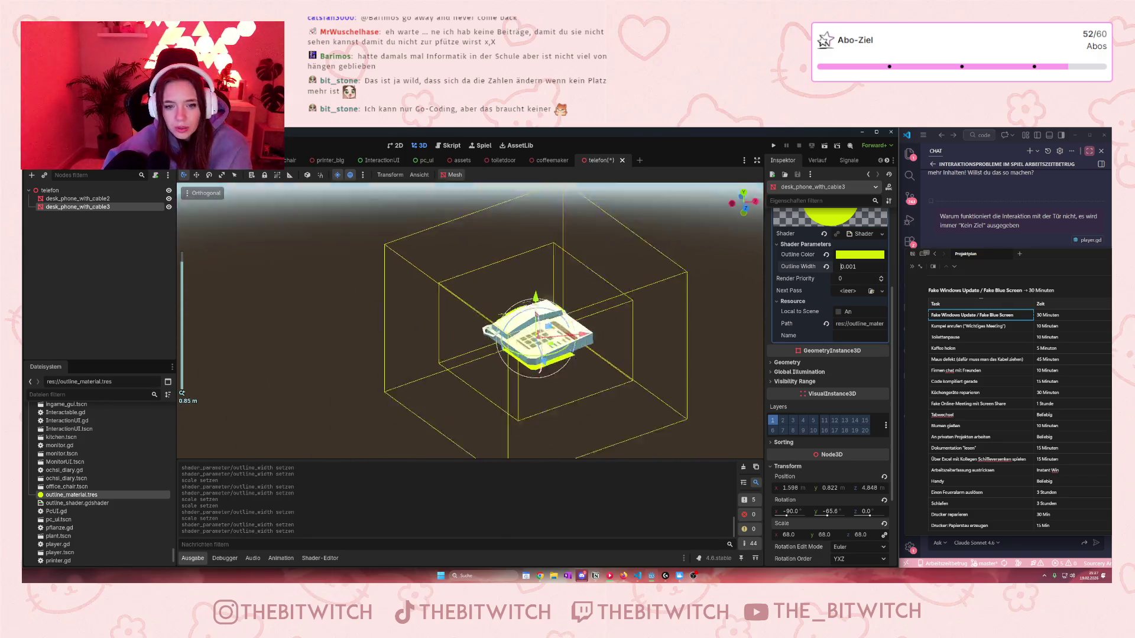
pyautogui.scroll(5, 469, 319)
pyautogui.scroll(-5, 469, 319)
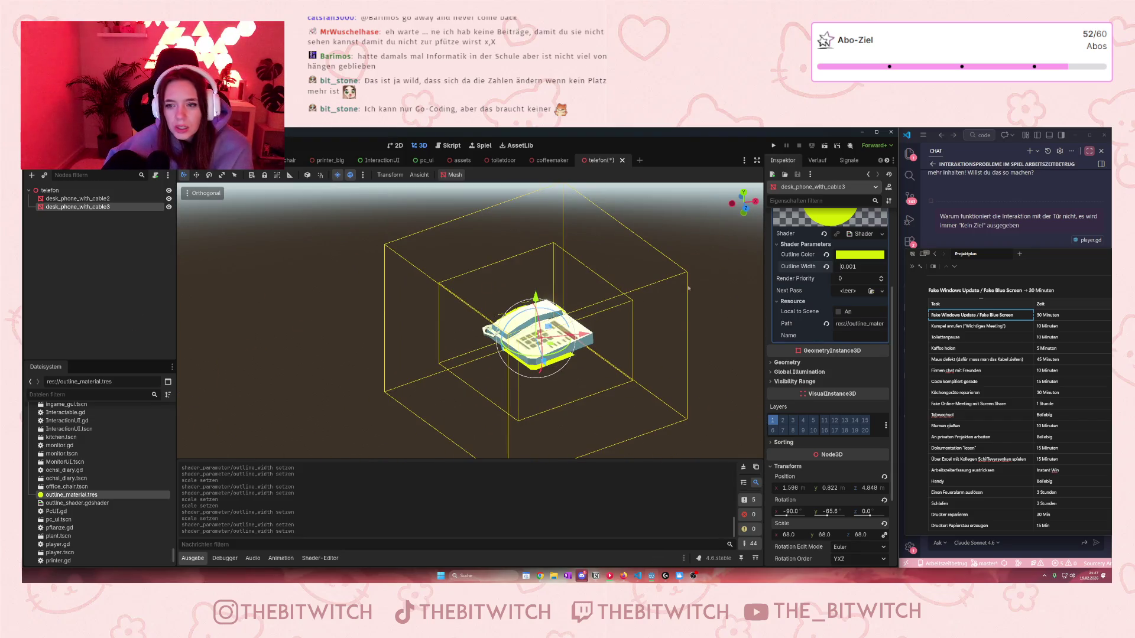
pyautogui.scroll(2, 820, 406)
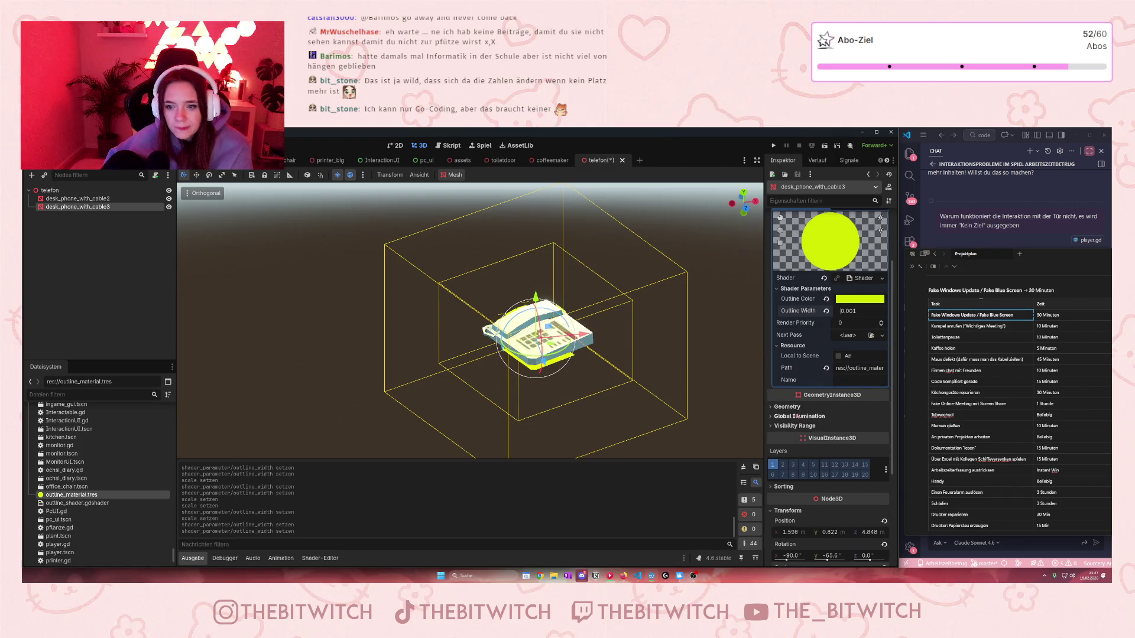
pyautogui.scroll(3, 796, 424)
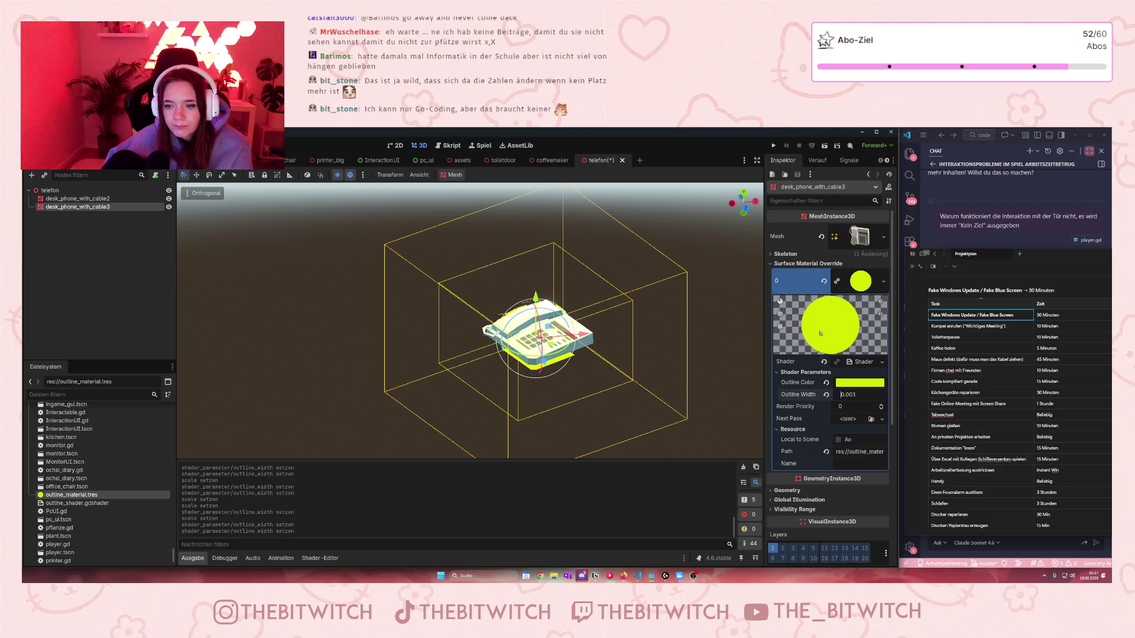
pyautogui.moveTo(71, 495)
pyautogui.mouseDown()
pyautogui.moveTo(100, 462)
pyautogui.moveTo(869, 239)
pyautogui.mouseUp()
pyautogui.click(883, 236)
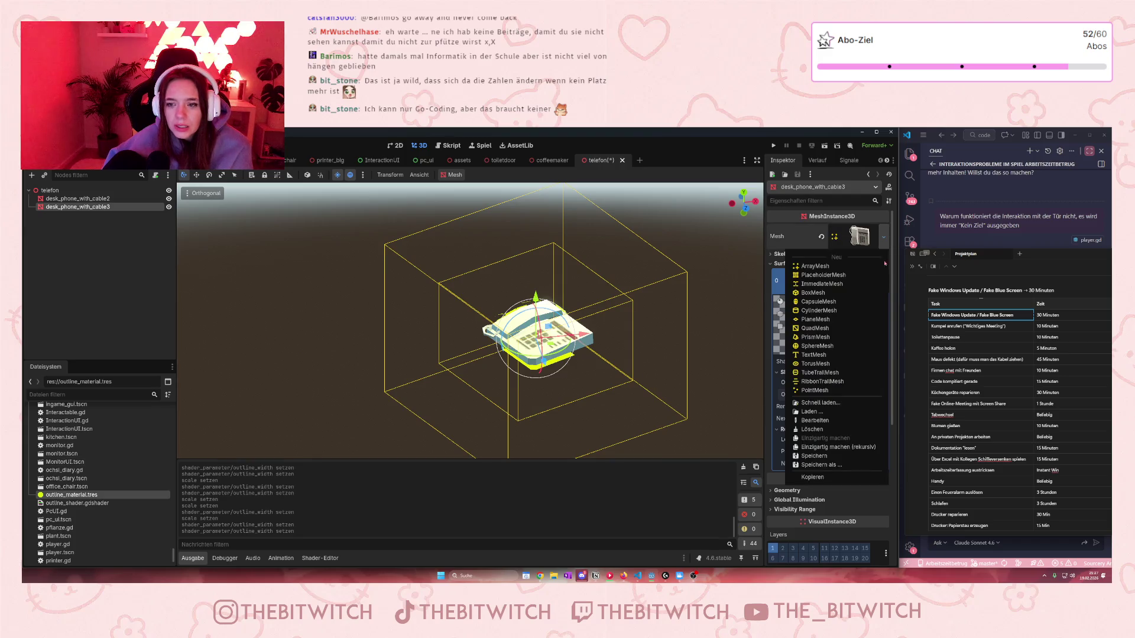
pyautogui.press('Escape')
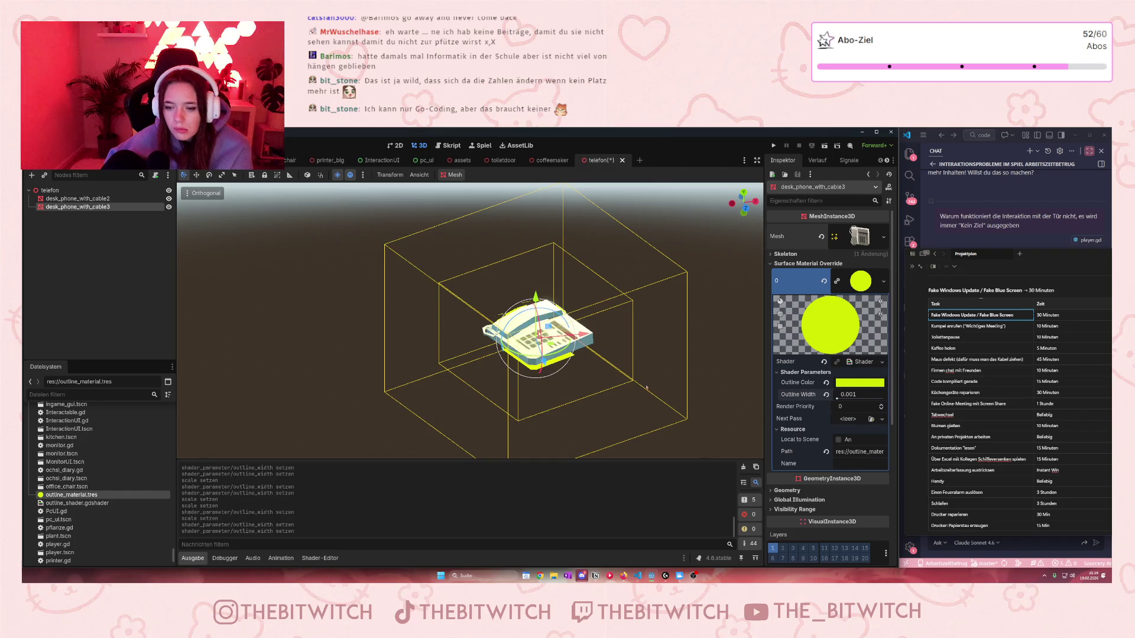
pyautogui.click(169, 206)
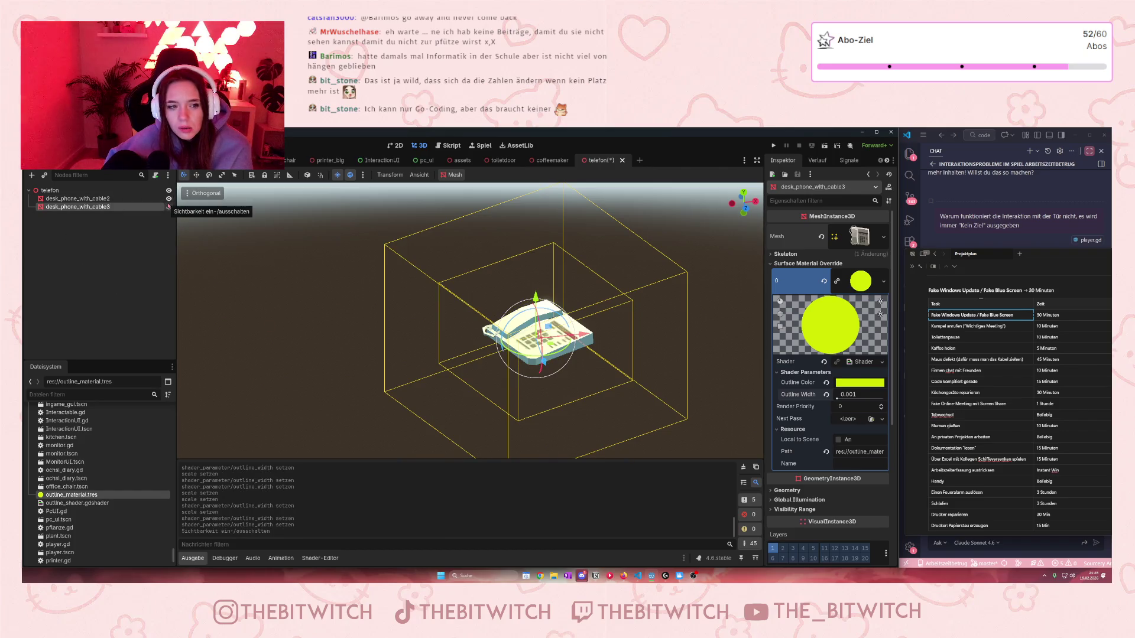
pyautogui.click(168, 206)
pyautogui.click(168, 198)
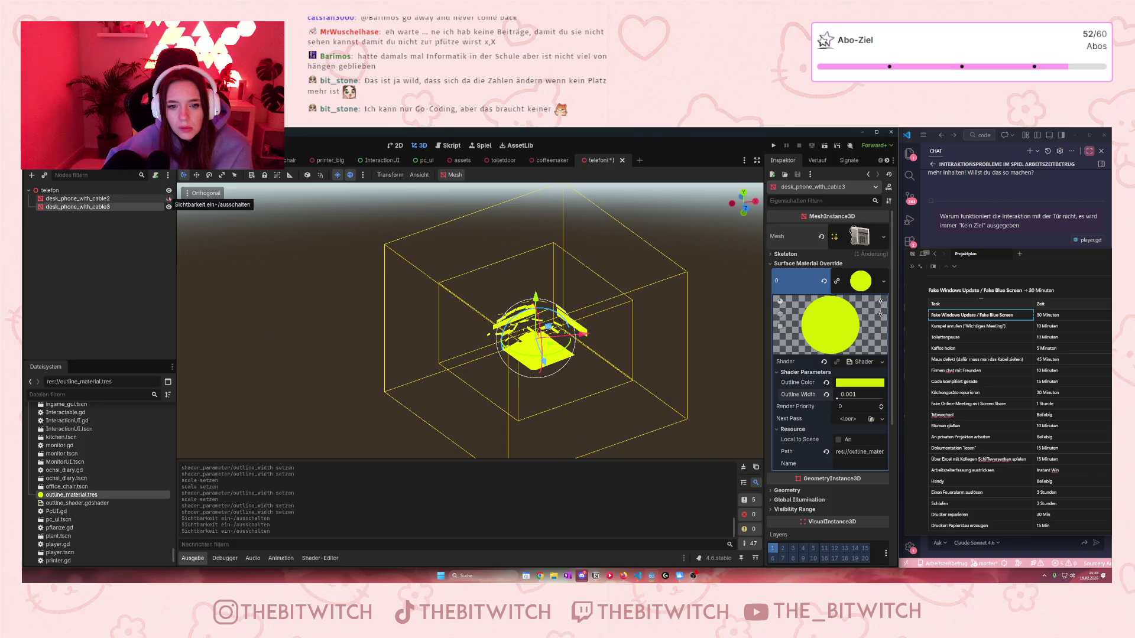
pyautogui.click(169, 198)
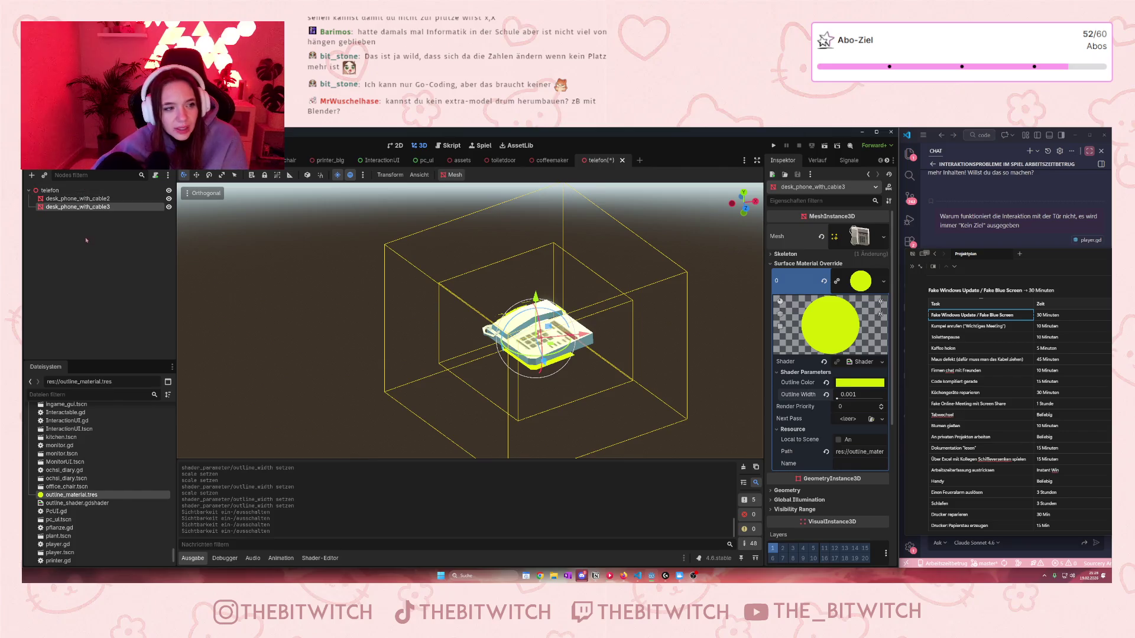
pyautogui.click(103, 235)
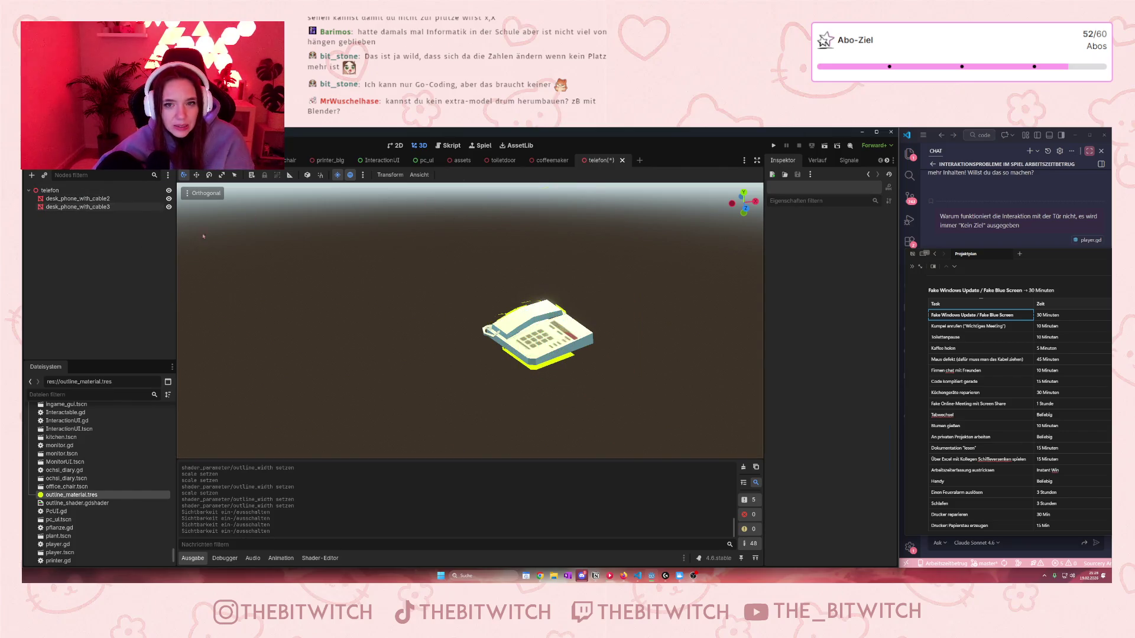
# Step: Save and close the telefon scene, then select mini_pc in the office scene
pyautogui.hotkey('ctrl', 's')
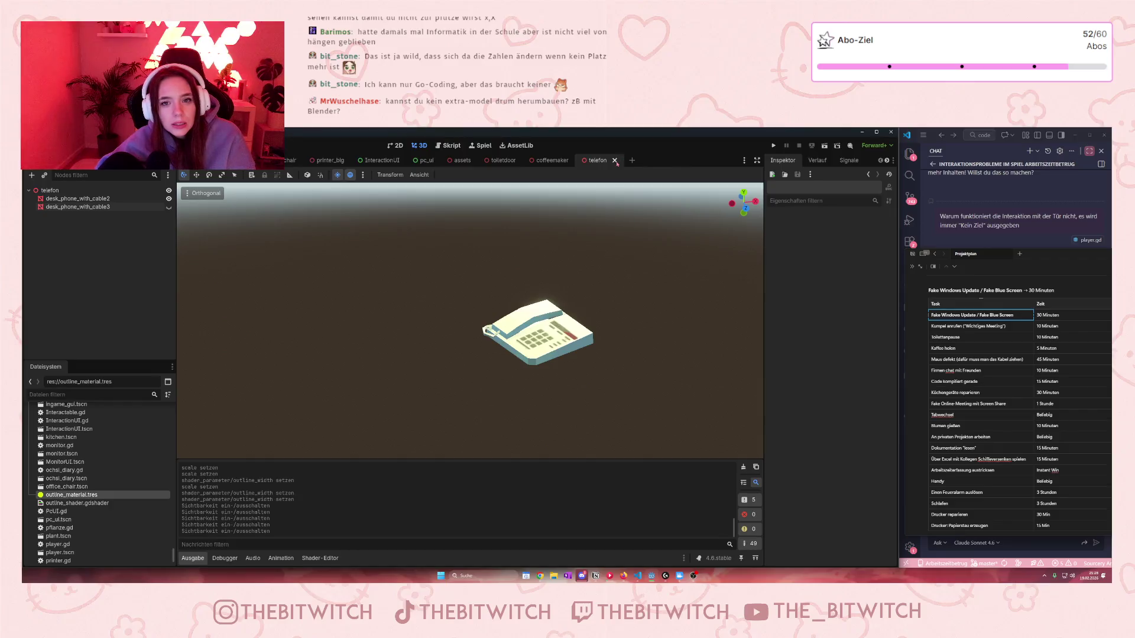
pyautogui.hotkey('ctrl', 'shift', 'w')
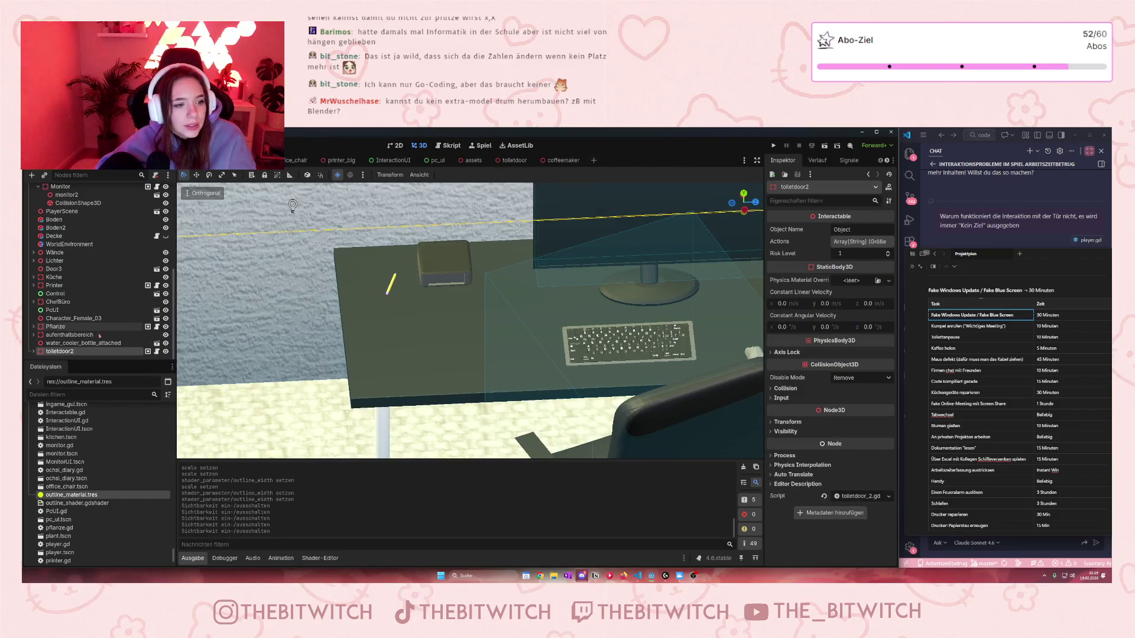
pyautogui.scroll(5, 88, 334)
pyautogui.click(443, 295)
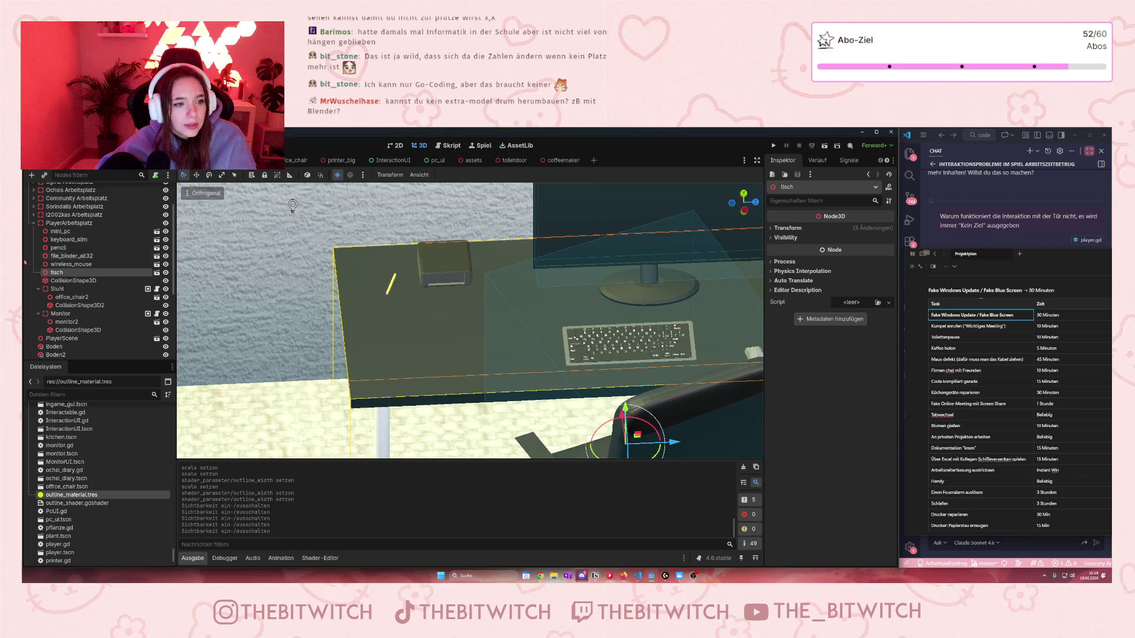
pyautogui.click(61, 231)
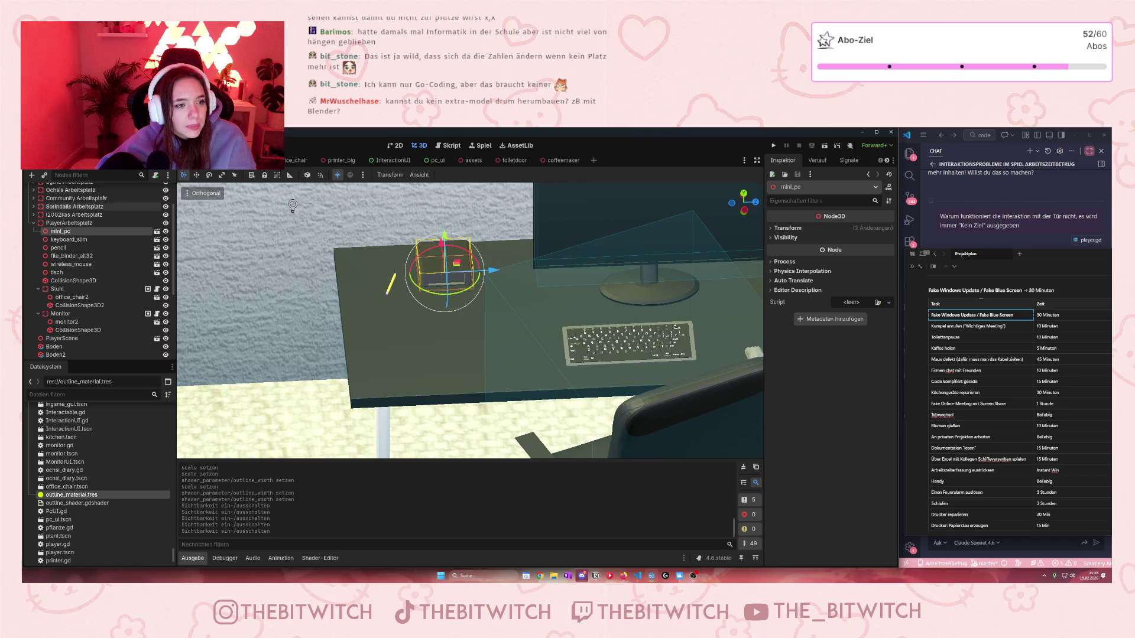
# Step: Instance telefon.tscn and move it directly under PlayerArbeitsplatz
pyautogui.hotkey('ctrl', 'shift', 'o')
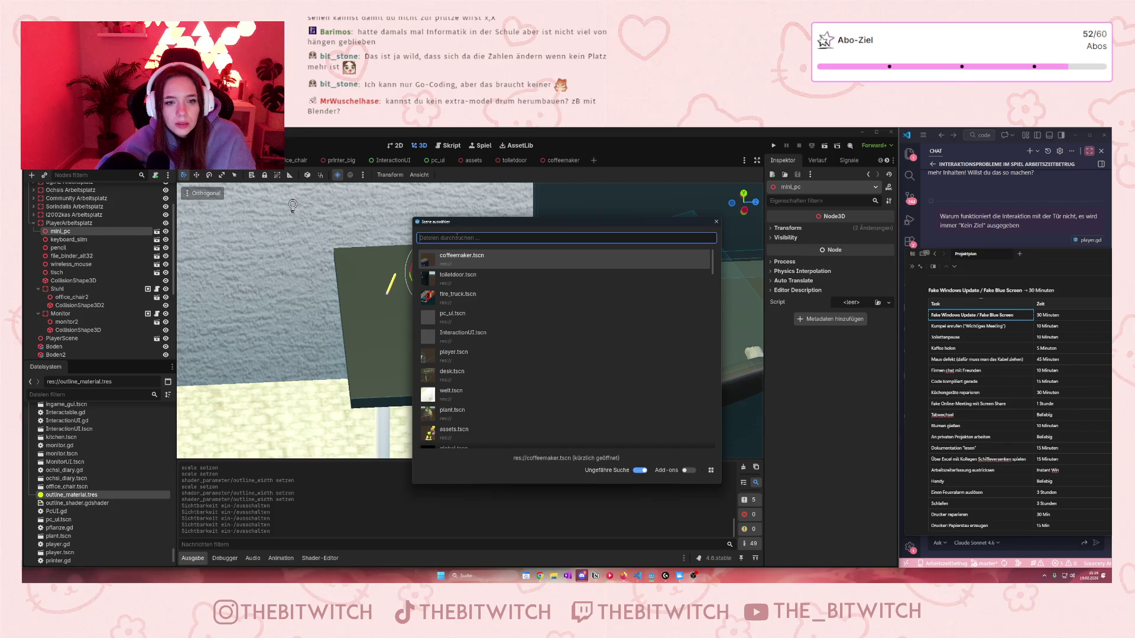
pyautogui.click(453, 268)
pyautogui.write('telefon')
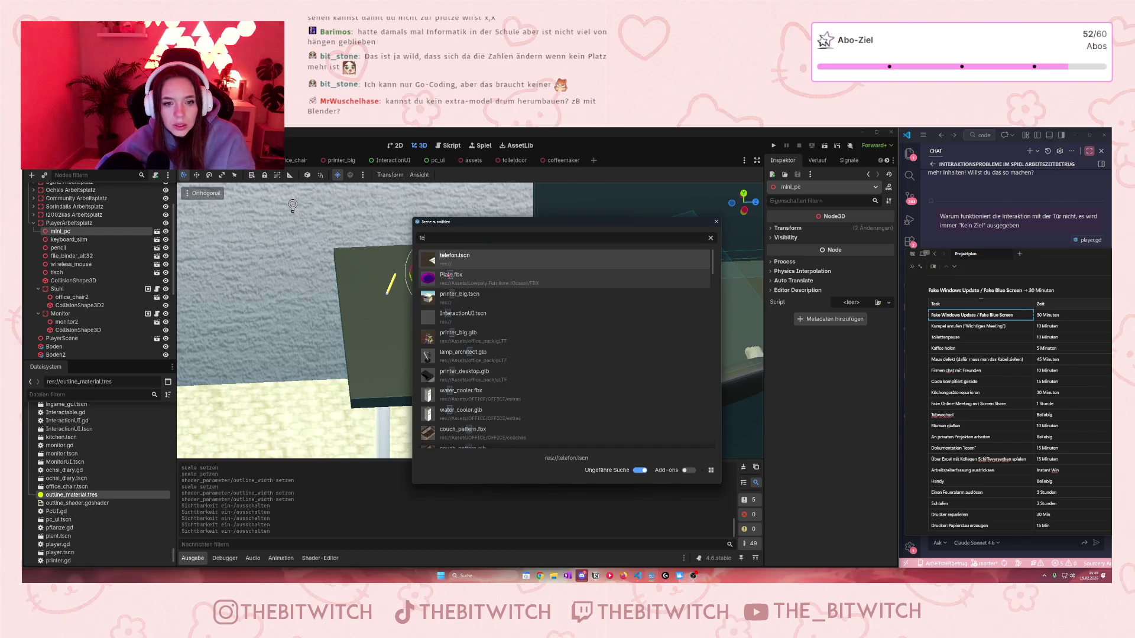
pyautogui.press('Return')
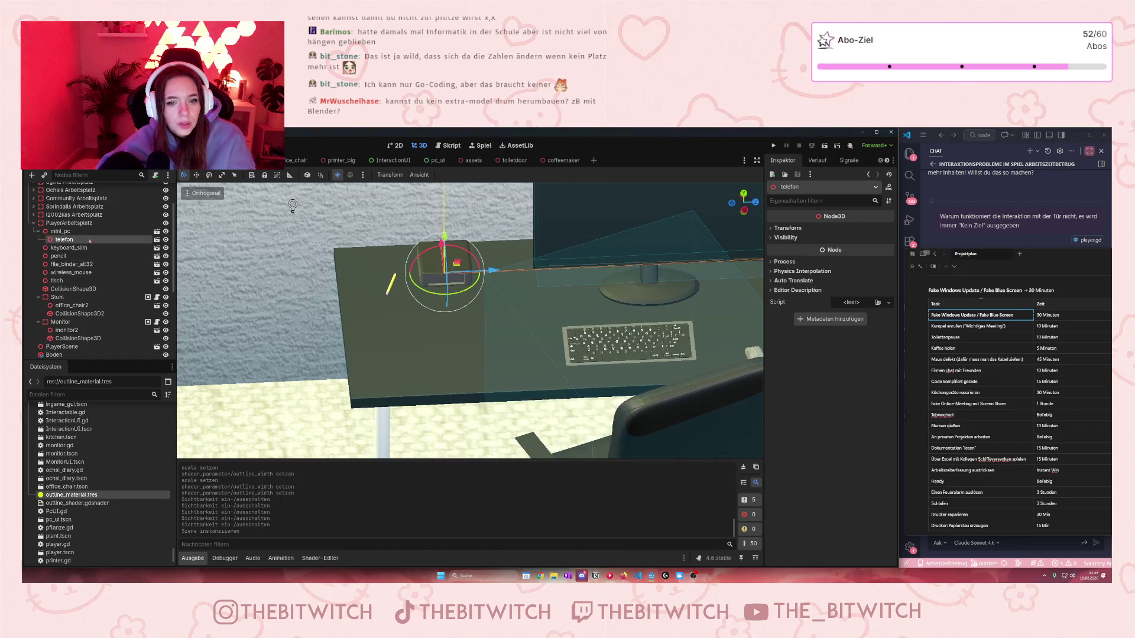
pyautogui.moveTo(76, 244); pyautogui.dragTo(62, 228)
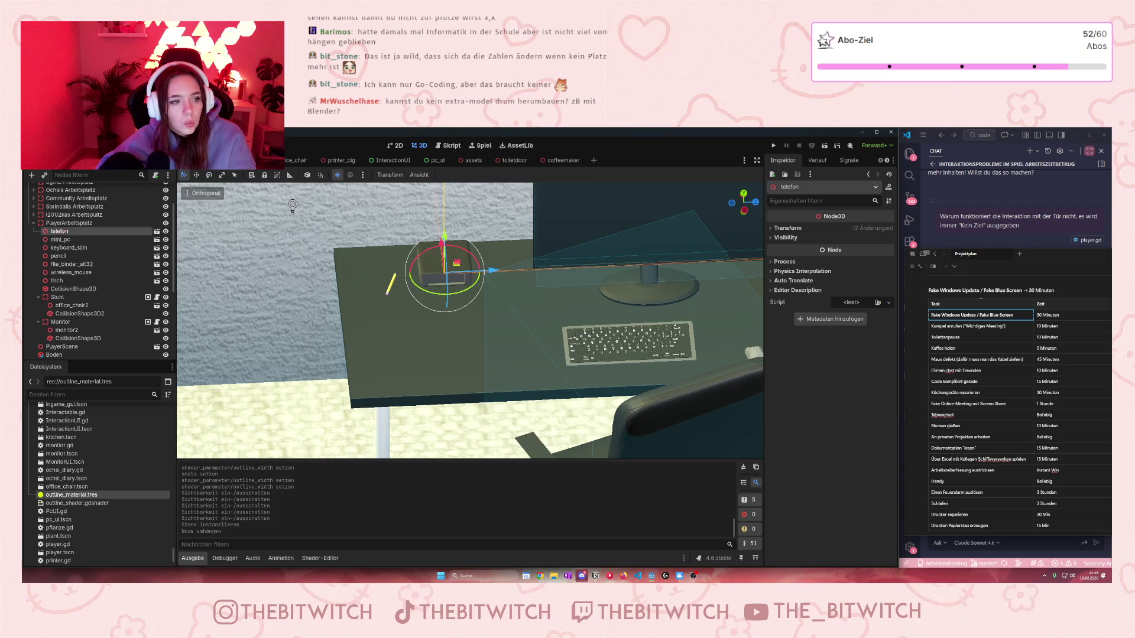
# Step: Lower the telefon onto the desk top
pyautogui.scroll(-5, 283, 271)
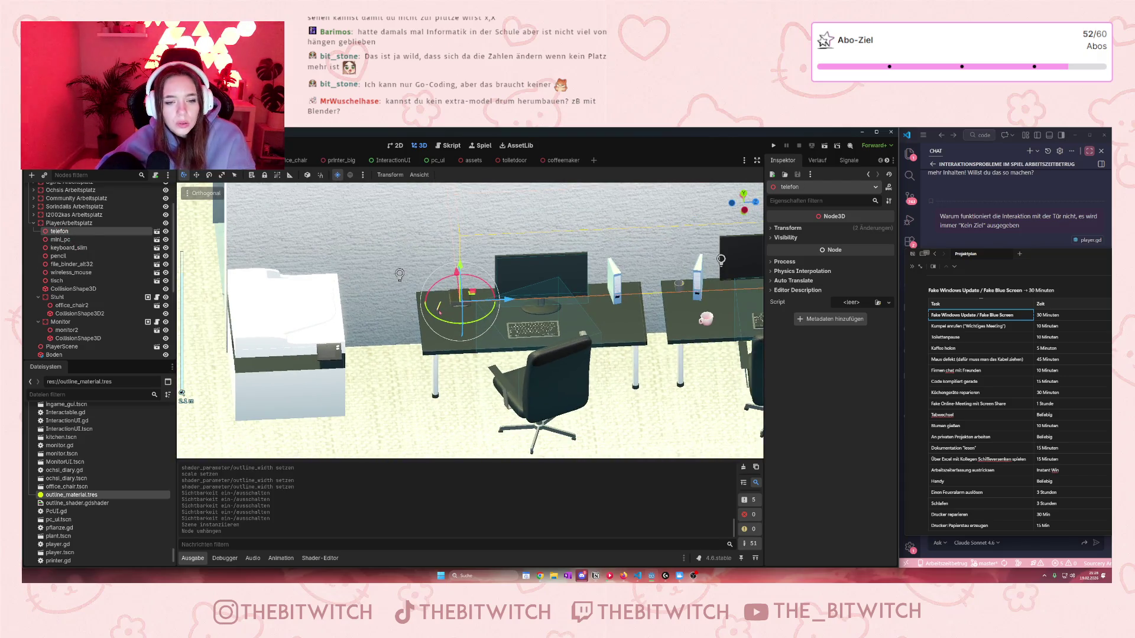
pyautogui.scroll(-5, 470, 319)
pyautogui.scroll(5, 505, 359)
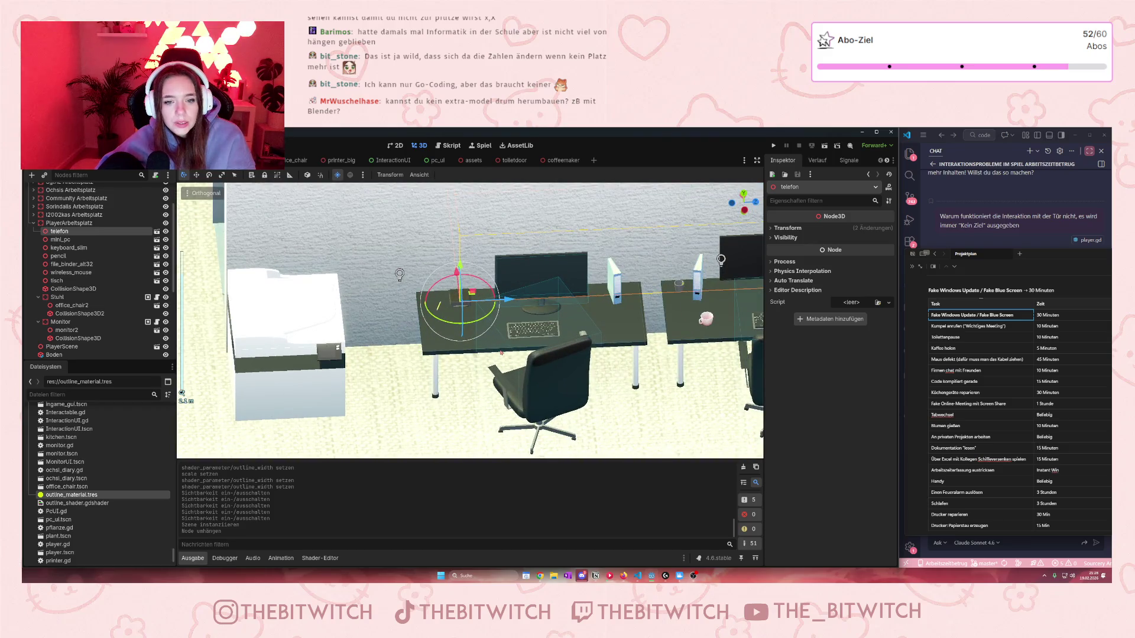
pyautogui.moveTo(457, 272)
pyautogui.mouseDown()
pyautogui.moveTo(469, 367)
pyautogui.moveTo(378, 379)
pyautogui.moveTo(268, 361)
pyautogui.moveTo(304, 376)
pyautogui.moveTo(302, 354)
pyautogui.mouseUp()
pyautogui.scroll(-2, 470, 368)
pyautogui.scroll(-3, 267, 361)
pyautogui.scroll(2, 302, 355)
pyautogui.scroll(2, 461, 321)
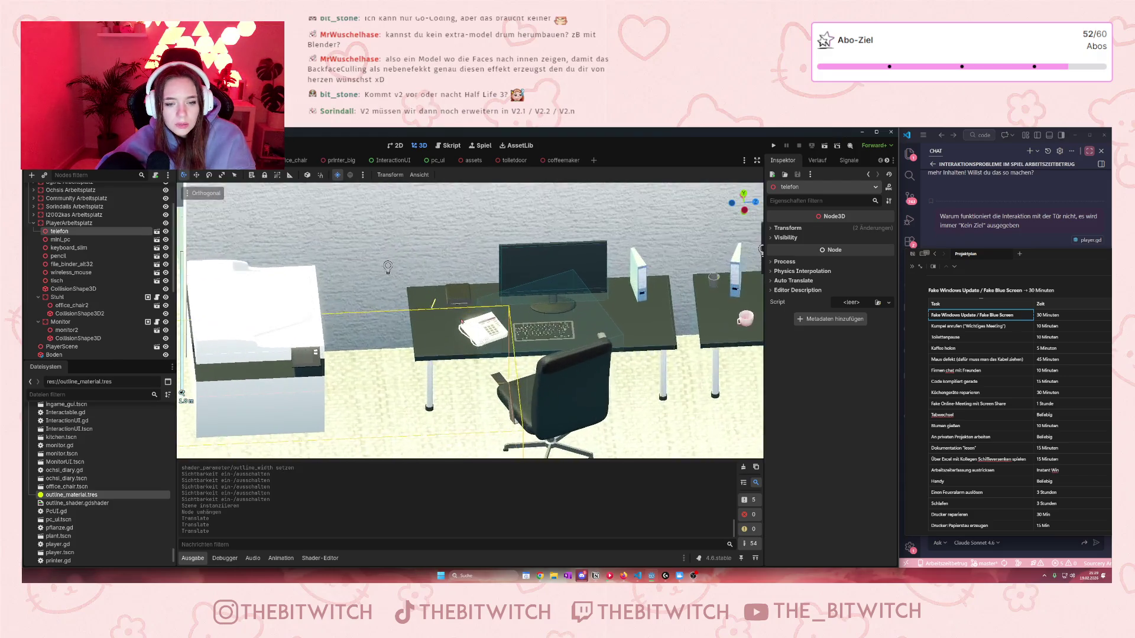
pyautogui.scroll(-3, 253, 392)
pyautogui.scroll(8, 529, 274)
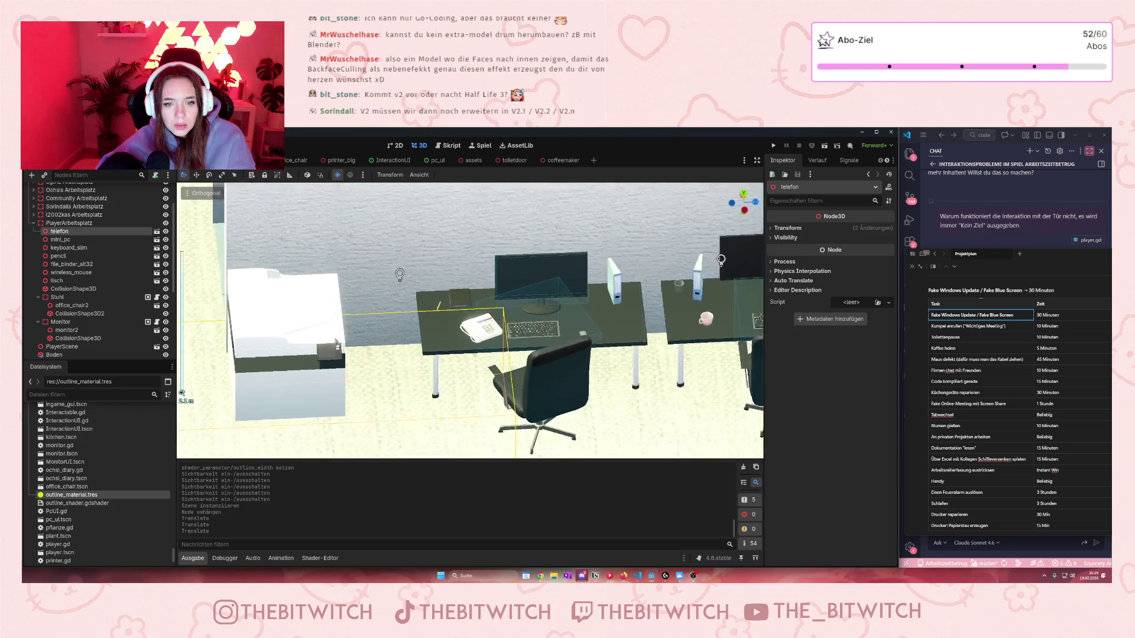
pyautogui.scroll(-2, 523, 272)
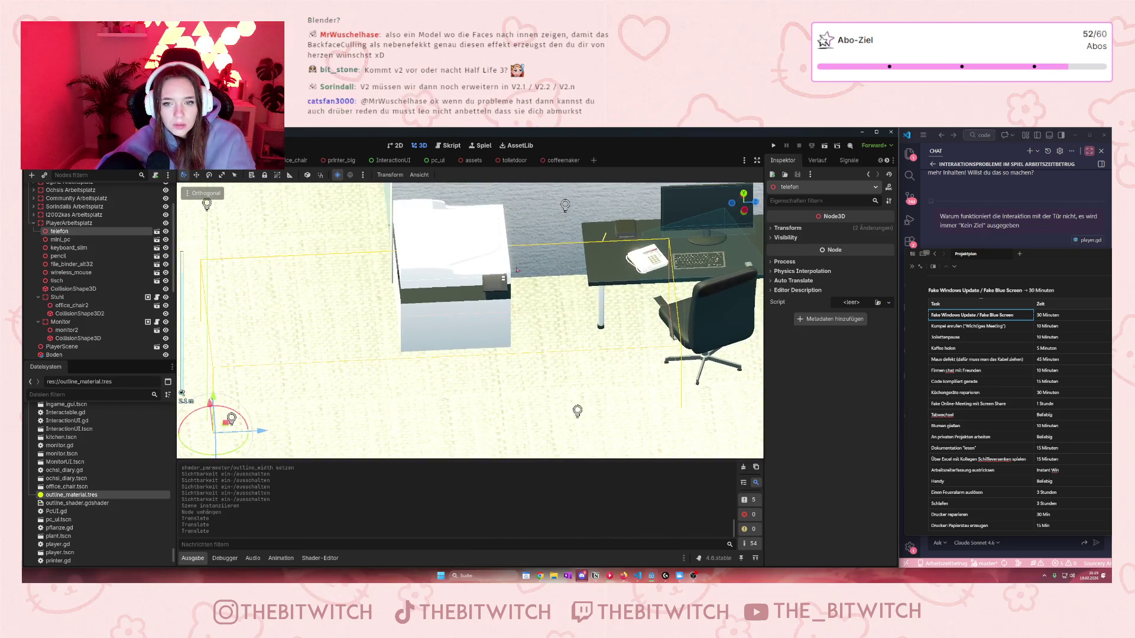
# Step: Fine-tune the telefon's position on the desk and centre the view on it
pyautogui.moveTo(218, 401); pyautogui.dragTo(211, 304)
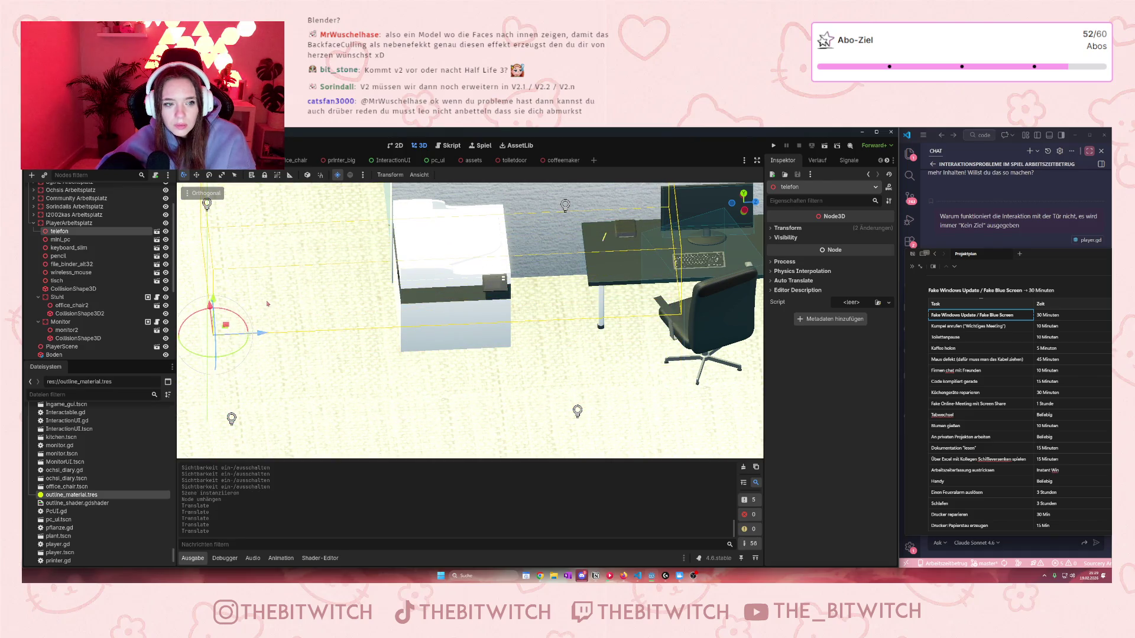
pyautogui.hotkey('ctrl', 'z')
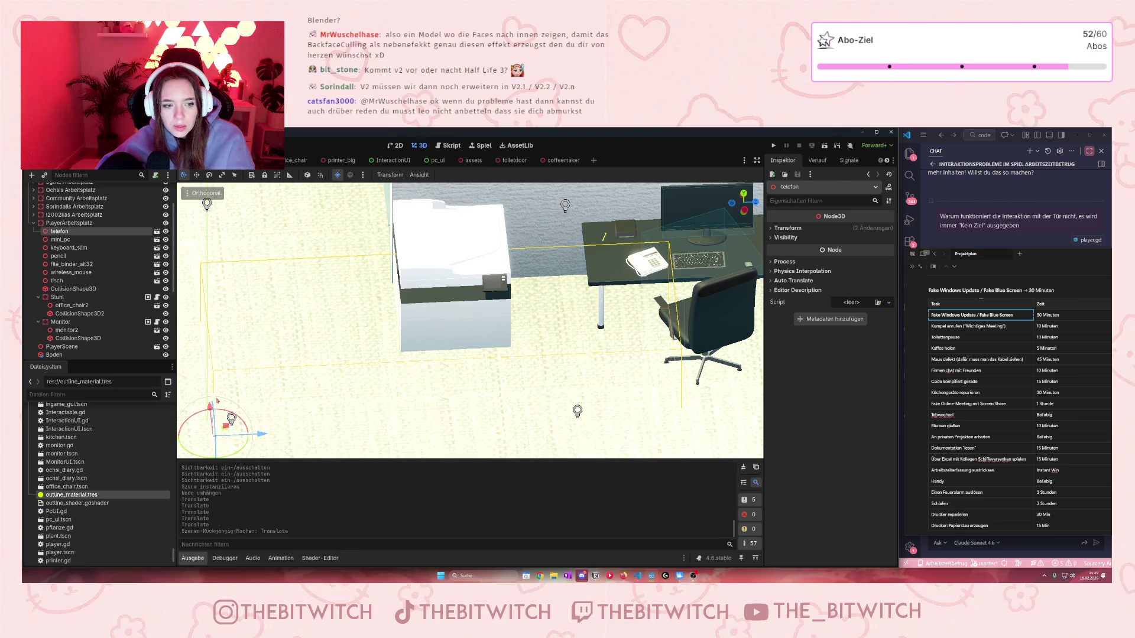
pyautogui.moveTo(217, 401); pyautogui.dragTo(217, 305)
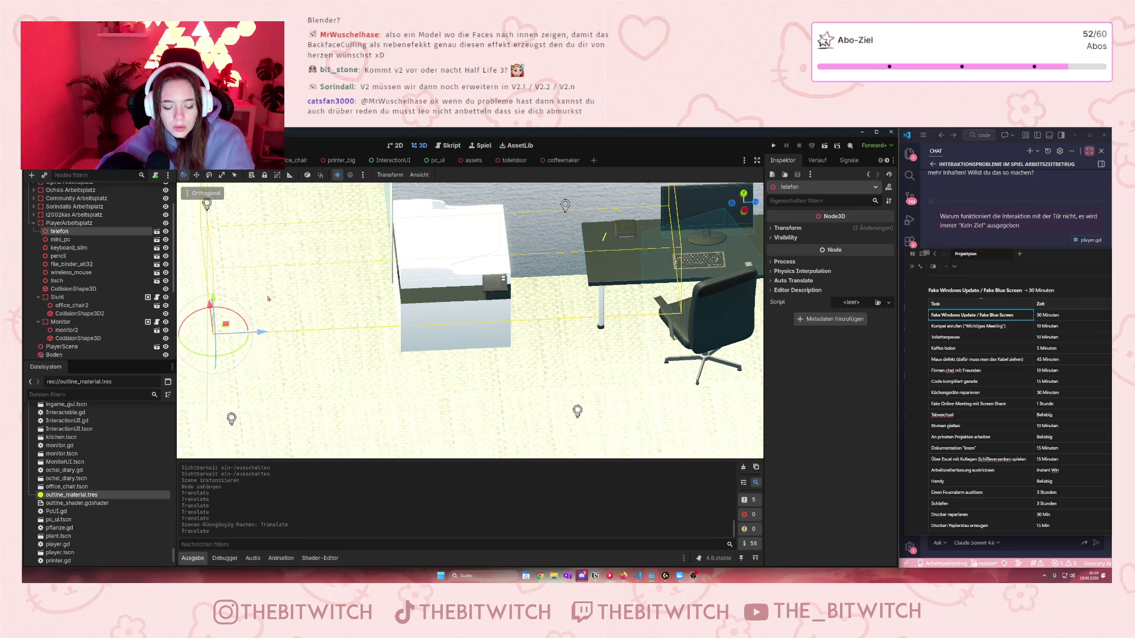
pyautogui.hotkey('ctrl', 'z')
pyautogui.scroll(-3, 221, 407)
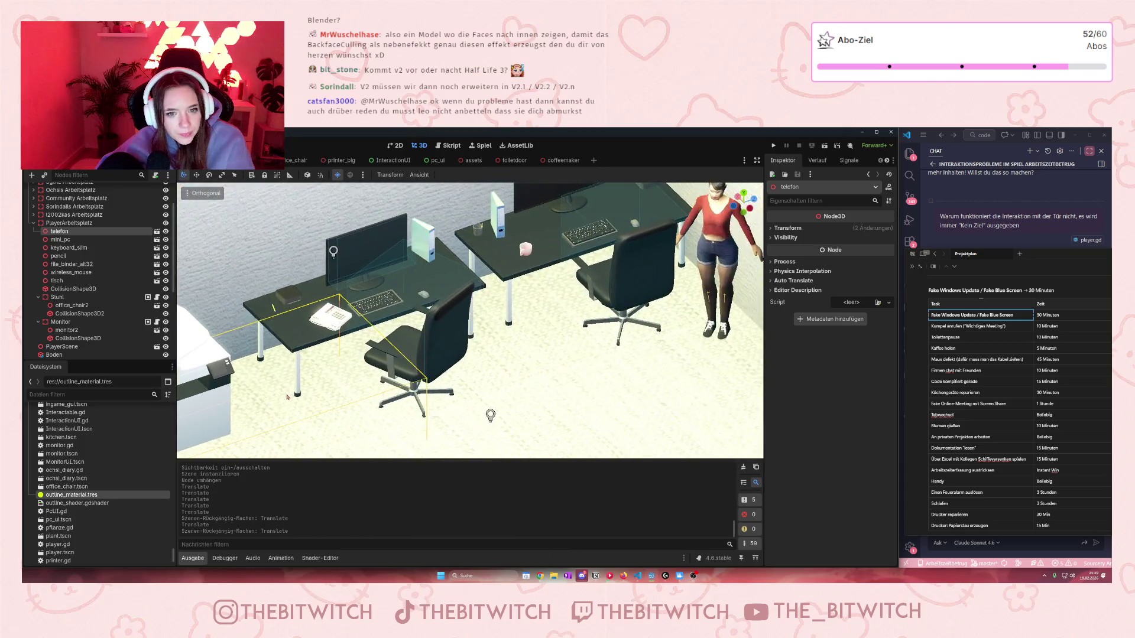
pyautogui.scroll(5, 351, 379)
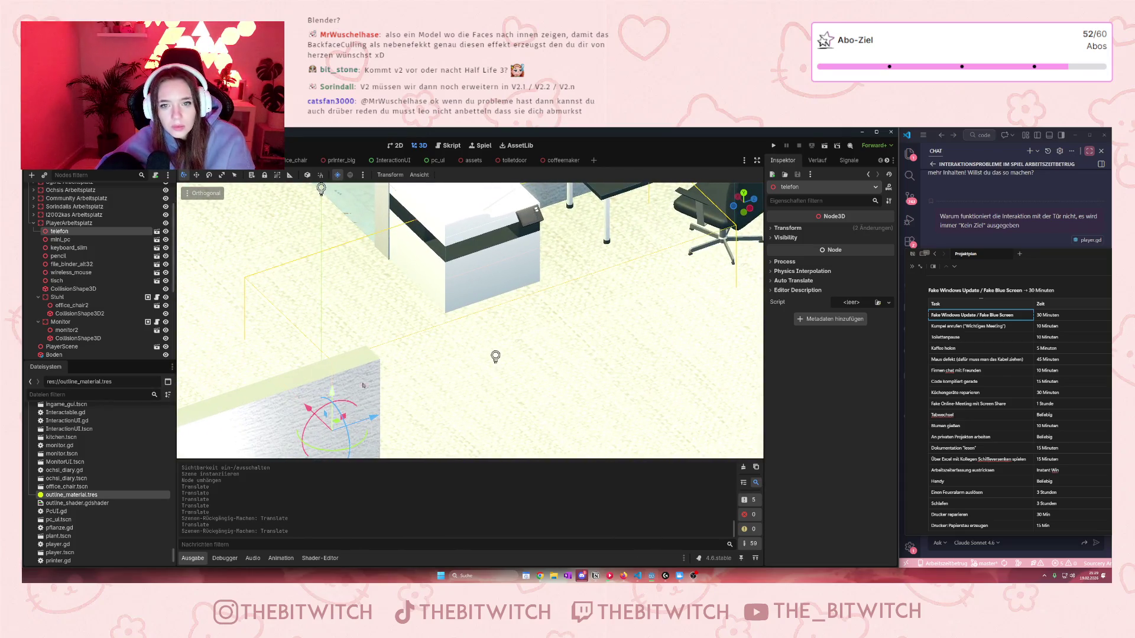
pyautogui.scroll(-3, 313, 410)
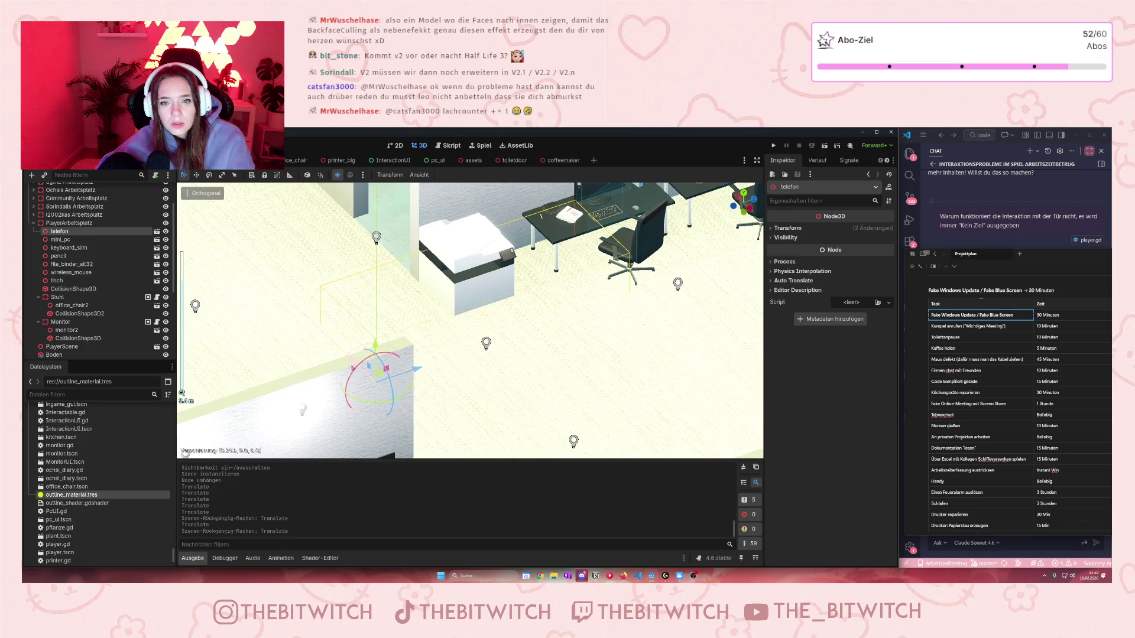
pyautogui.moveTo(365, 370); pyautogui.dragTo(411, 378)
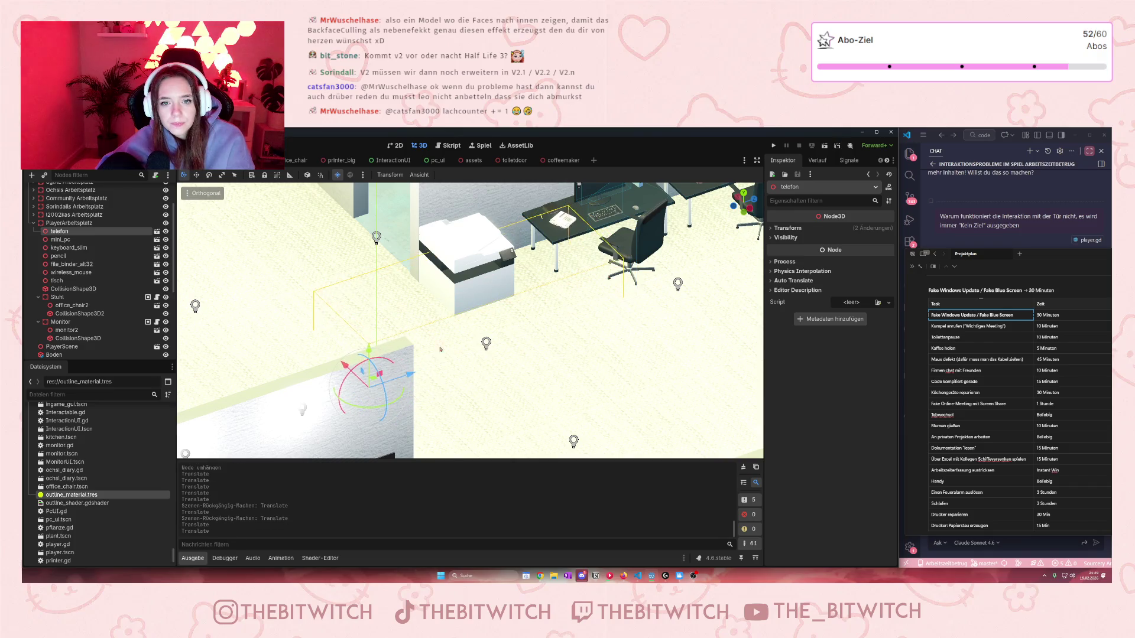
pyautogui.press('f')
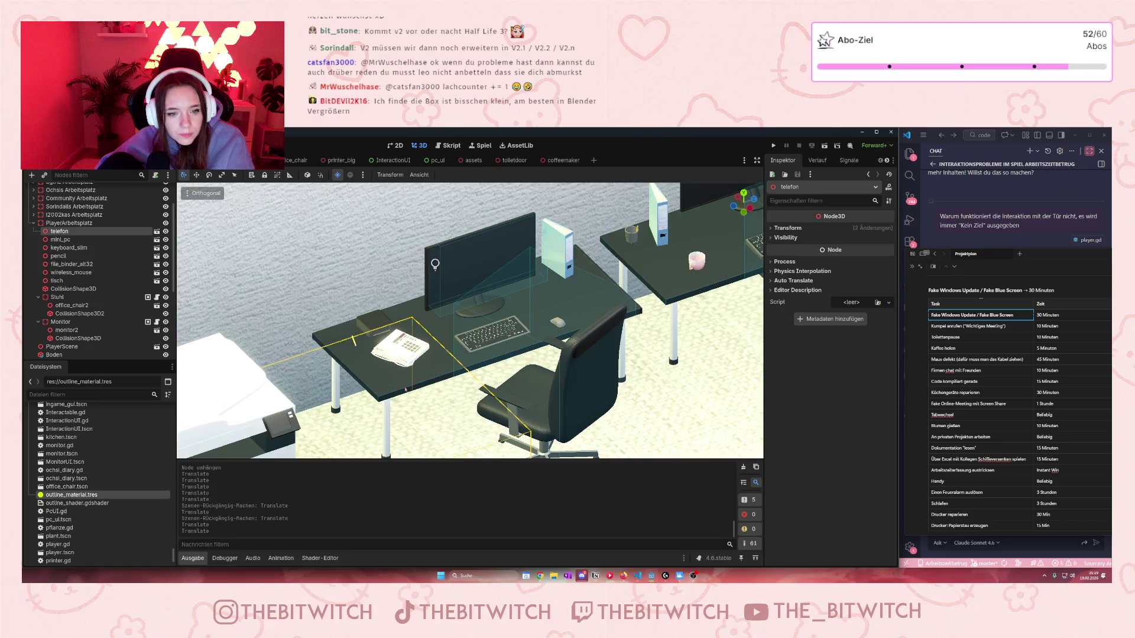
pyautogui.scroll(-5, 380, 403)
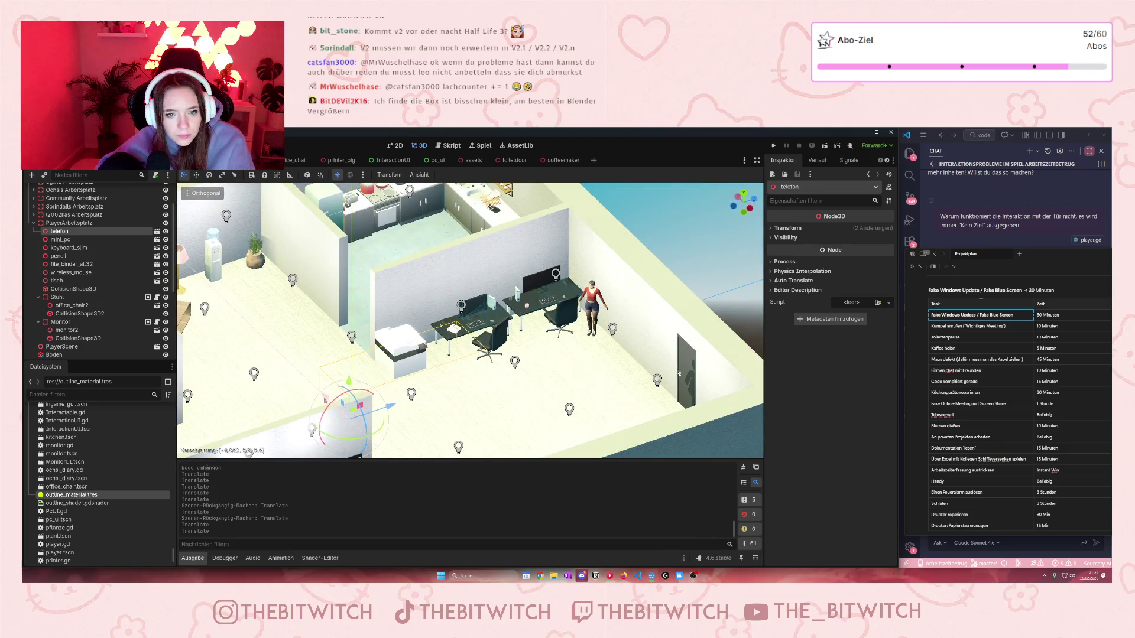
pyautogui.press('f')
pyautogui.scroll(3, 522, 309)
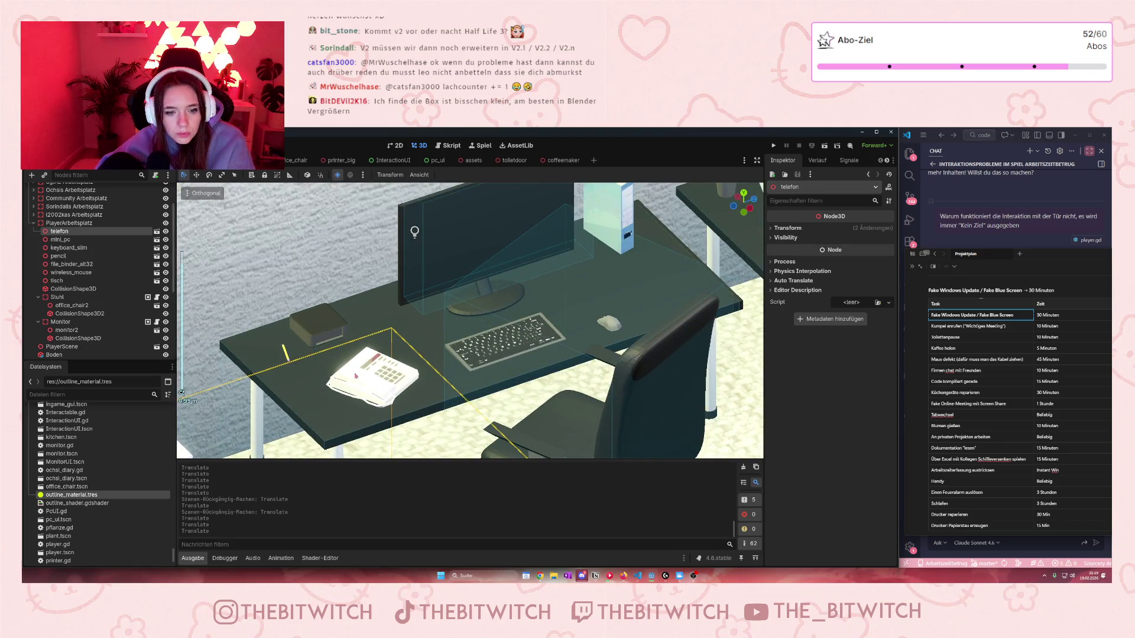
# Step: Add a StaticBody3D child node under PlayerArbeitsplatz
pyautogui.click(88, 223)
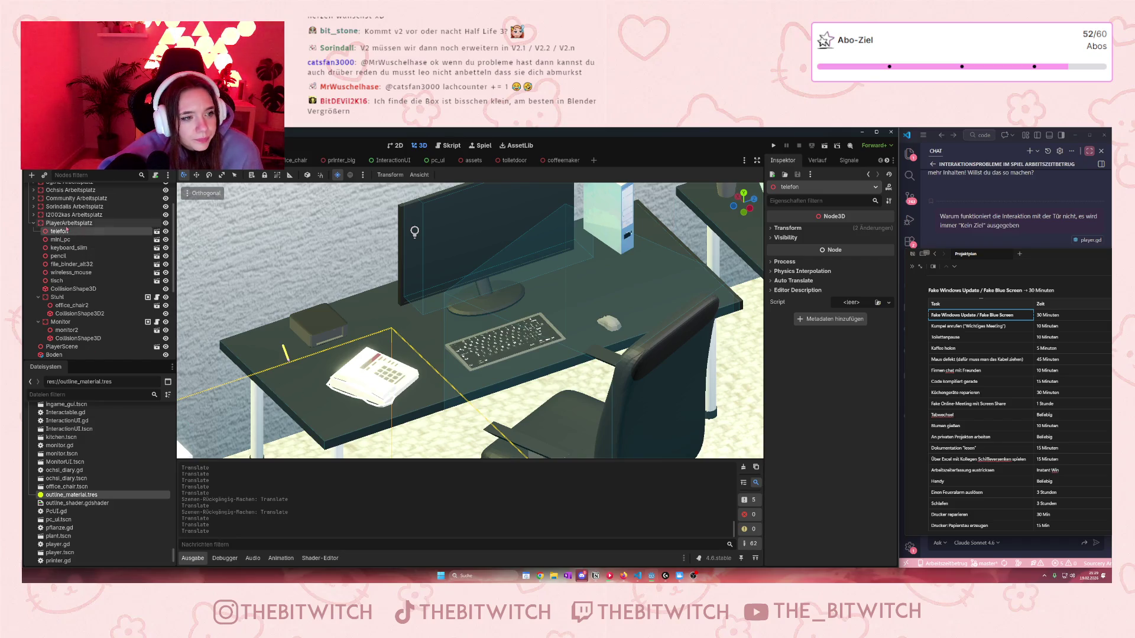
pyautogui.rightClick(74, 223)
pyautogui.click(119, 231)
pyautogui.write('coll')
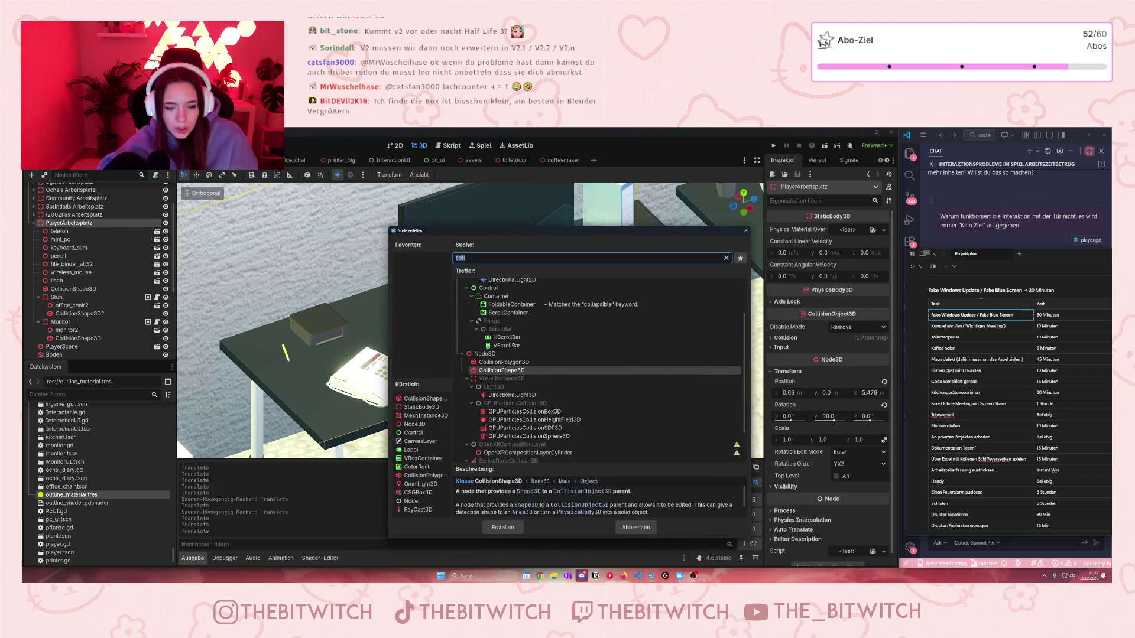
pyautogui.write('stat')
pyautogui.press('Return')
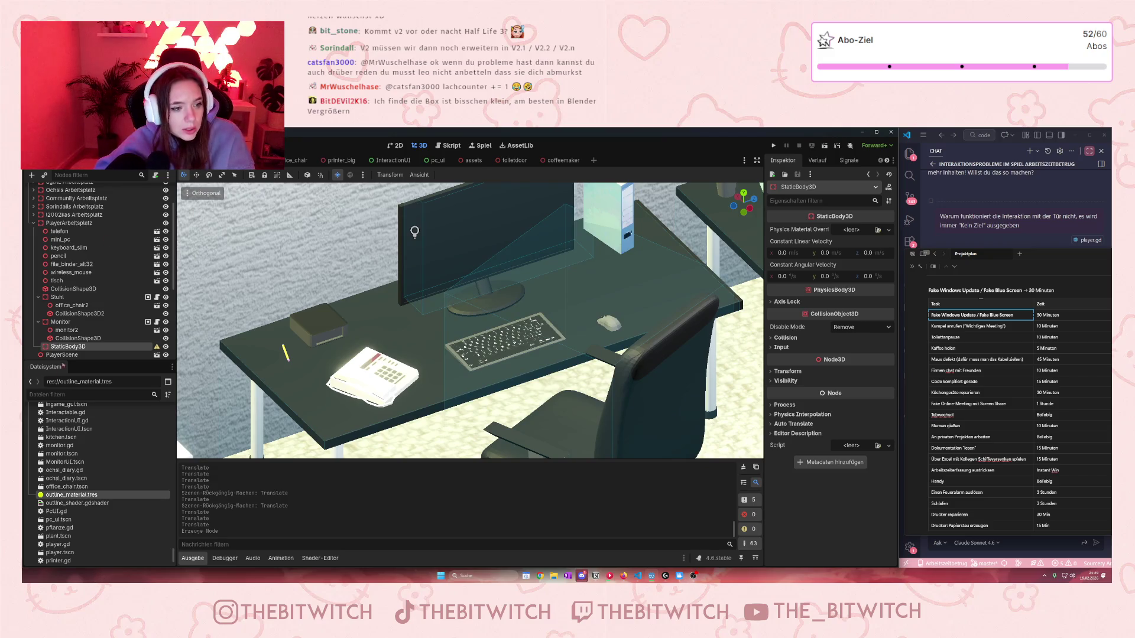
# Step: Rename the new StaticBody3D to telefon2 and move the telefon instance under it
pyautogui.press('F2')
pyautogui.write('telefon')
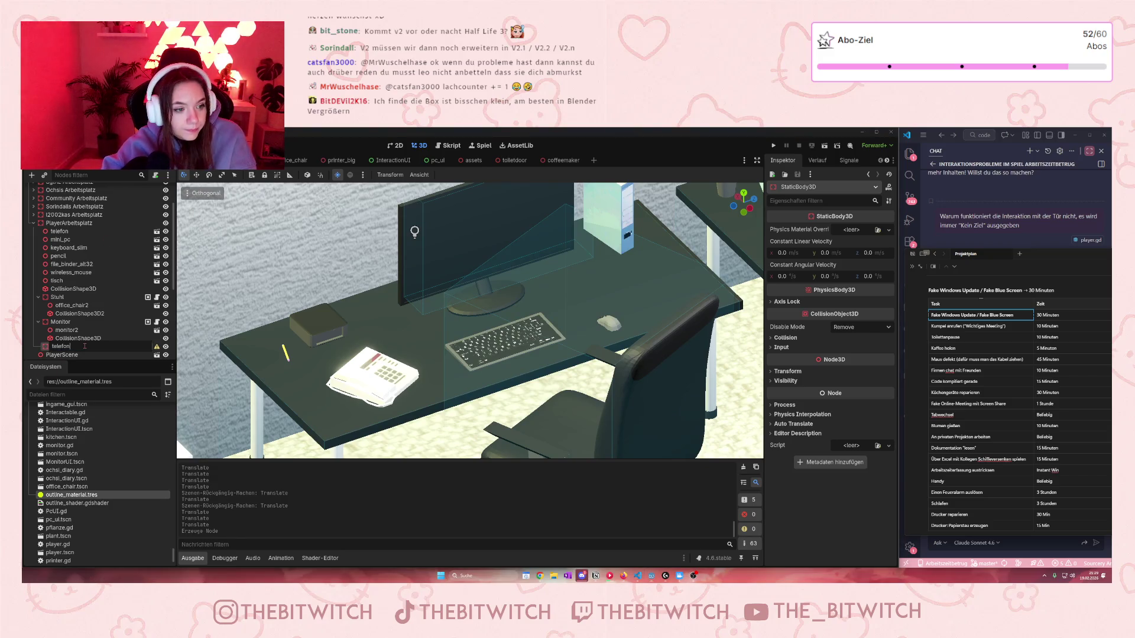
pyautogui.press('Return')
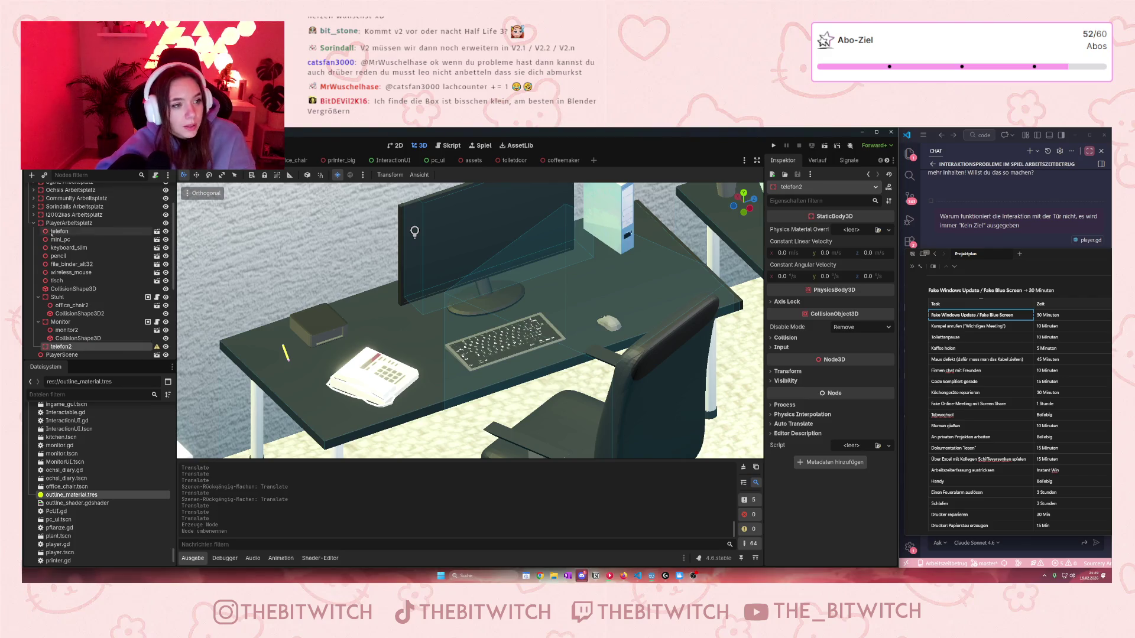
pyautogui.moveTo(68, 234); pyautogui.dragTo(62, 346)
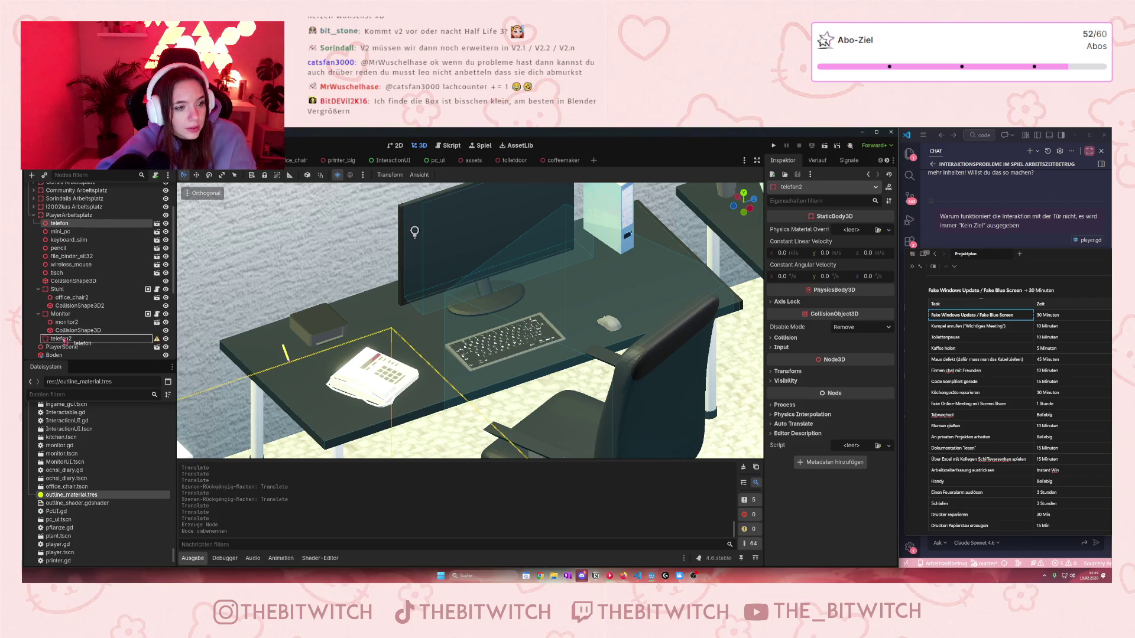
# Step: Rename the body to telefon and search 'col' to add a child node
pyautogui.click(61, 330)
pyautogui.press('F2')
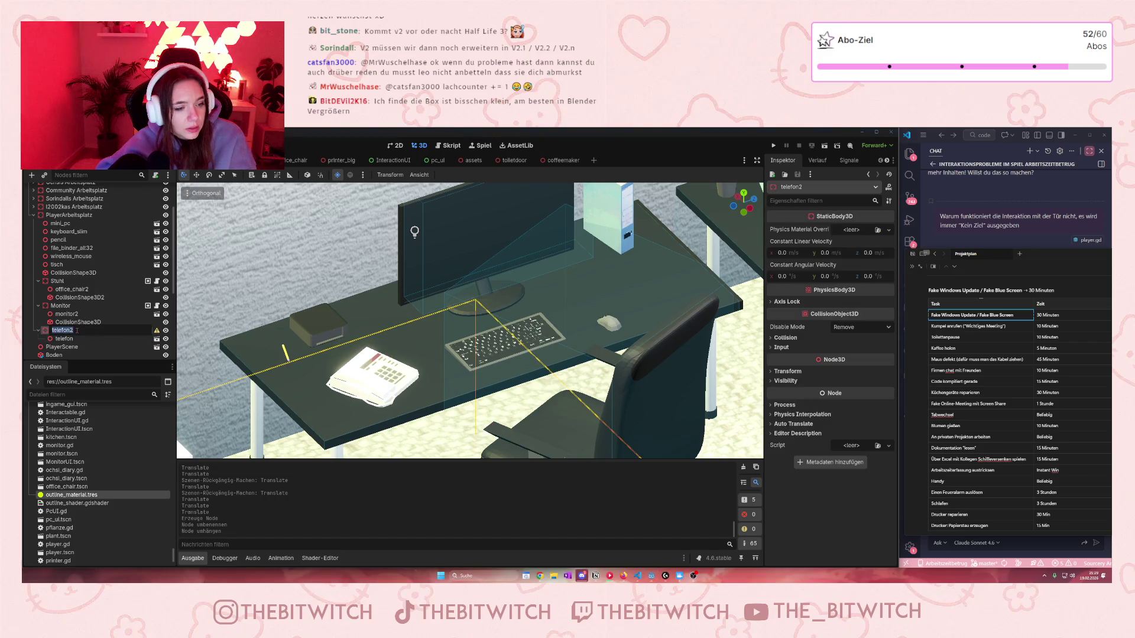
pyautogui.press('BackSpace')
pyautogui.press('Return')
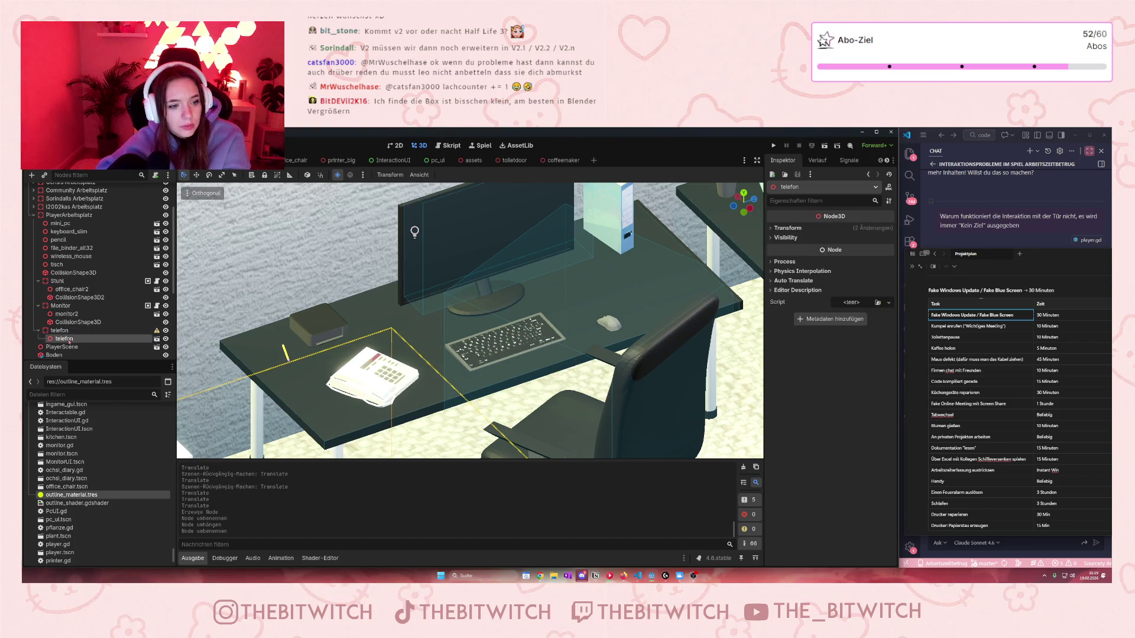
pyautogui.rightClick(58, 333)
pyautogui.click(82, 340)
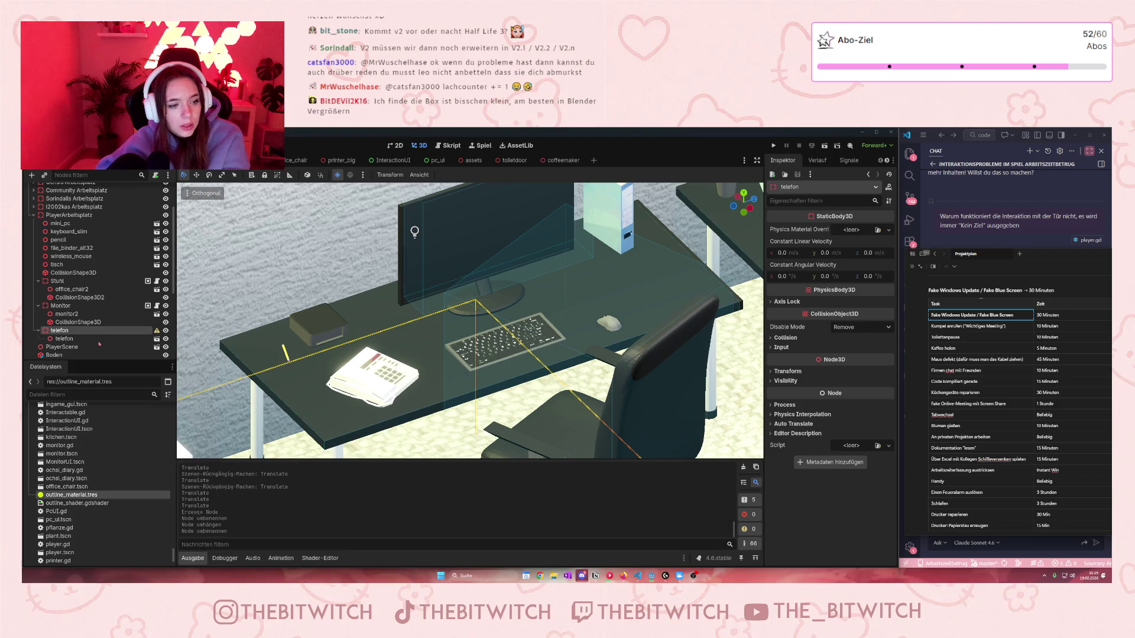
pyautogui.write('col')
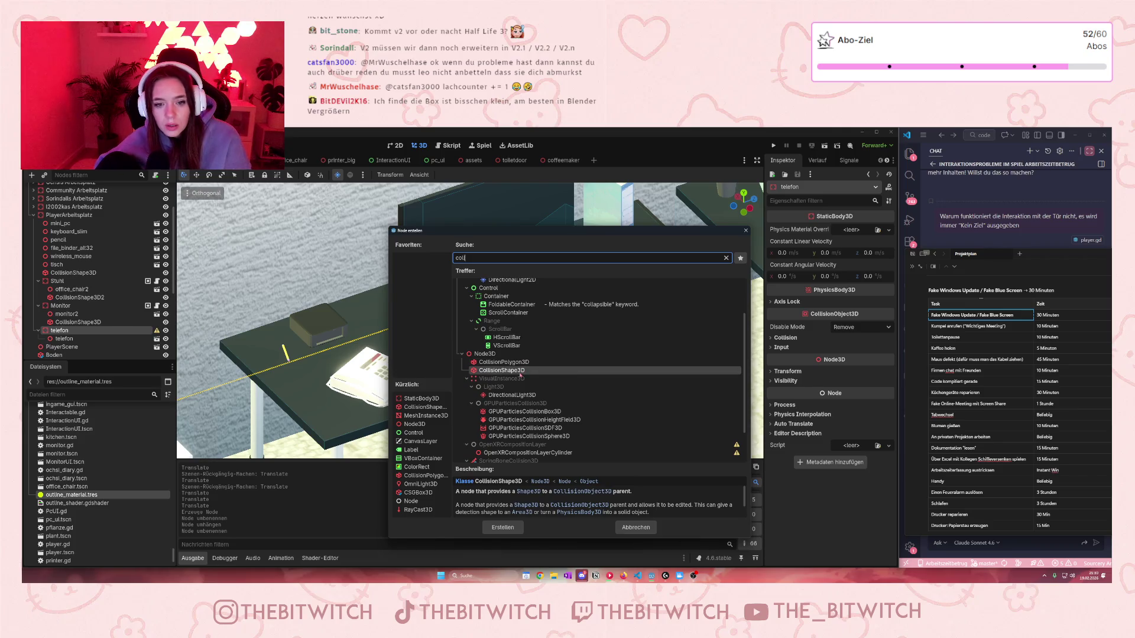
# Step: Add a CollisionShape3D with a new BoxShape3D and move it onto the phone
pyautogui.doubleClick(521, 371)
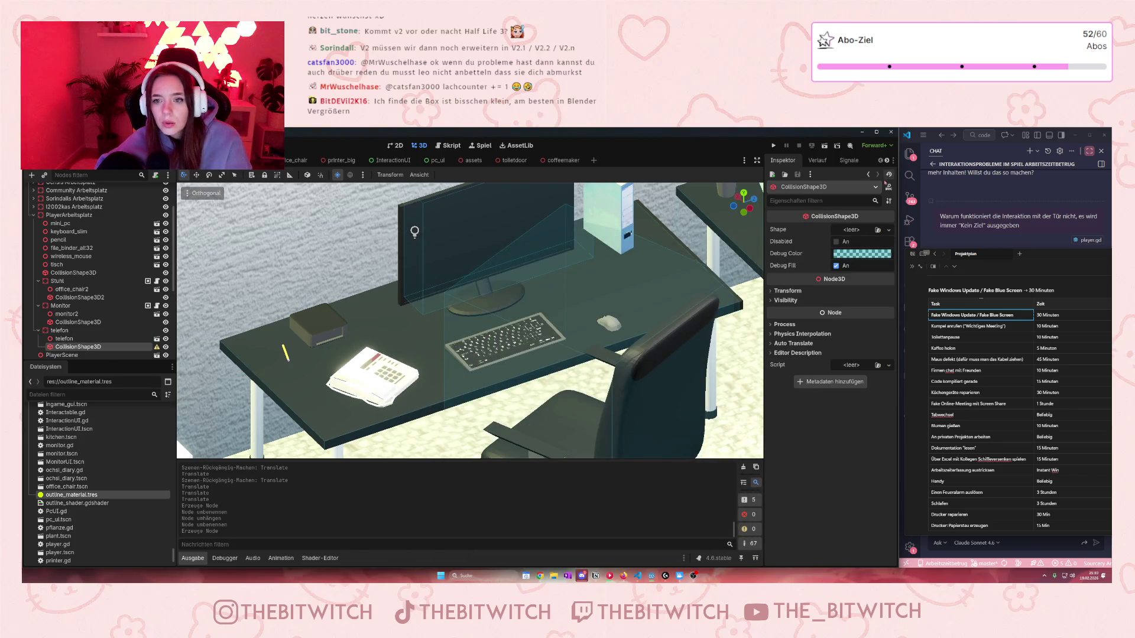
pyautogui.click(846, 229)
pyautogui.click(839, 272)
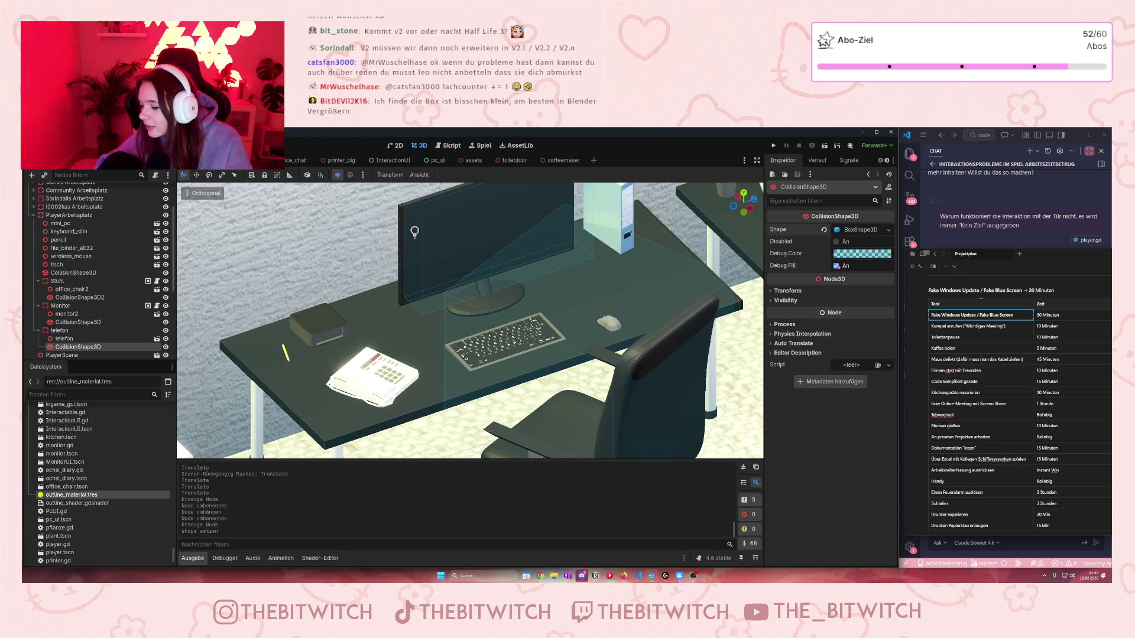
pyautogui.scroll(-5, 472, 307)
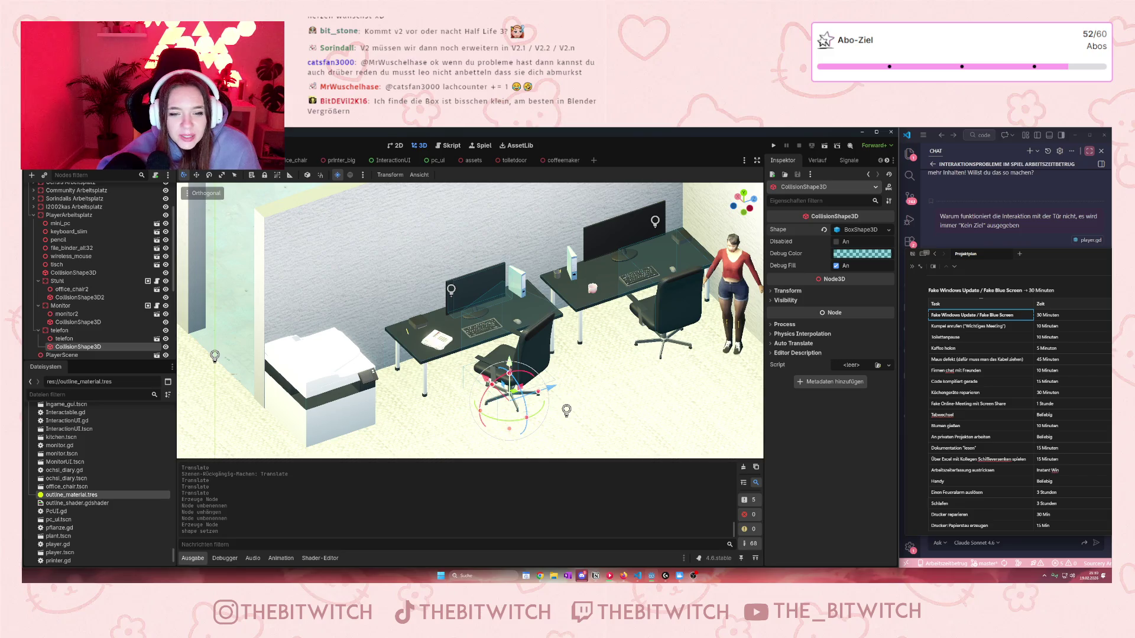
pyautogui.moveTo(508, 361)
pyautogui.mouseDown()
pyautogui.moveTo(509, 329)
pyautogui.moveTo(473, 304)
pyautogui.mouseUp()
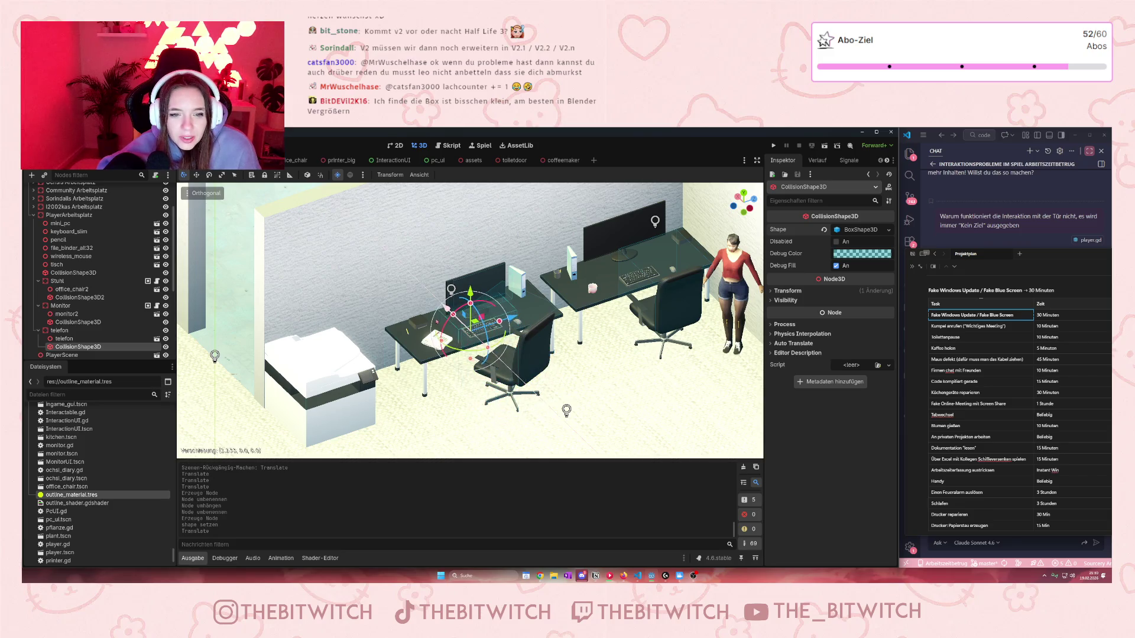
pyautogui.scroll(5, 467, 319)
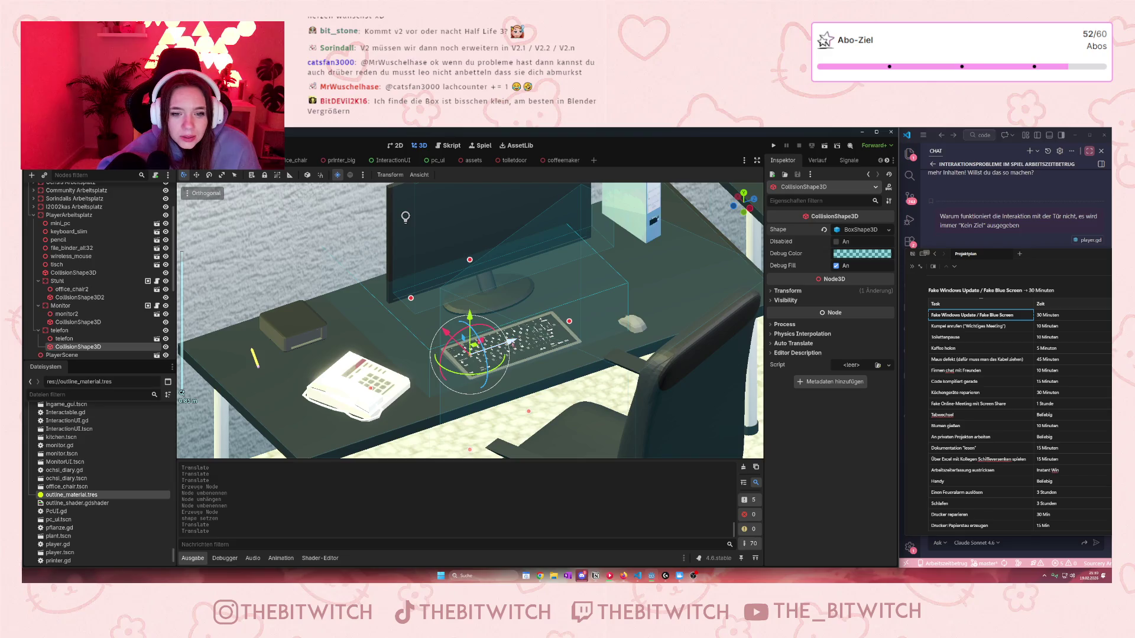
pyautogui.moveTo(467, 360)
pyautogui.mouseDown()
pyautogui.moveTo(353, 400)
pyautogui.moveTo(366, 414)
pyautogui.mouseUp()
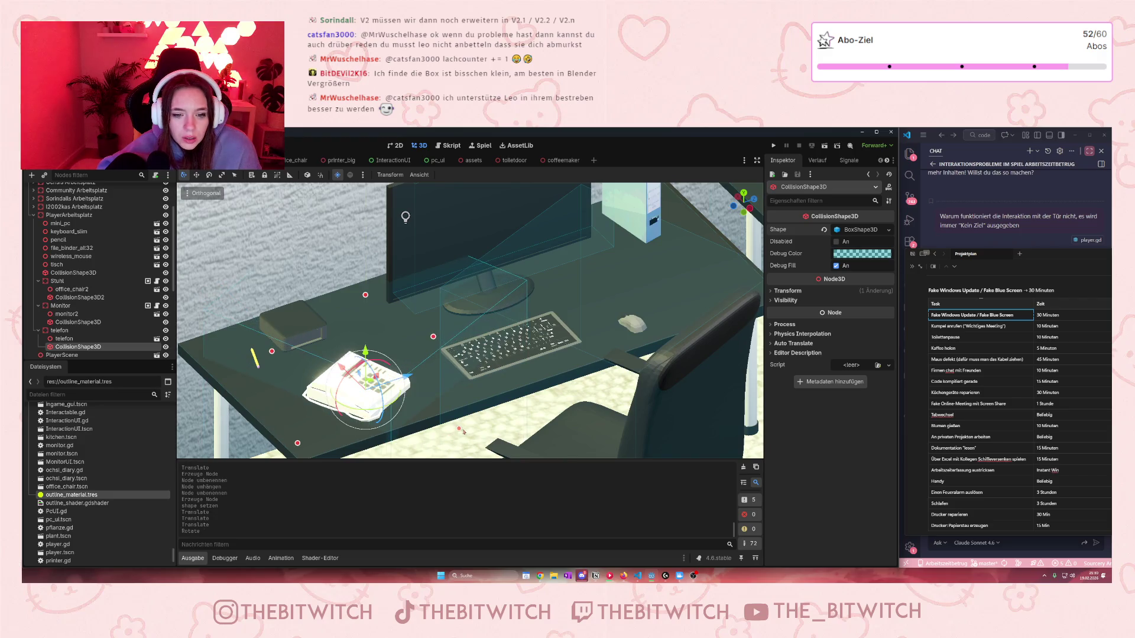
# Step: Resize the collision box's height, depth and width to fit the phone
pyautogui.moveTo(459, 430); pyautogui.dragTo(426, 415)
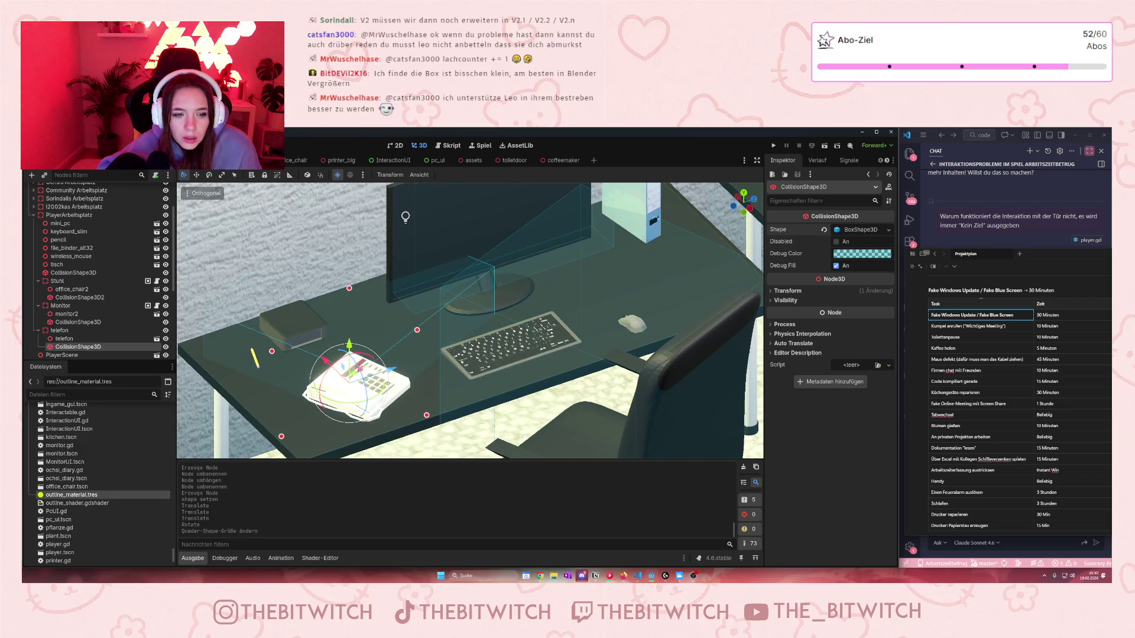
pyautogui.moveTo(272, 351); pyautogui.dragTo(346, 412)
pyautogui.scroll(-3, 345, 412)
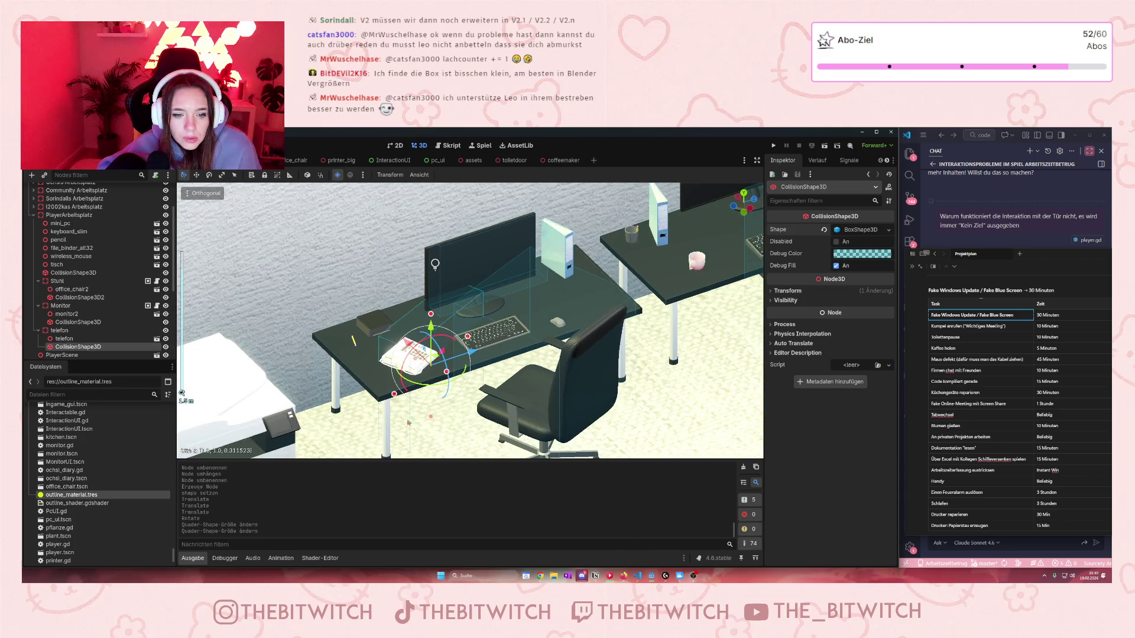
pyautogui.moveTo(431, 417); pyautogui.dragTo(438, 346)
pyautogui.scroll(5, 438, 346)
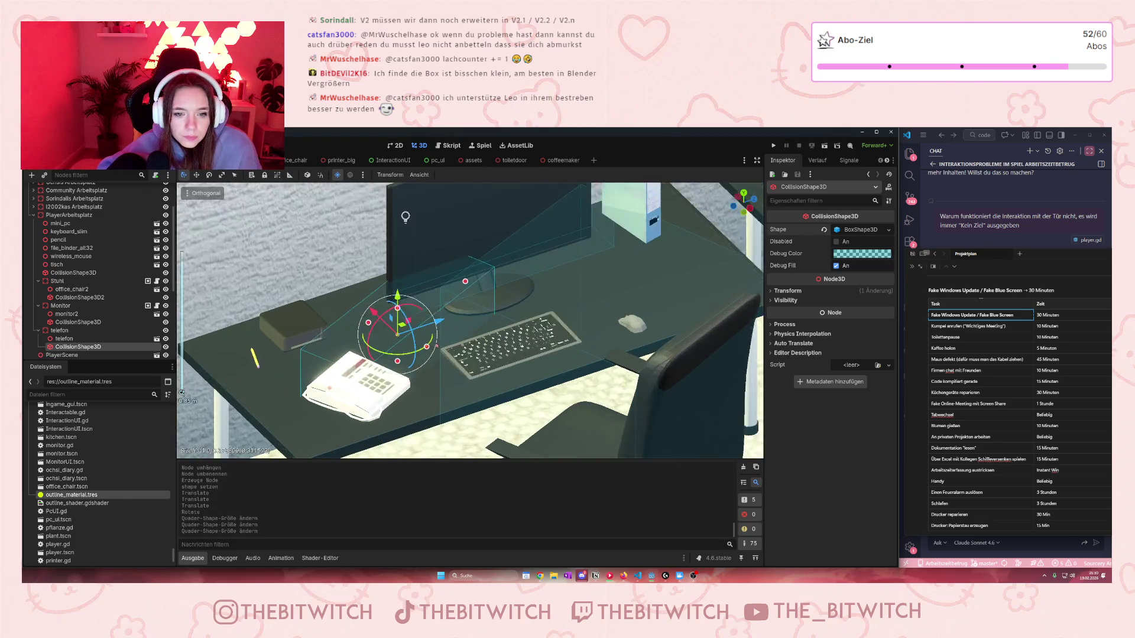
pyautogui.moveTo(506, 316); pyautogui.dragTo(517, 320)
pyautogui.moveTo(557, 242)
pyautogui.mouseDown()
pyautogui.moveTo(455, 322)
pyautogui.moveTo(426, 315)
pyautogui.moveTo(433, 366)
pyautogui.mouseUp()
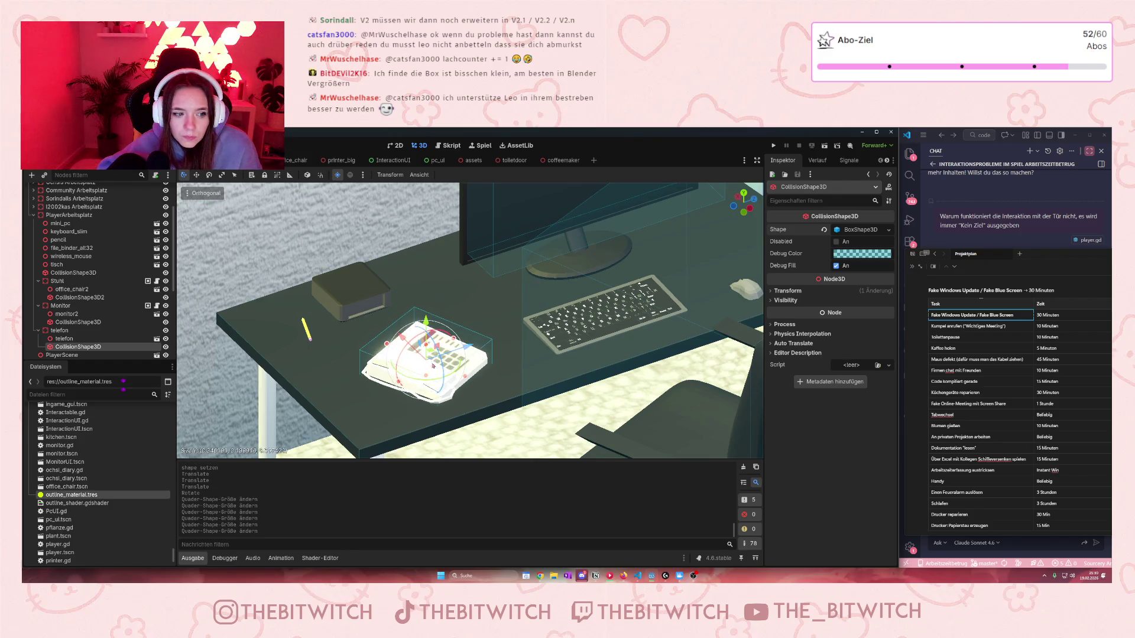
# Step: Save the scene and add the telefon body to the Interactable group
pyautogui.click(77, 338)
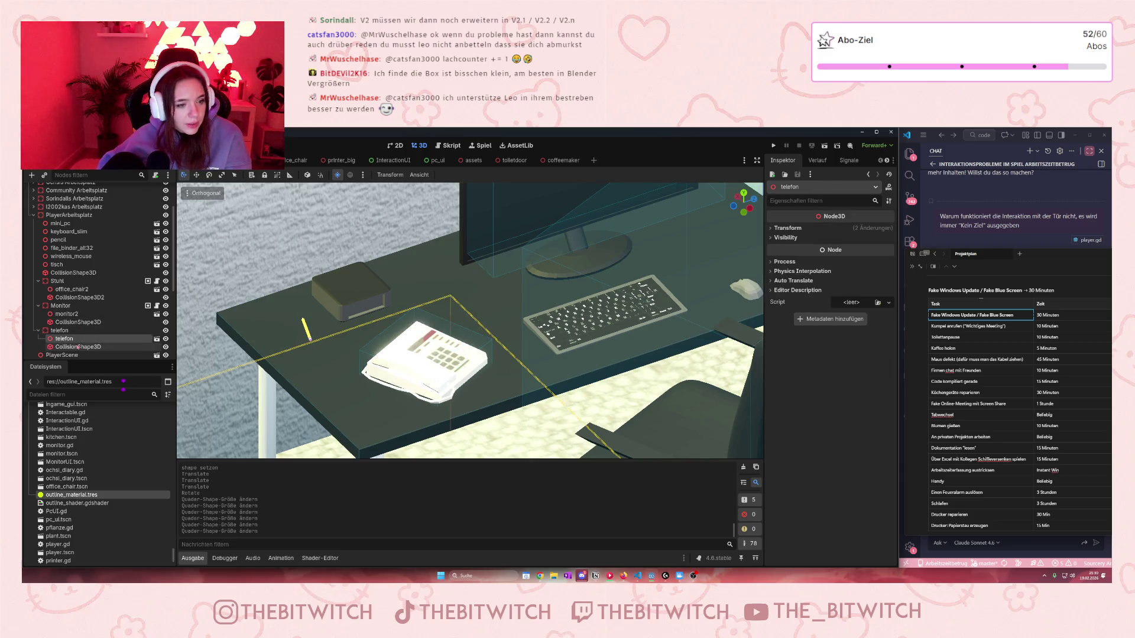
pyautogui.hotkey('ctrl', 's')
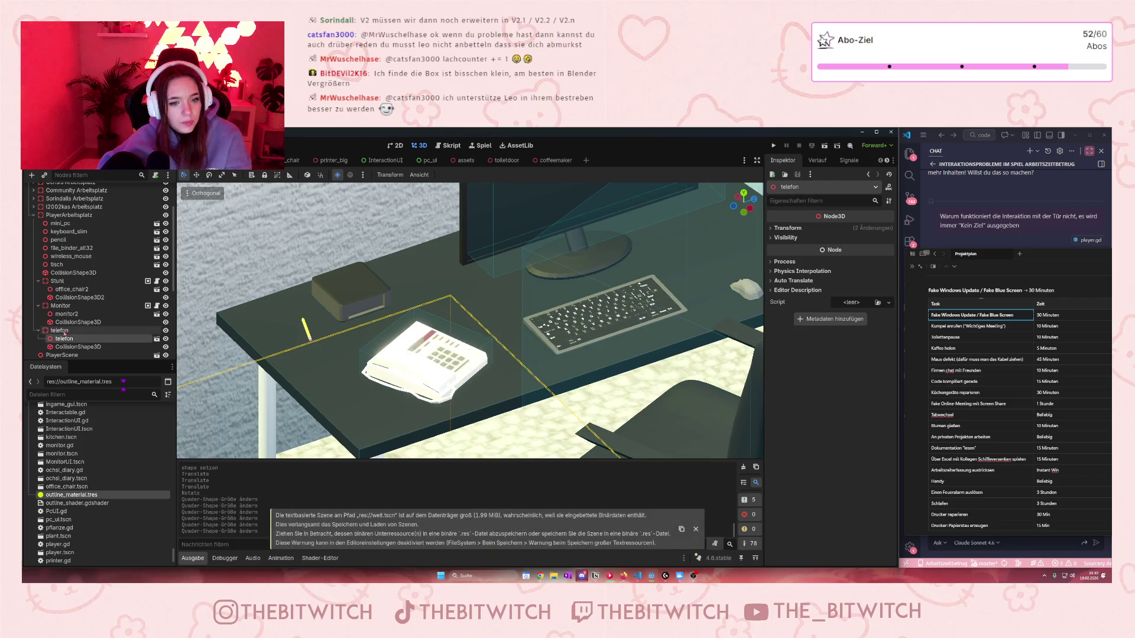
pyautogui.click(61, 331)
pyautogui.click(887, 159)
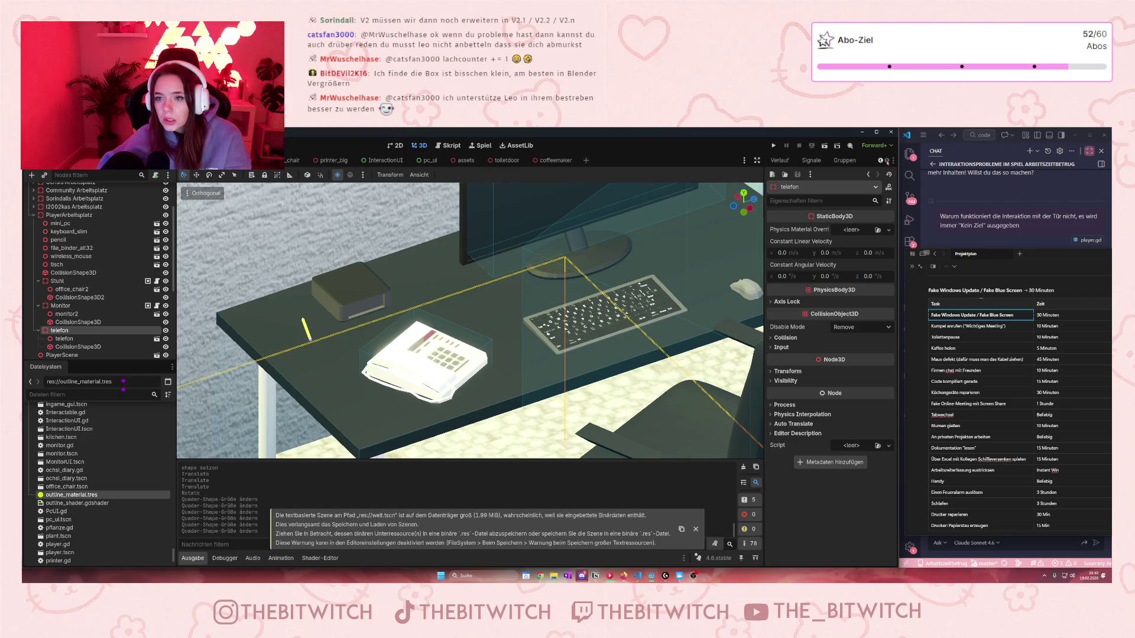
pyautogui.click(844, 160)
pyautogui.click(780, 199)
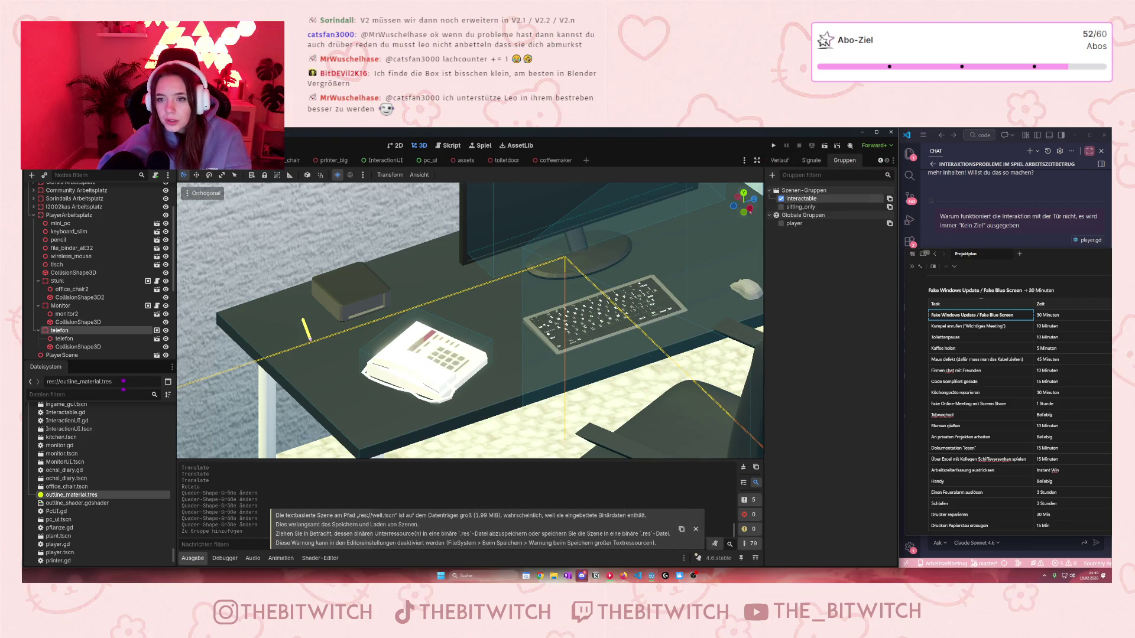
# Step: Attach a new telefon.gd script extending StaticBody3D, then open coffeemaker.gd
pyautogui.click(155, 175)
pyautogui.click(527, 418)
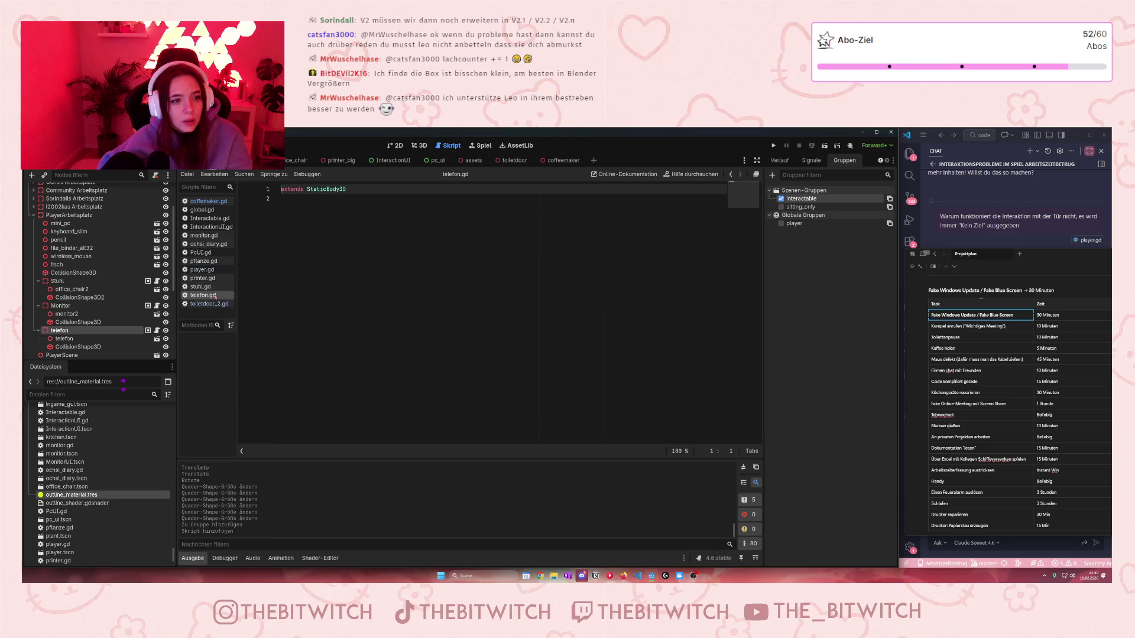
pyautogui.click(207, 201)
# Step: Copy the coffee maker script's code over to telefon.gd
pyautogui.click(396, 248)
pyautogui.hotkey('ctrl', 'a')
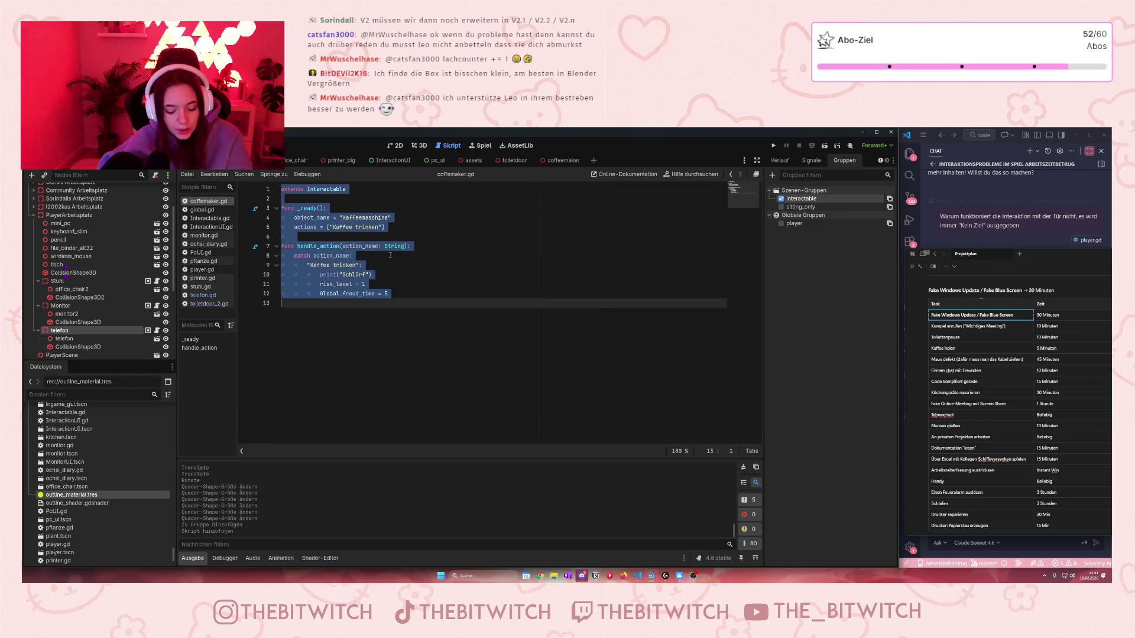
pyautogui.click(200, 304)
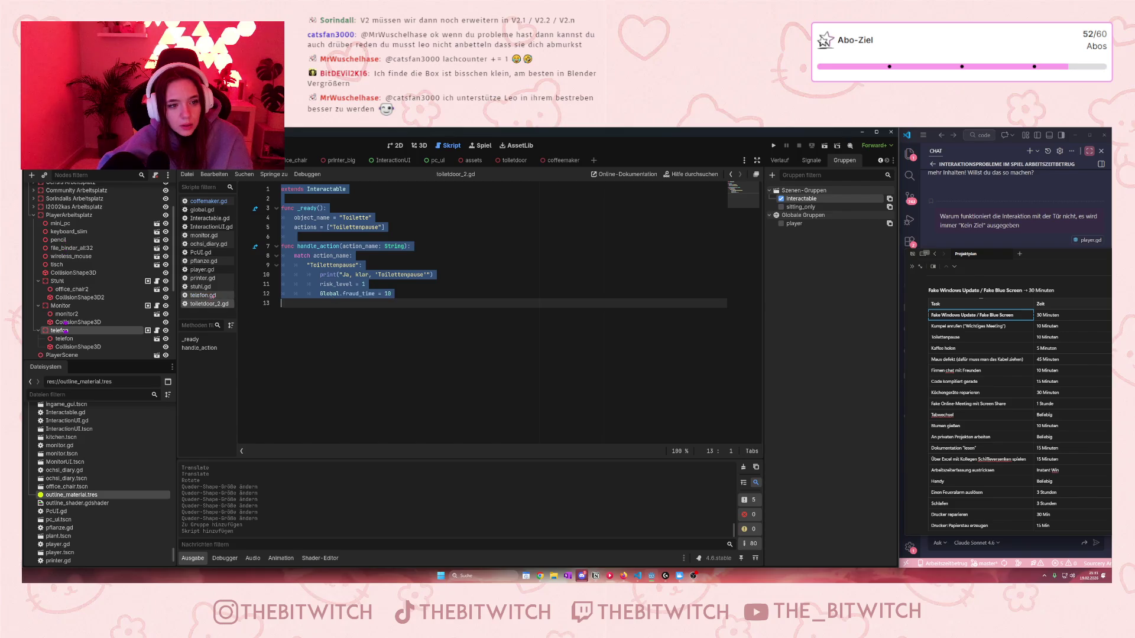
pyautogui.click(203, 296)
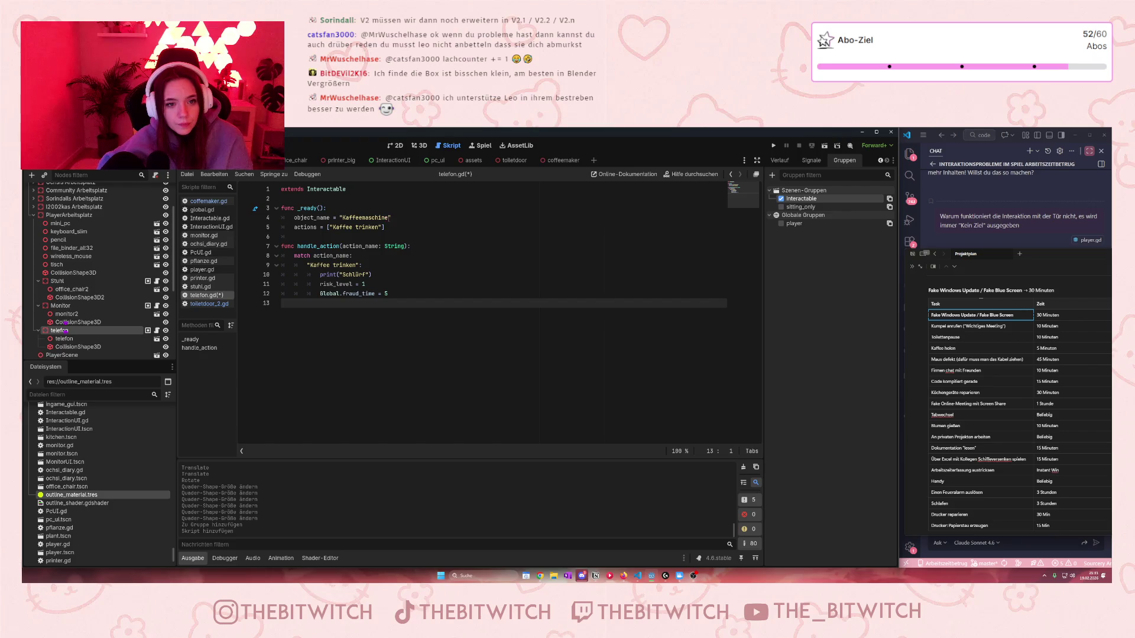
# Step: Set object_name to 'Telefon' and the action to 'Kollegen im Home-Office anrufen'
pyautogui.doubleClick(385, 218)
pyautogui.write('Telefo')
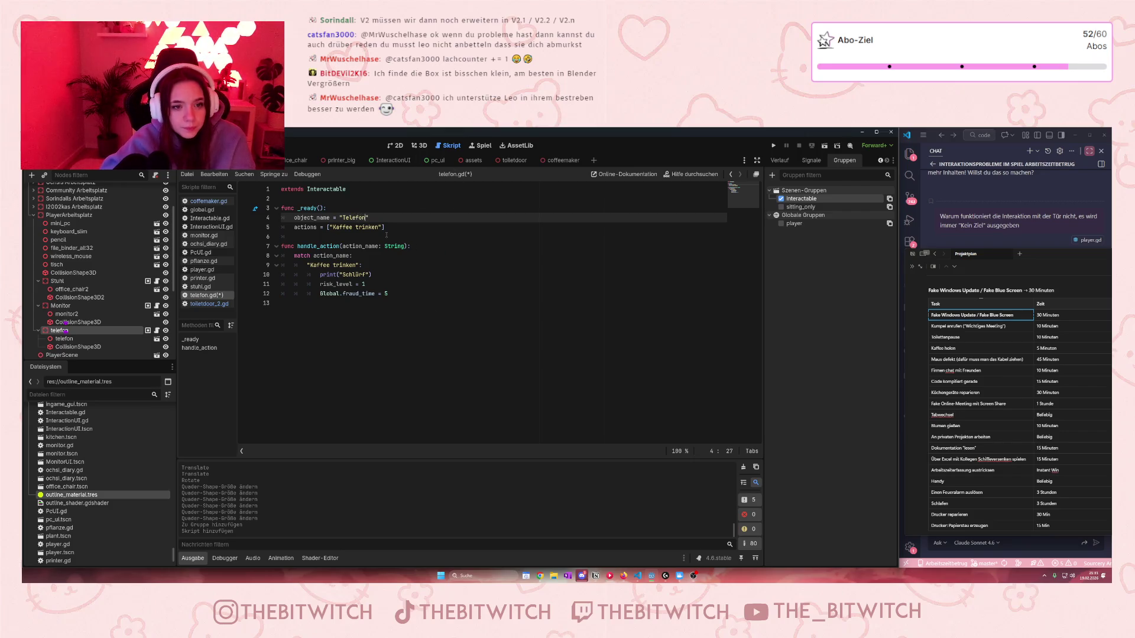
pyautogui.moveTo(380, 227); pyautogui.dragTo(333, 227)
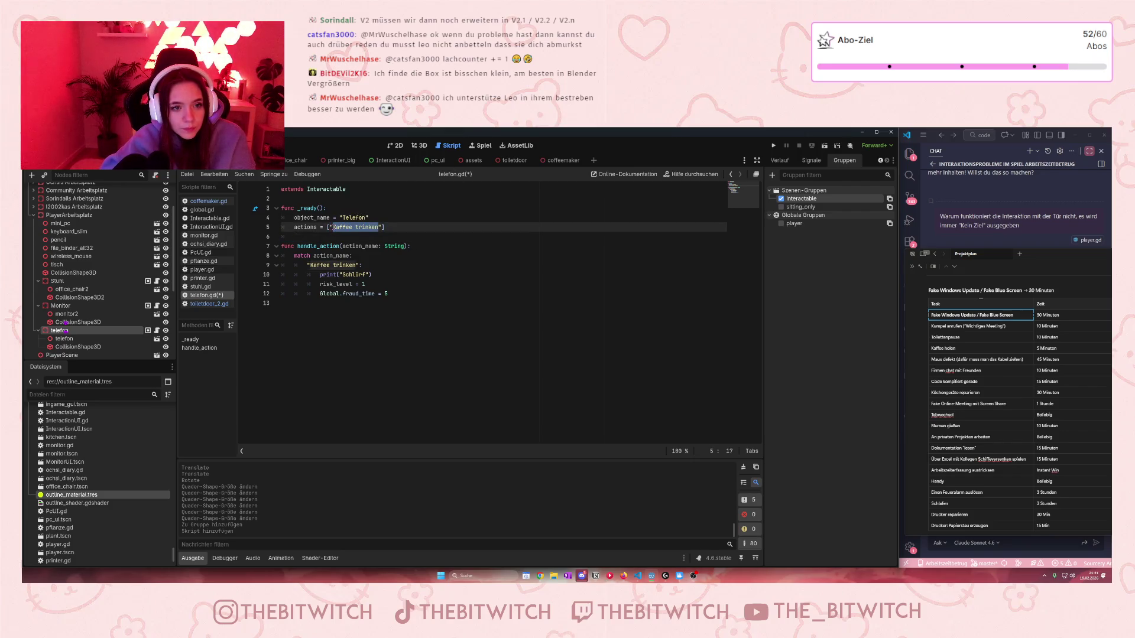
pyautogui.write('Kollegen im')
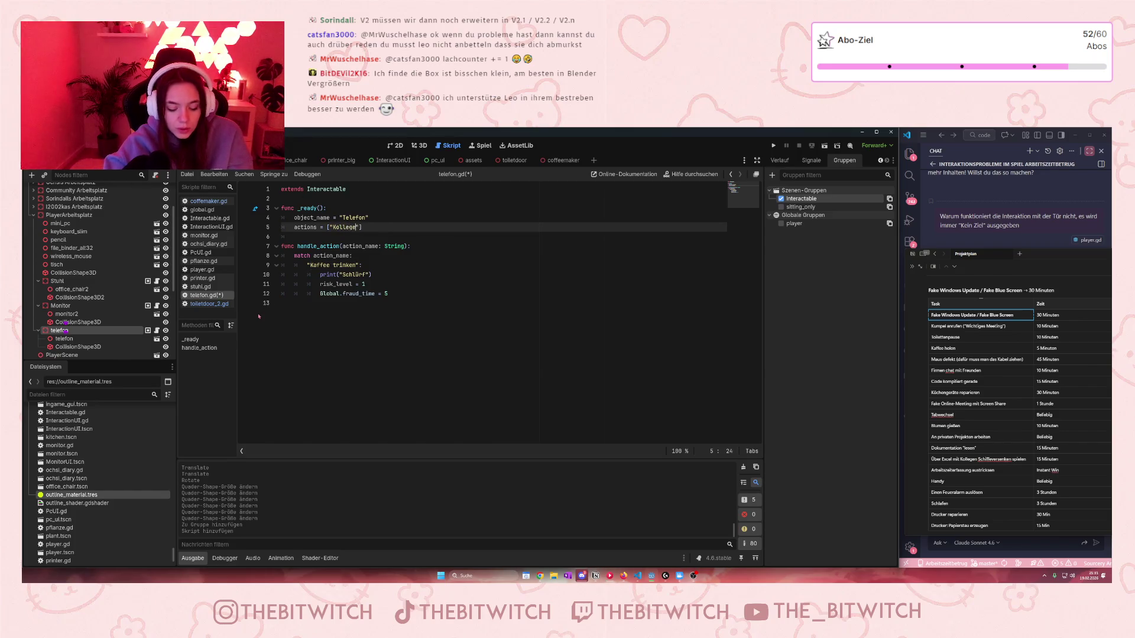
pyautogui.write(' Home-')
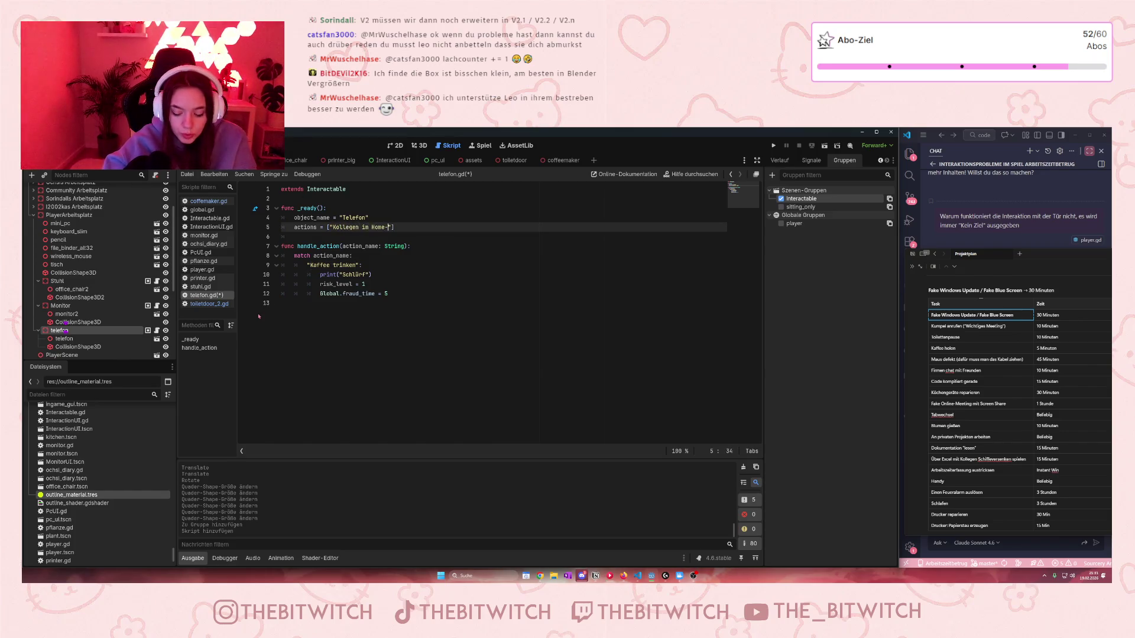
pyautogui.write('Office ')
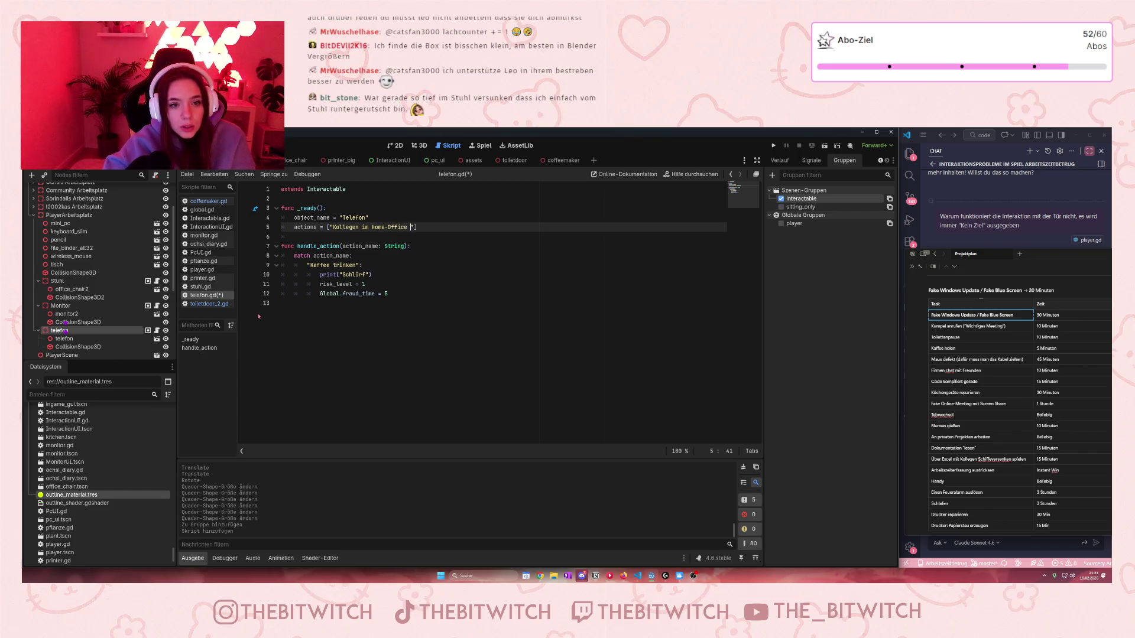
pyautogui.write('anrufen')
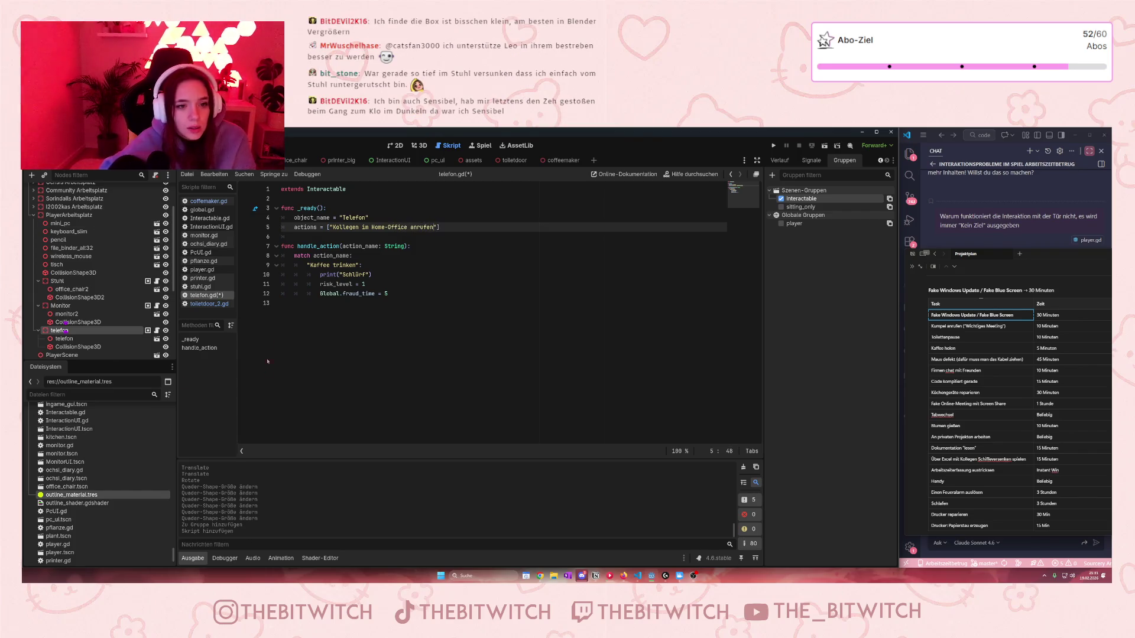
pyautogui.moveTo(434, 229)
pyautogui.mouseDown()
pyautogui.moveTo(330, 230)
pyautogui.moveTo(349, 265)
pyautogui.moveTo(311, 265)
pyautogui.mouseUp()
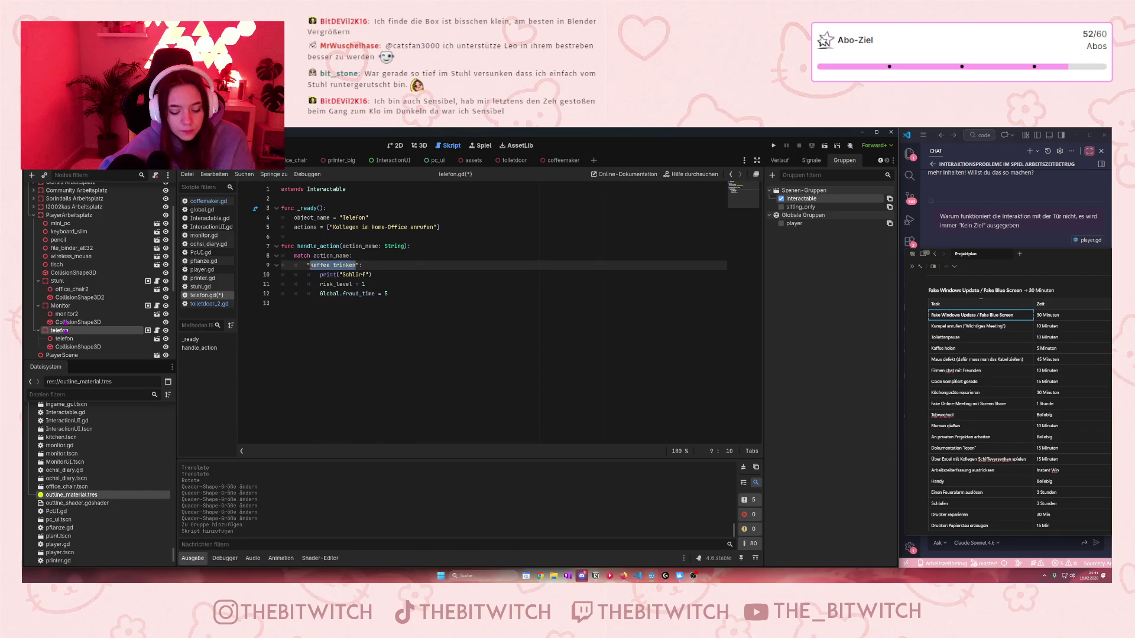
# Step: Change the action to 'Mit Kollegen im Home-Office schnacken' in both the actions list and the match case
pyautogui.write('Kollegen im Home-Office anrufen')
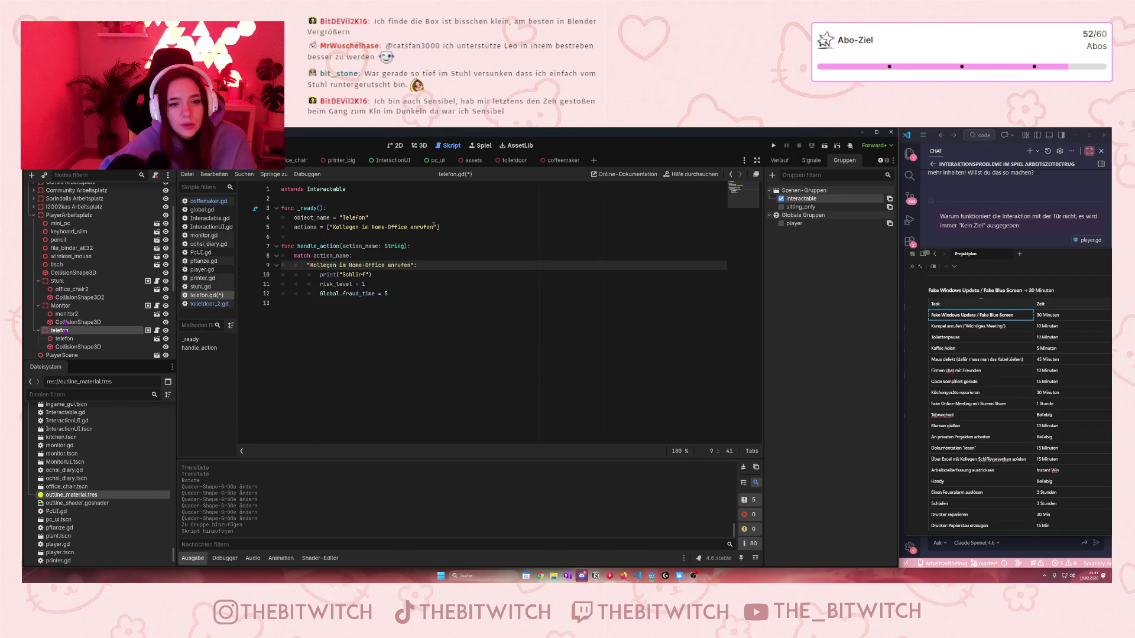
pyautogui.click(434, 227)
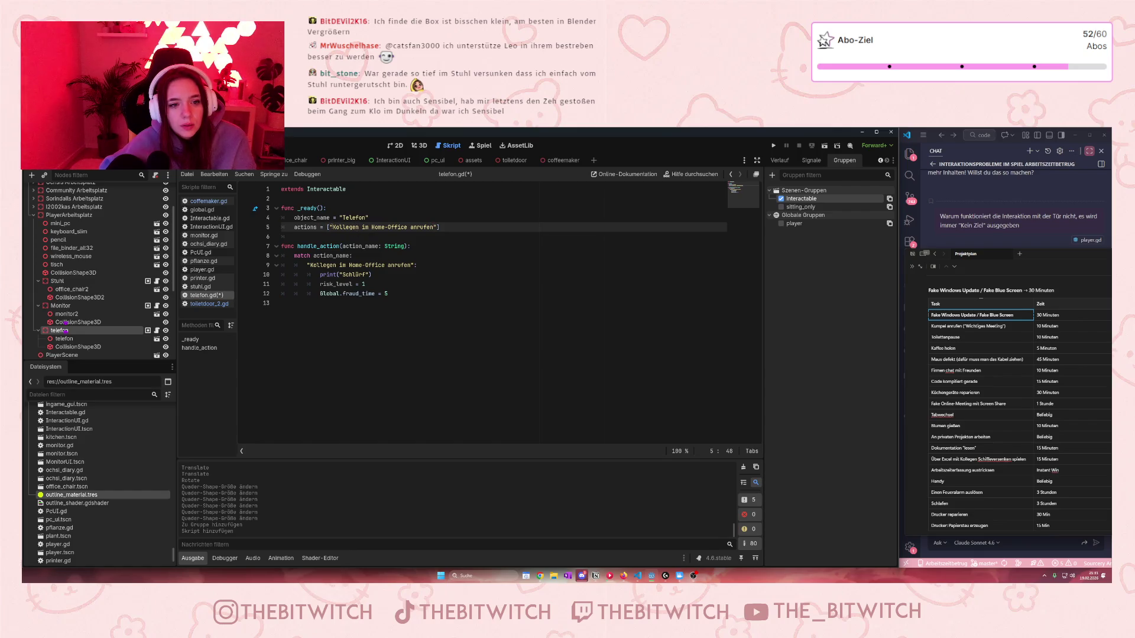
pyautogui.write('Mit')
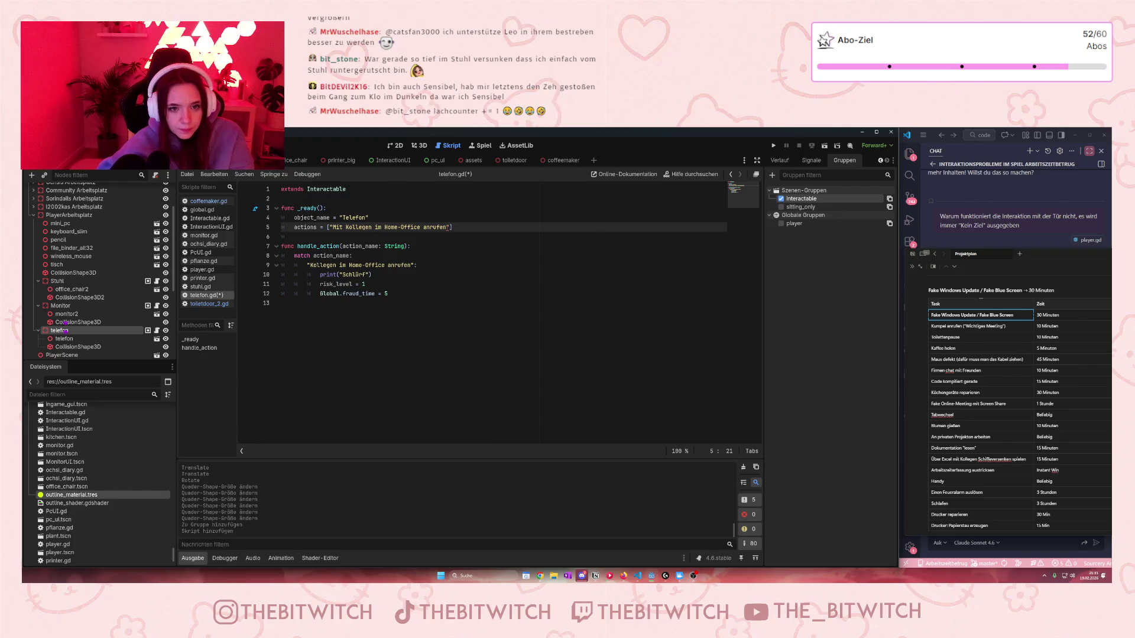
pyautogui.moveTo(447, 227); pyautogui.dragTo(423, 227)
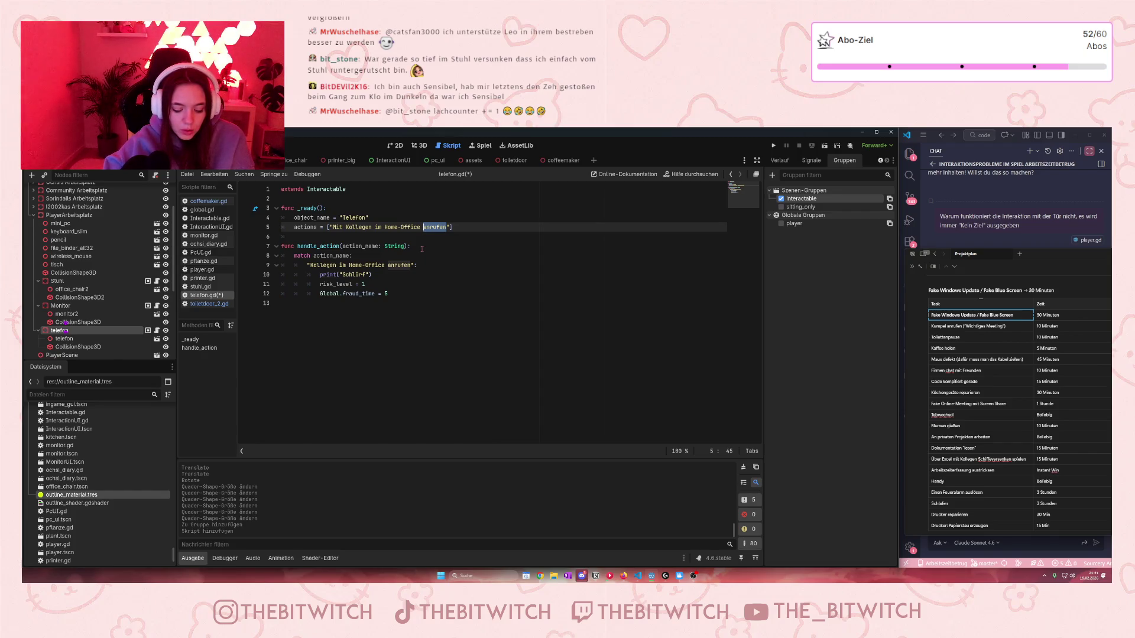
pyautogui.write('schnacken')
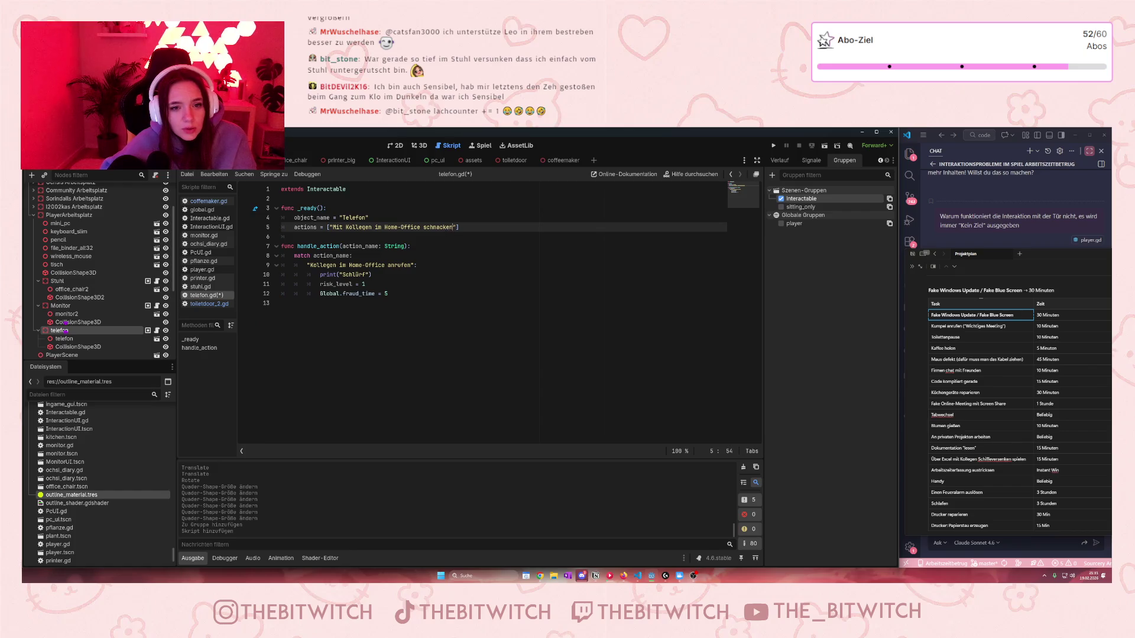
pyautogui.moveTo(454, 227); pyautogui.dragTo(333, 227)
pyautogui.hotkey('ctrl', 'c')
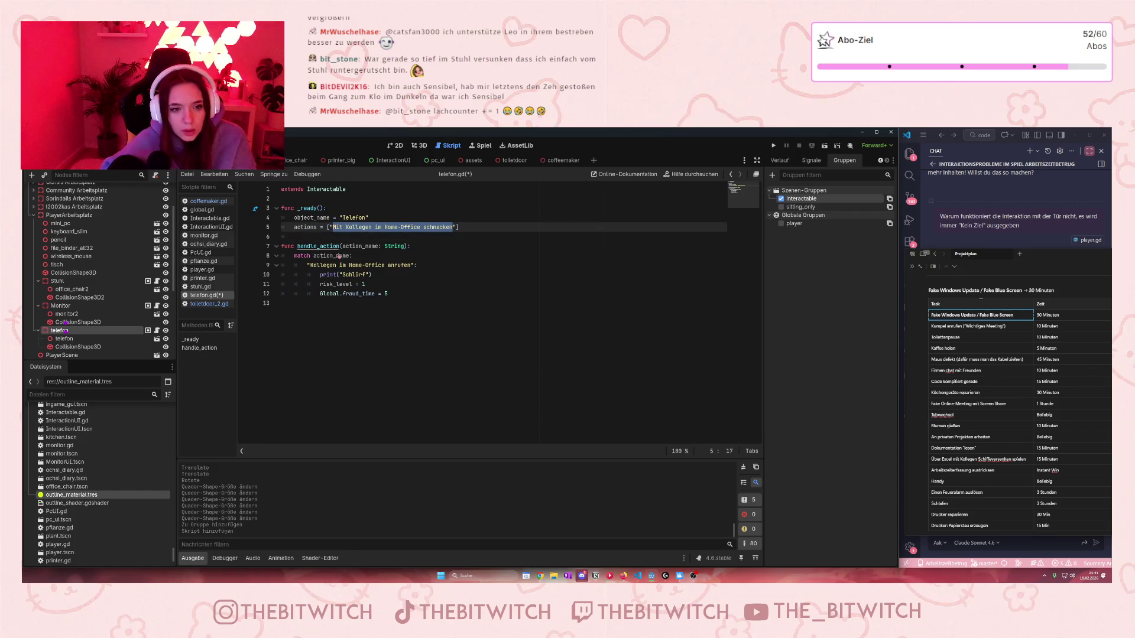
pyautogui.moveTo(411, 264); pyautogui.dragTo(311, 265)
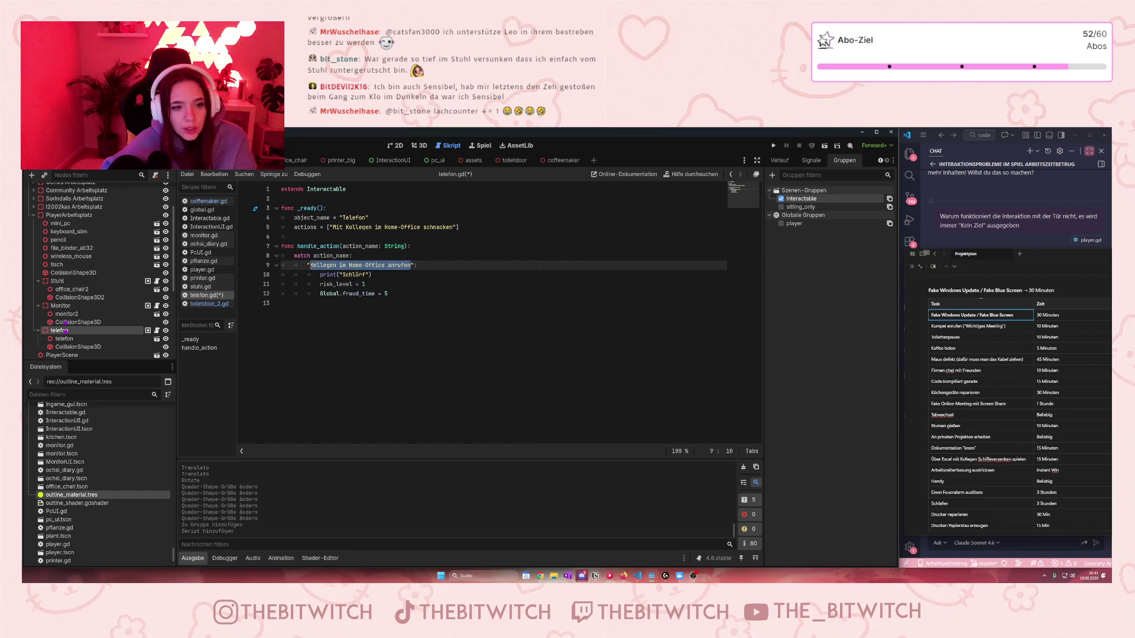
pyautogui.hotkey('ctrl', 'v')
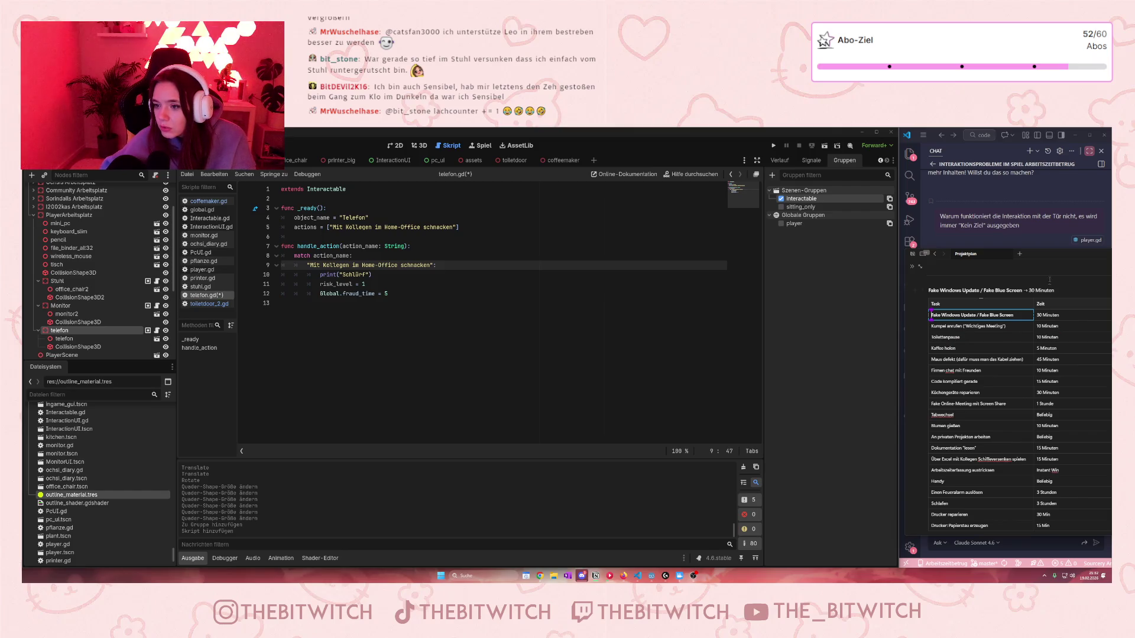
# Step: Set Global.fraud_time to 10, print 'Bla bla bla...', and save telefon.gd
pyautogui.moveTo(1063, 258)
pyautogui.mouseDown()
pyautogui.moveTo(850, 245)
pyautogui.moveTo(1111, 257)
pyautogui.moveTo(941, 267)
pyautogui.moveTo(1055, 259)
pyautogui.mouseUp()
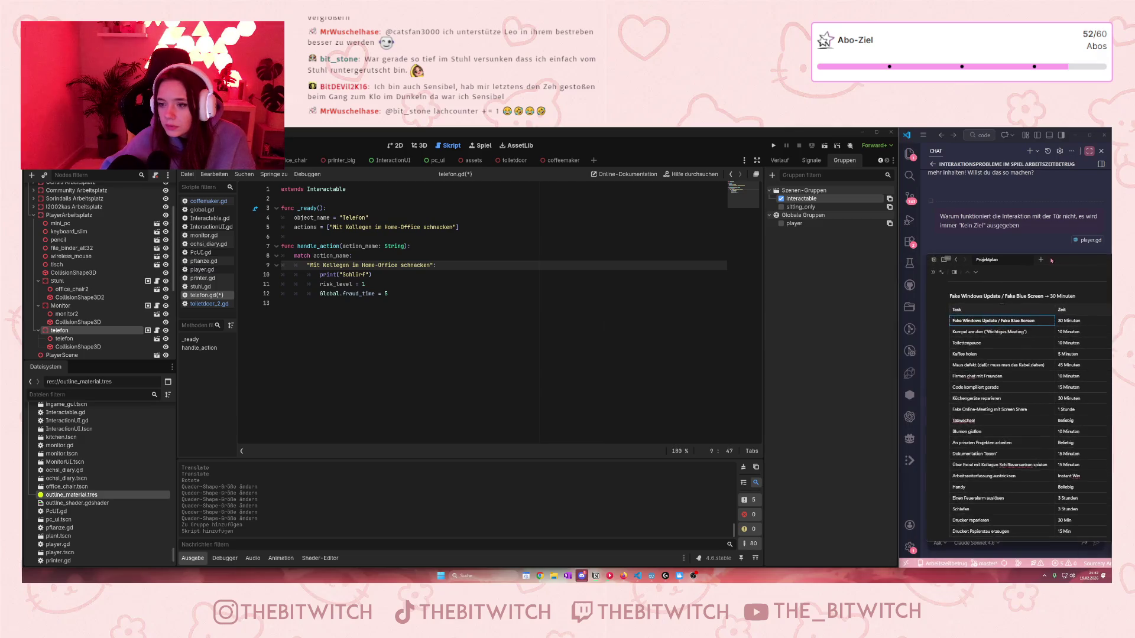
pyautogui.click(390, 294)
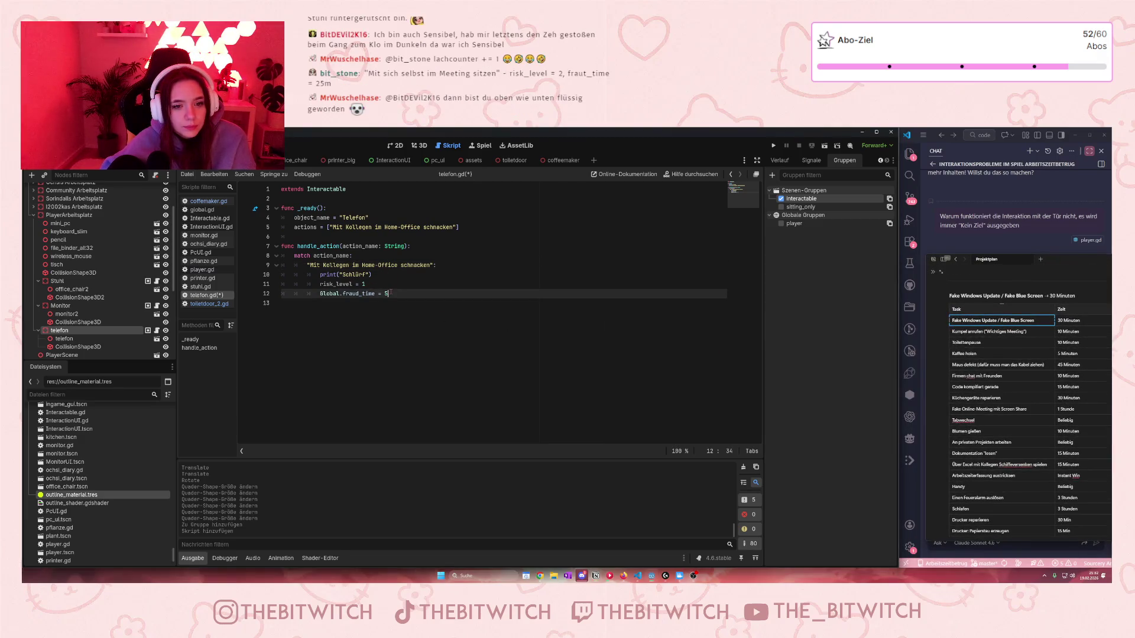
pyautogui.press('BackSpace')
pyautogui.write('10')
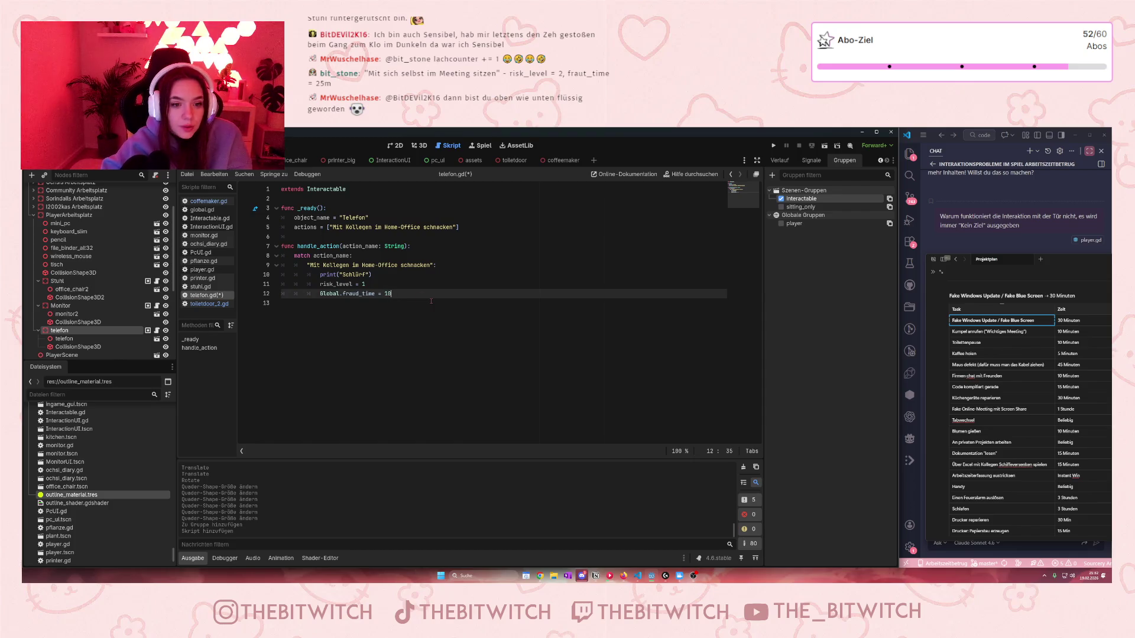
pyautogui.moveTo(367, 275); pyautogui.dragTo(343, 274)
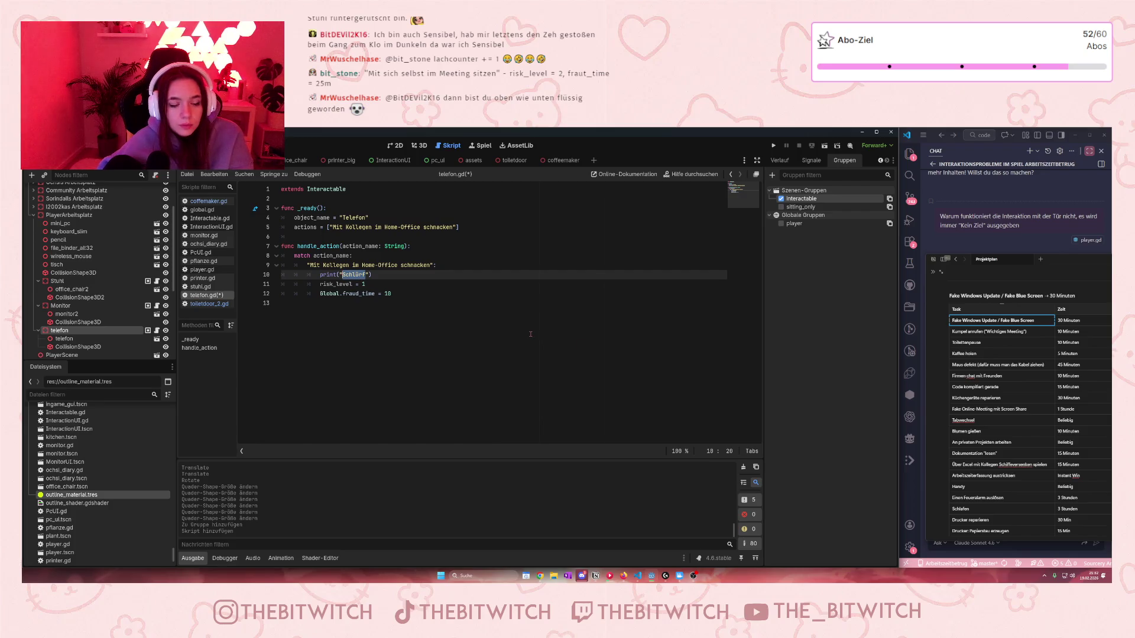
pyautogui.write('B')
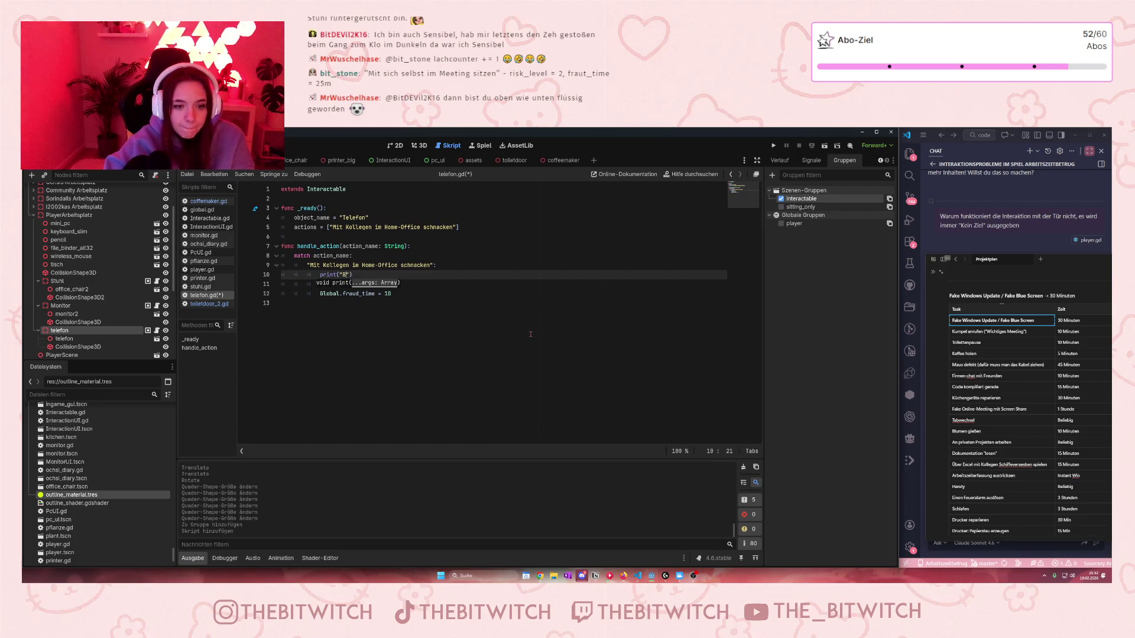
pyautogui.write('la bla b')
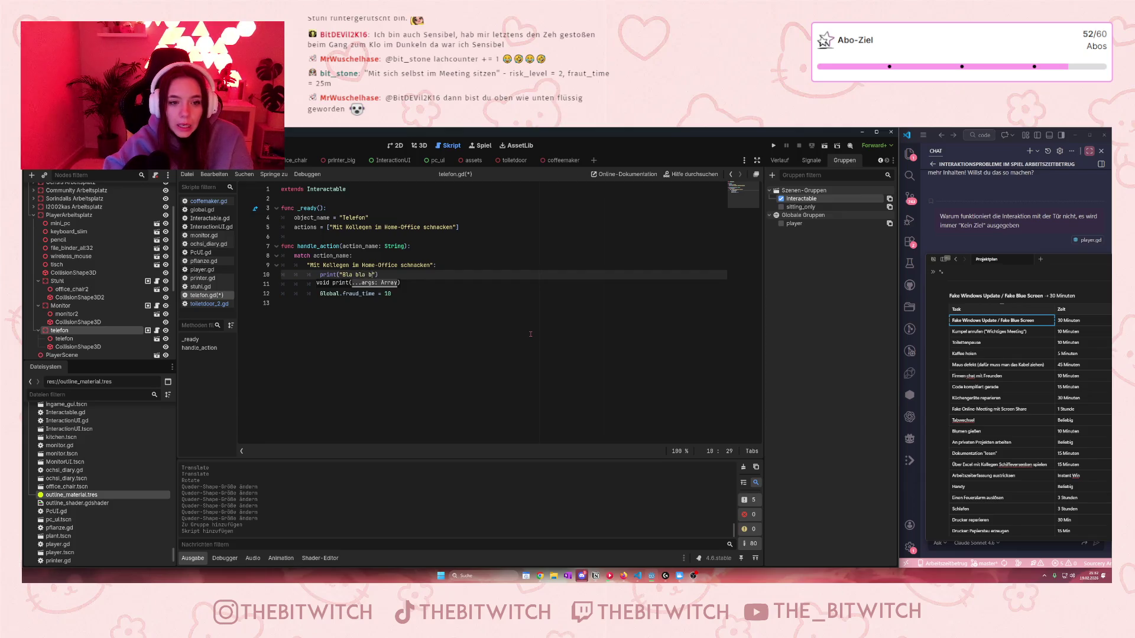
pyautogui.write('la...')
pyautogui.hotkey('ctrl', 's')
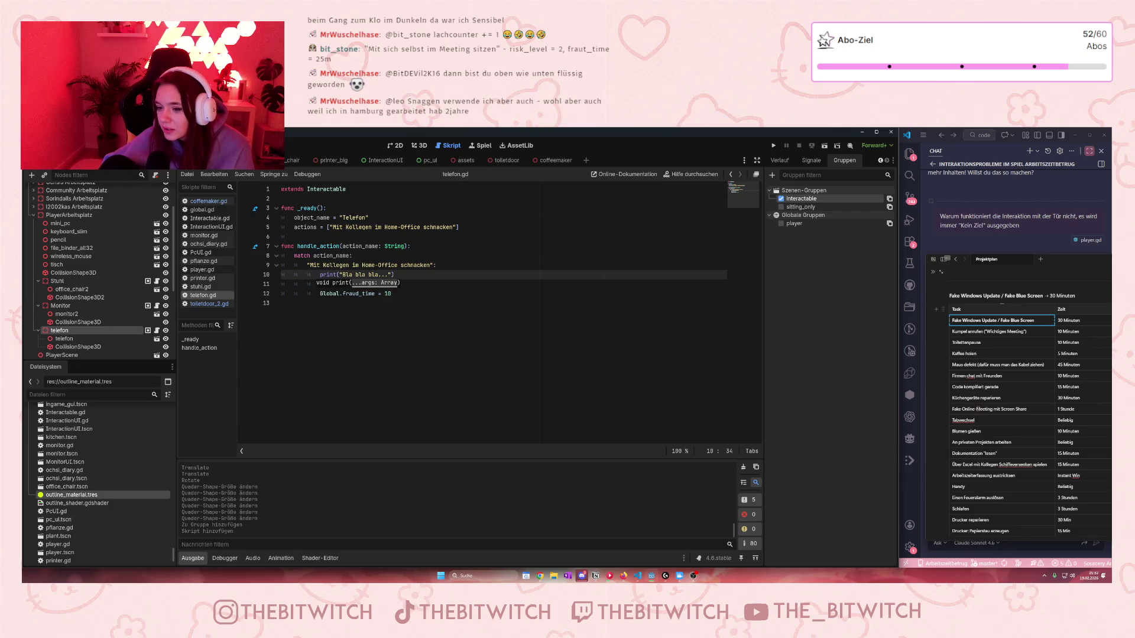
pyautogui.scroll(-1, 1018, 407)
pyautogui.scroll(1, 1018, 408)
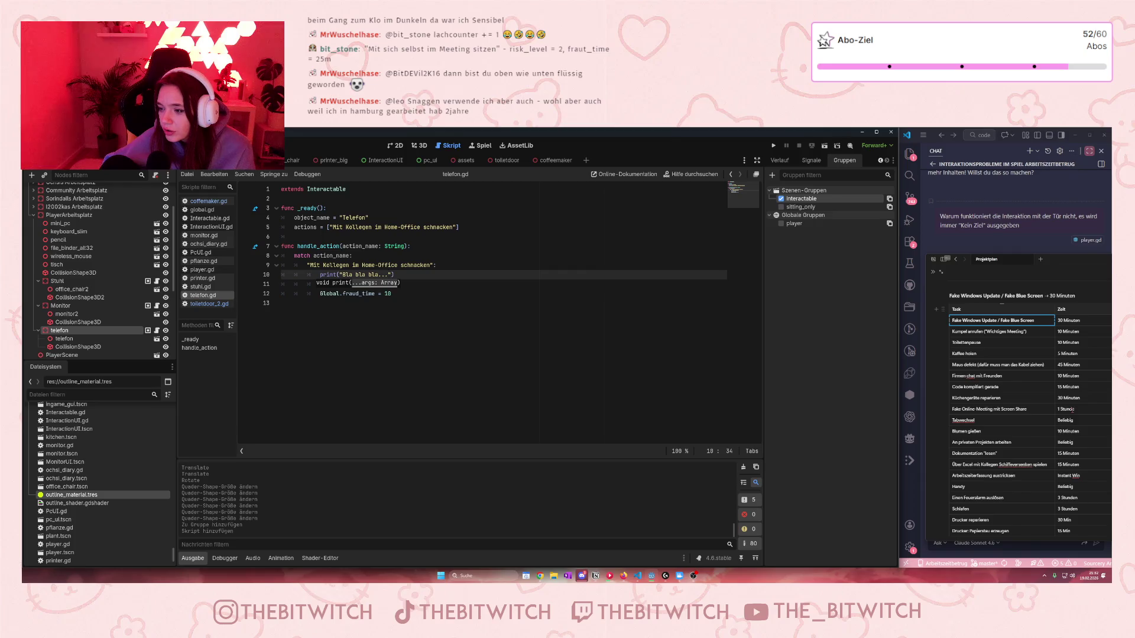
pyautogui.moveTo(1072, 273); pyautogui.dragTo(790, 253)
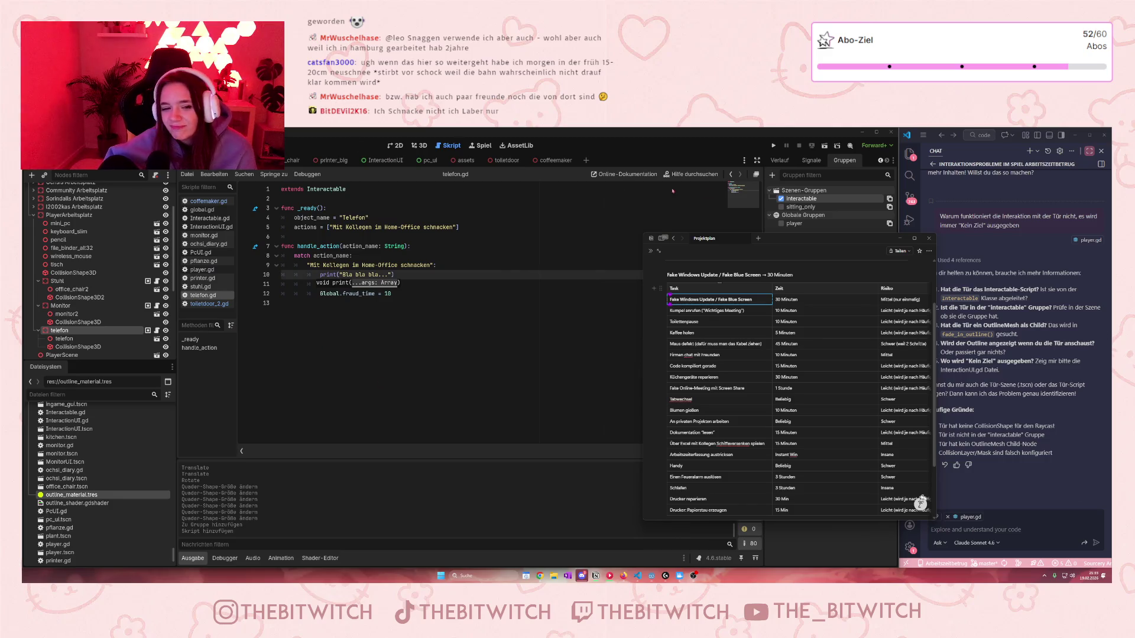
pyautogui.moveTo(774, 238)
pyautogui.mouseDown()
pyautogui.moveTo(1037, 249)
pyautogui.moveTo(1034, 234)
pyautogui.mouseUp()
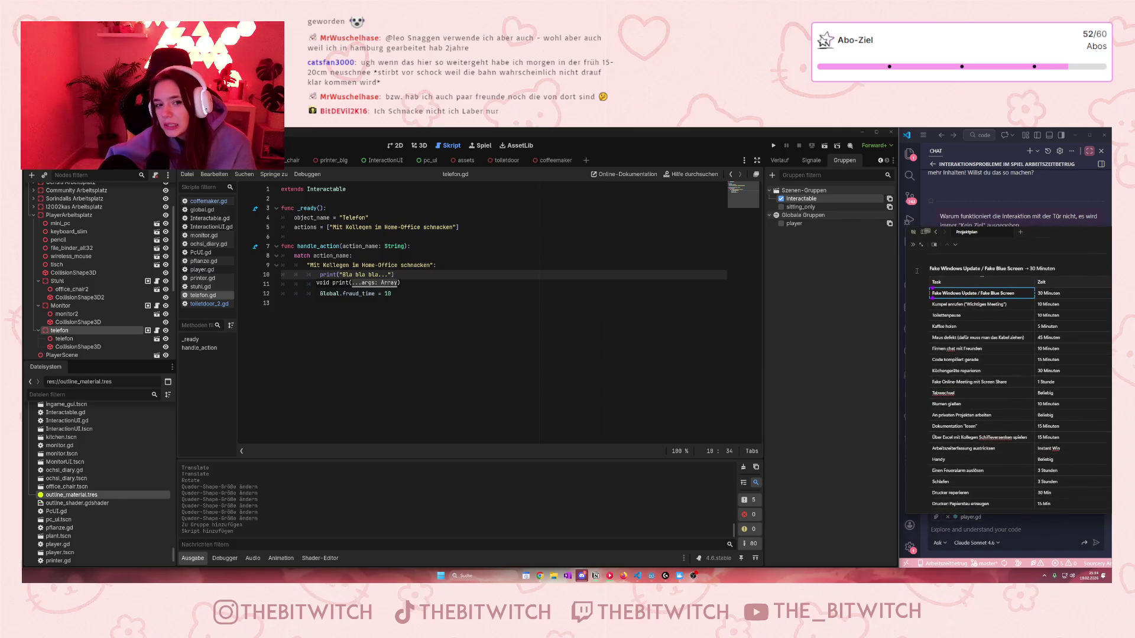
pyautogui.click(454, 370)
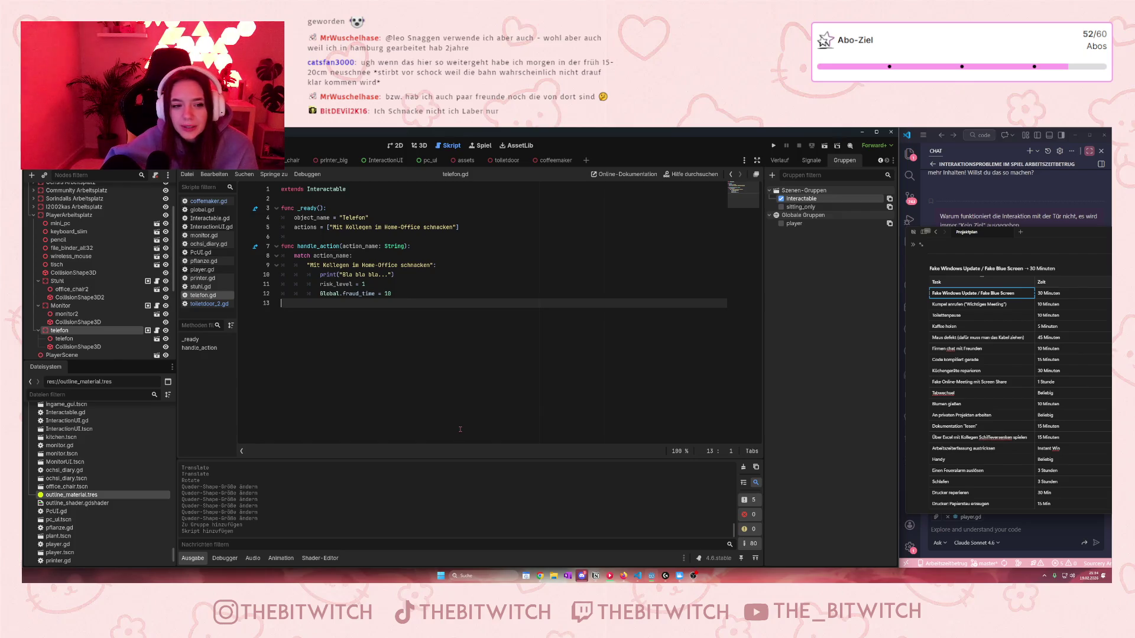
pyautogui.hotkey('ctrl', 's')
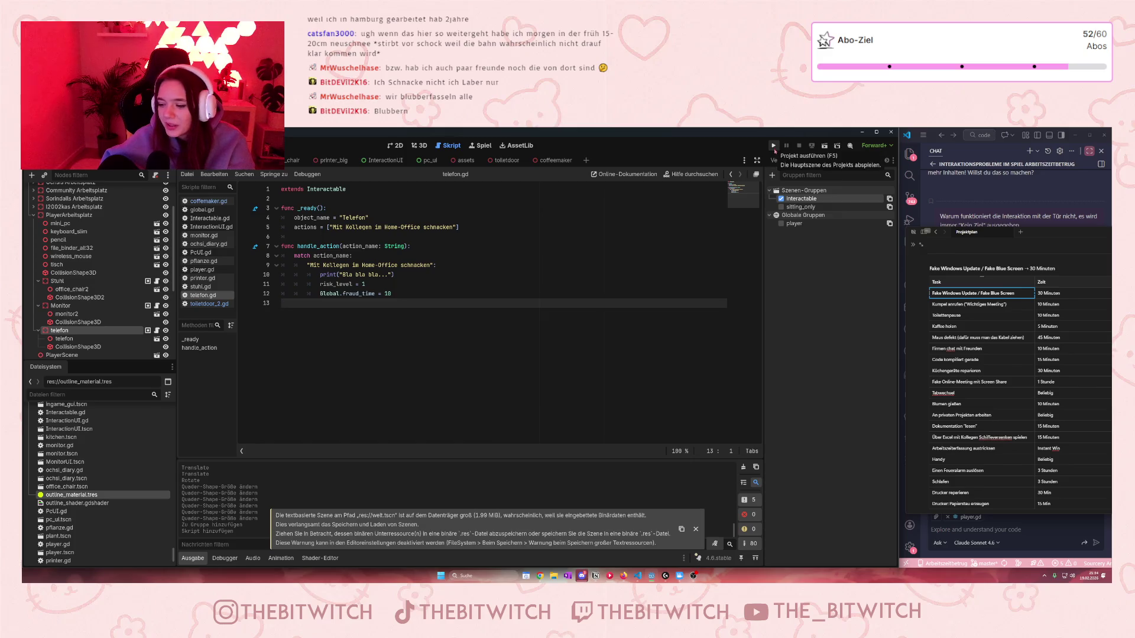
# Step: Run the game and walk to the desk phone, hitting the null 'show' error
pyautogui.click(773, 146)
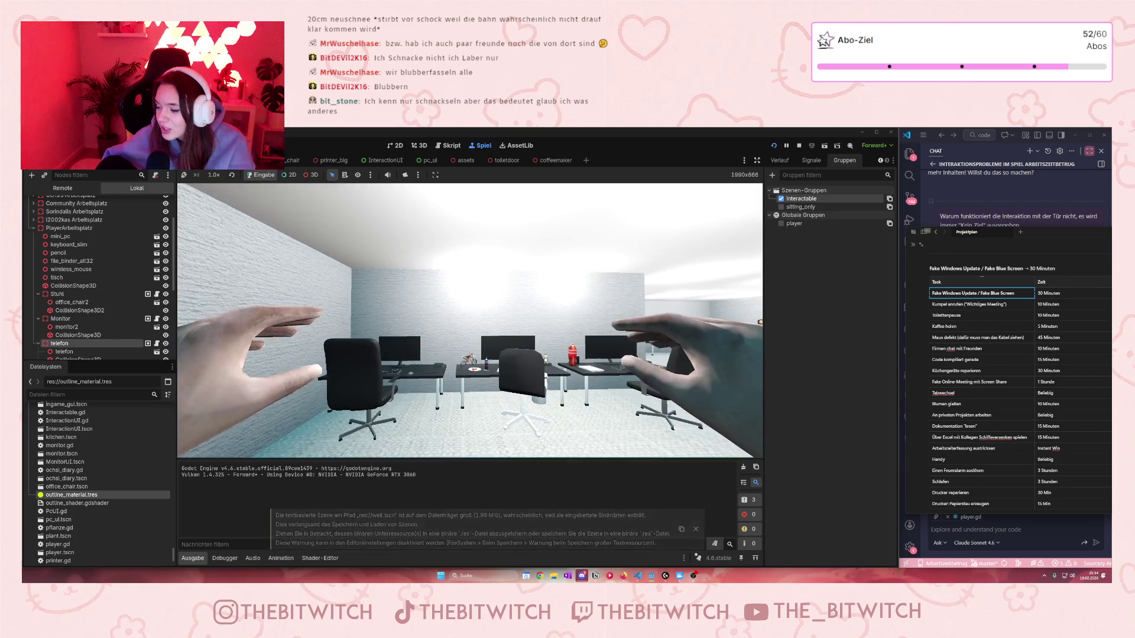
pyautogui.press('w')
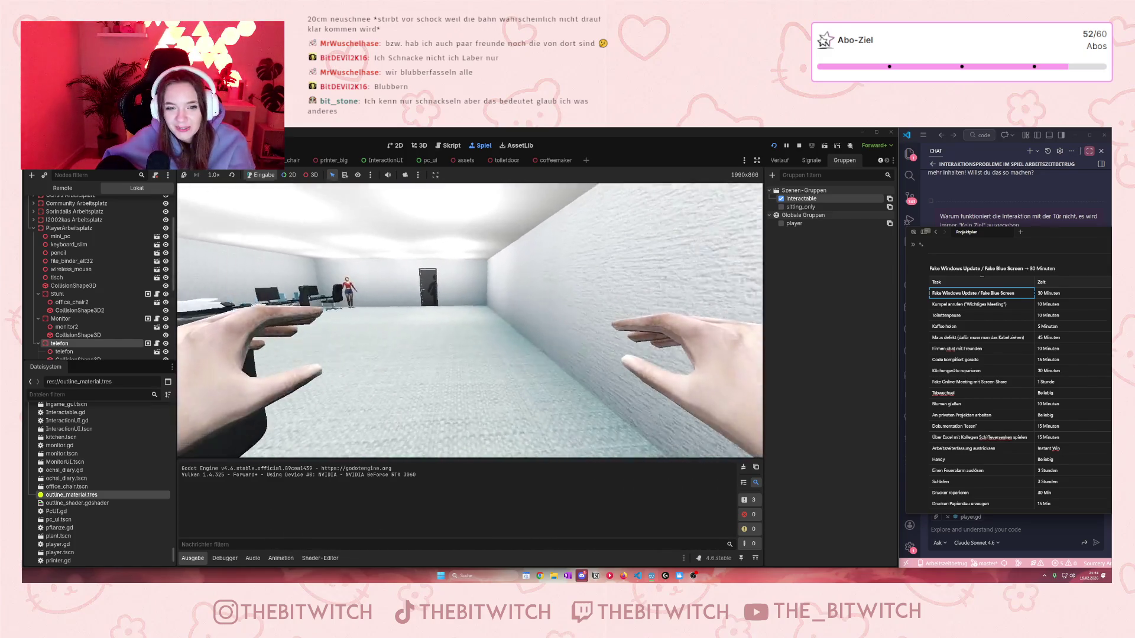
pyautogui.press('w')
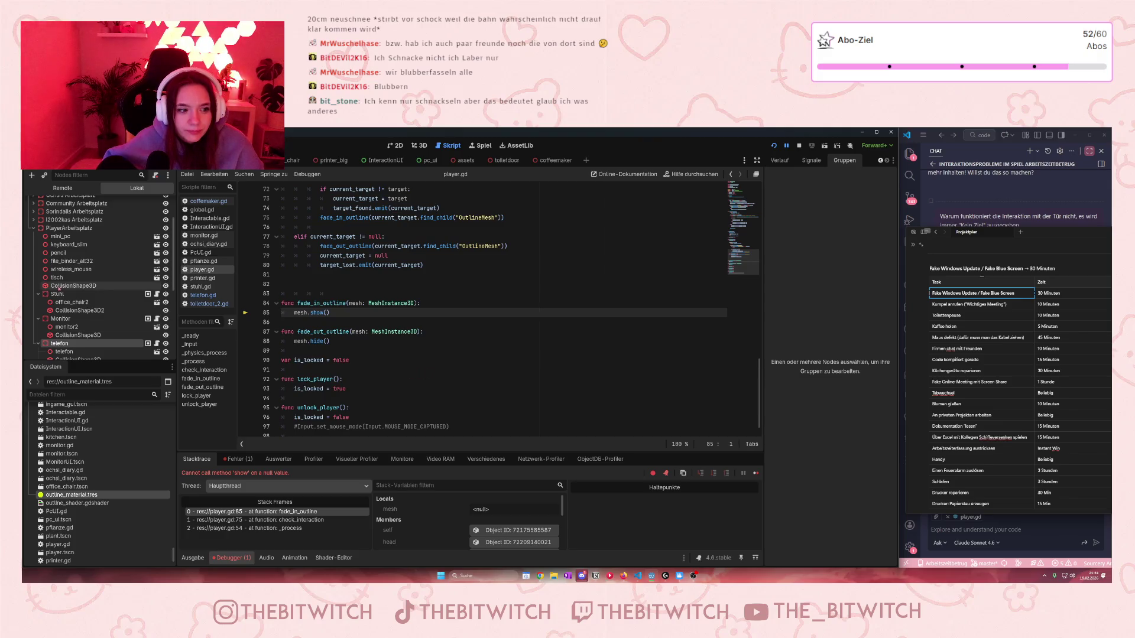
# Step: Rename telefon.tscn's second phone mesh to OutlineMesh, save the scene, and restart the game
pyautogui.scroll(-1, 82, 334)
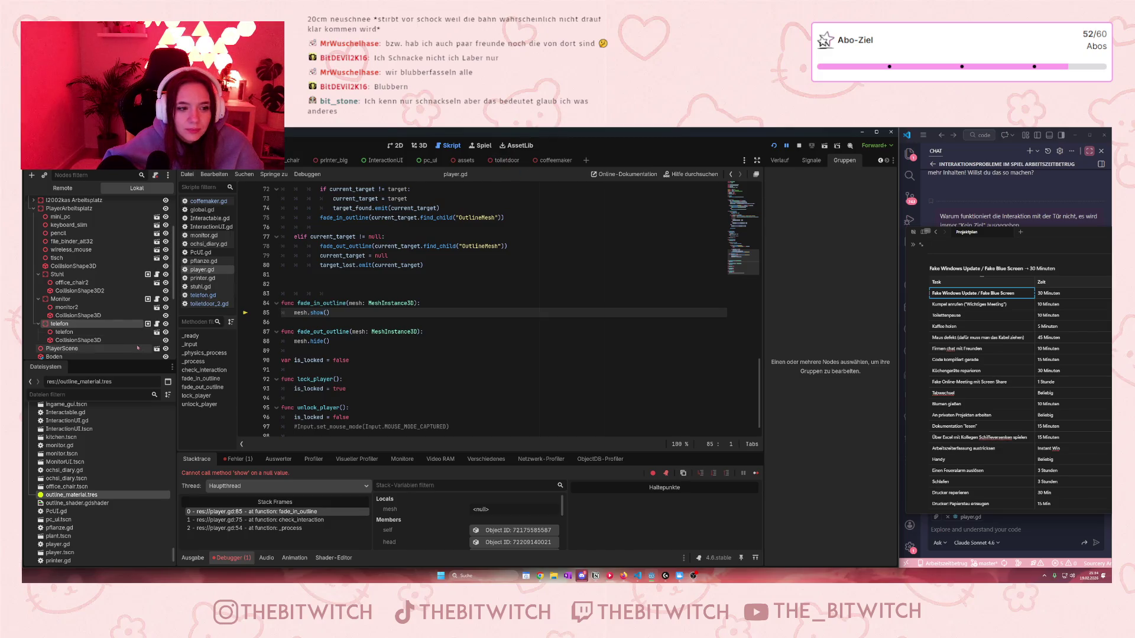
pyautogui.click(157, 332)
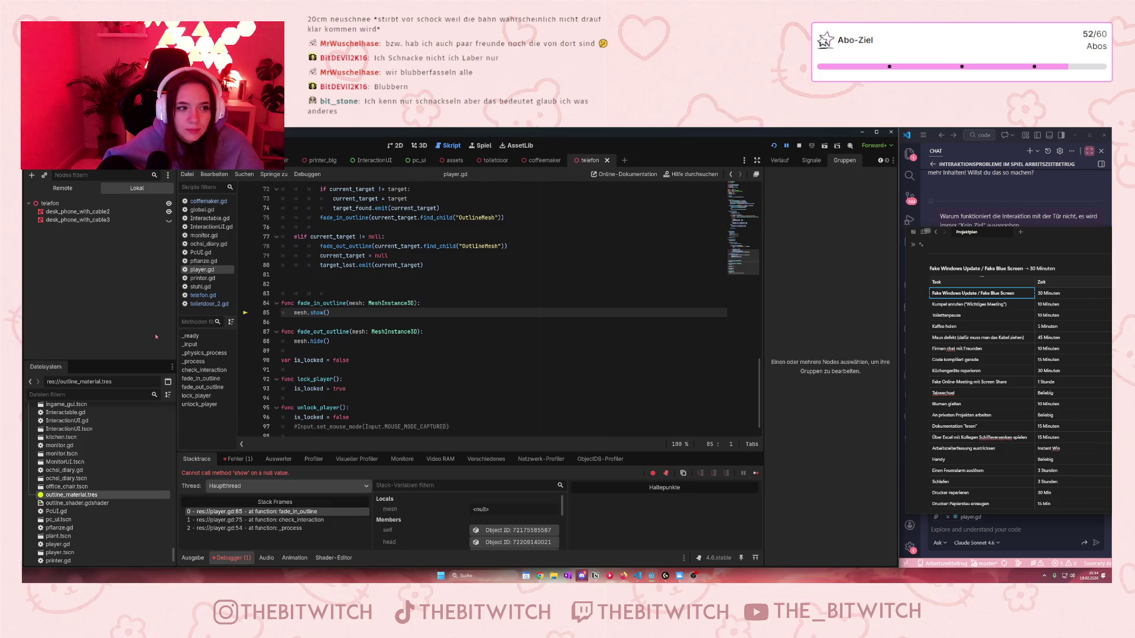
pyautogui.click(93, 220)
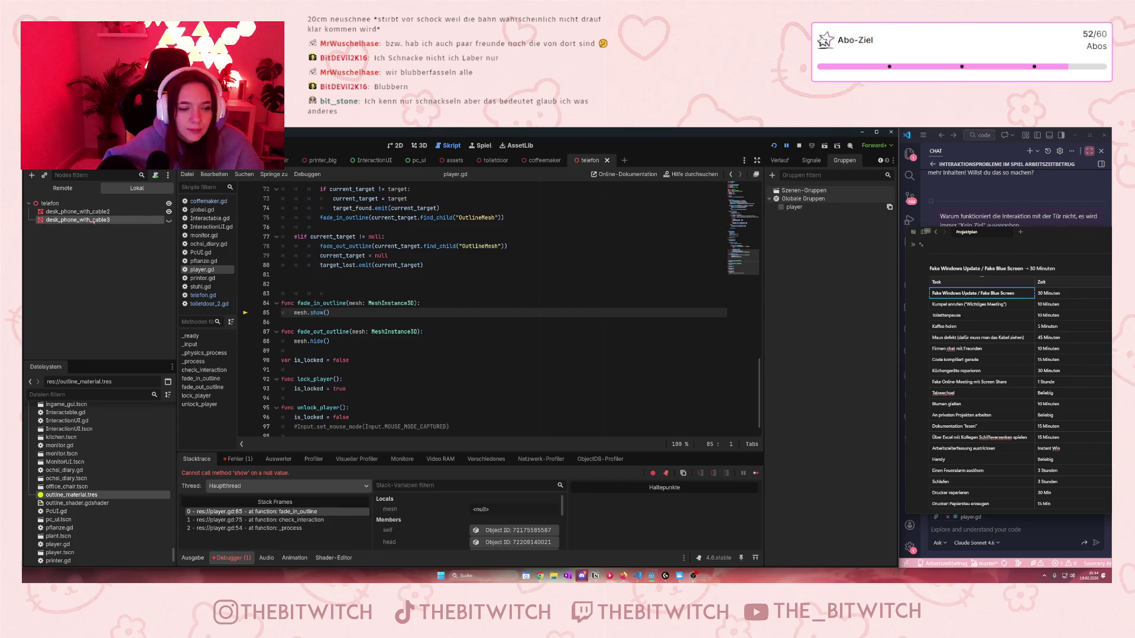
pyautogui.click(93, 220)
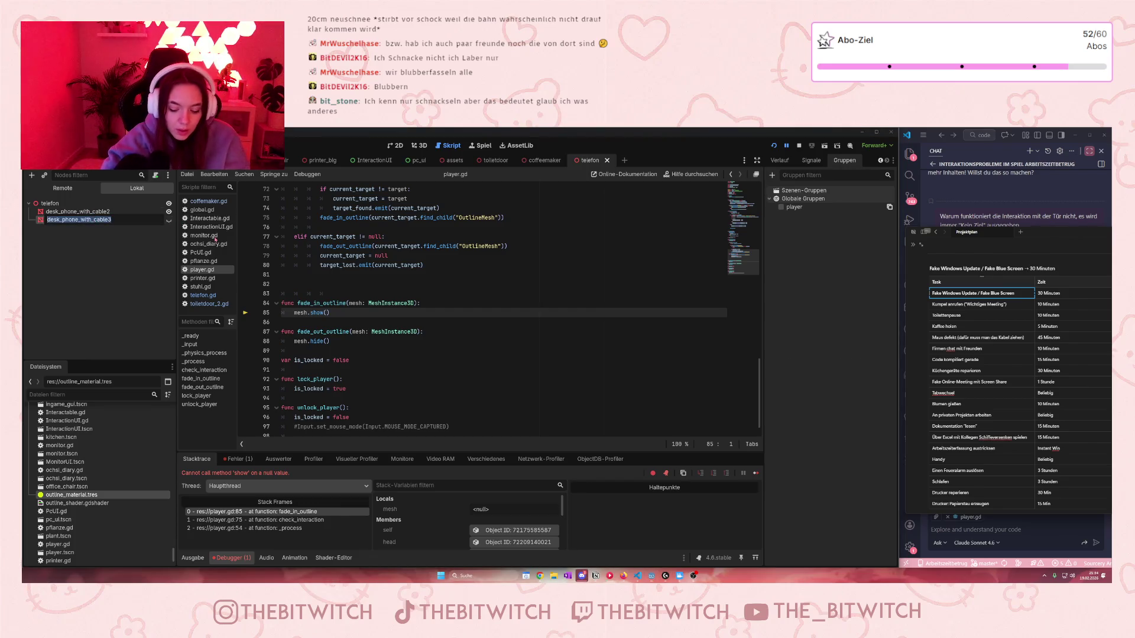
pyautogui.write('OutlineMesh')
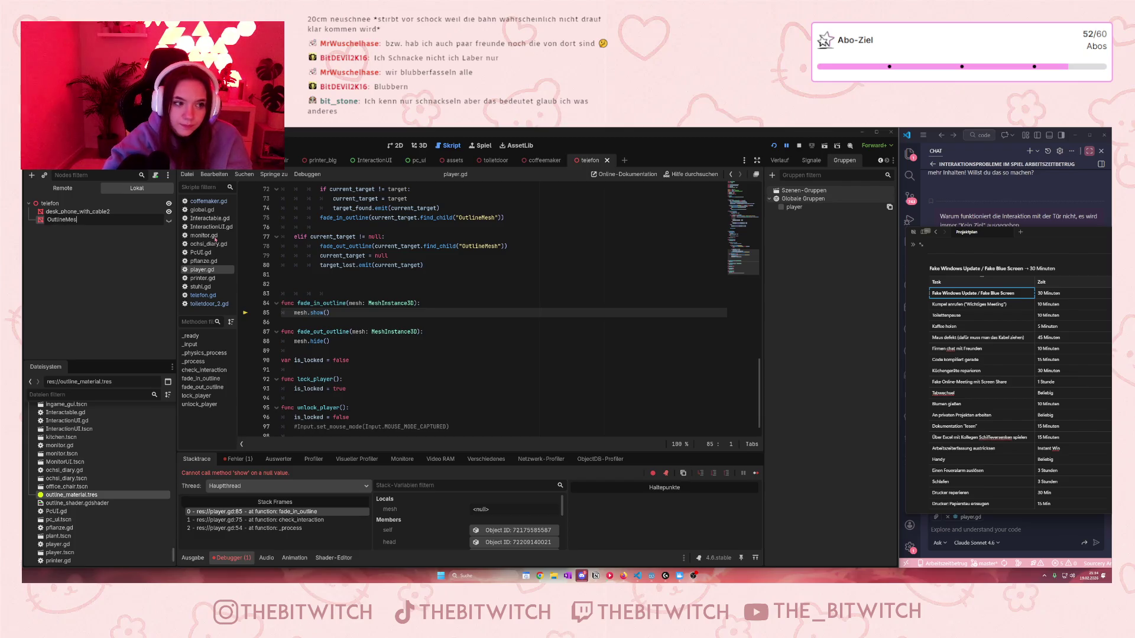
pyautogui.press('Return')
pyautogui.hotkey('ctrl', 's')
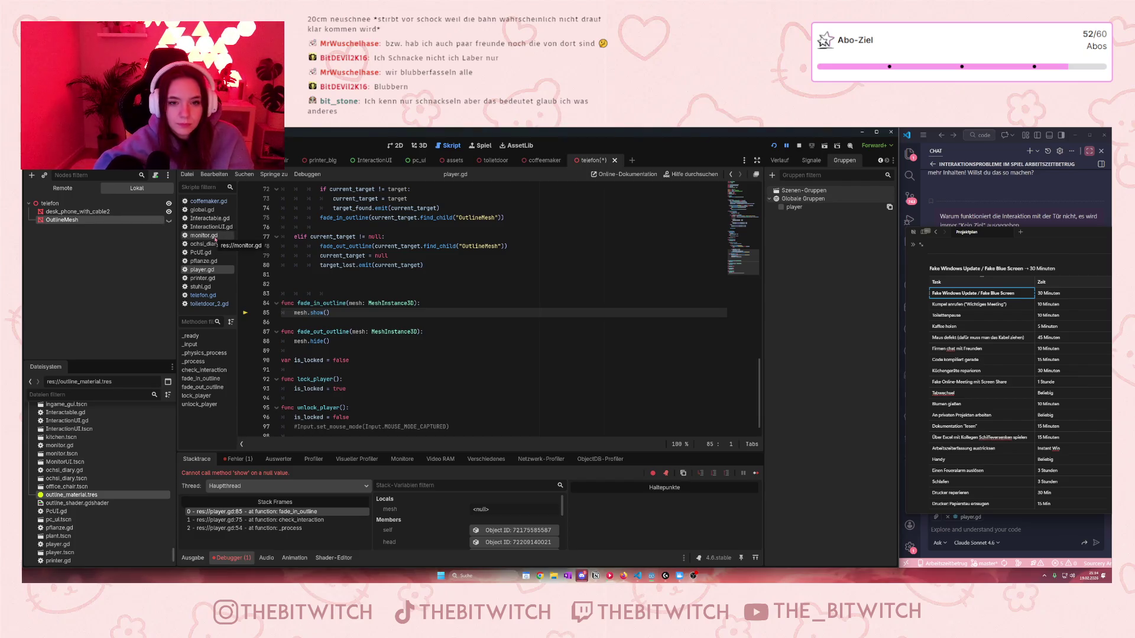
pyautogui.click(799, 146)
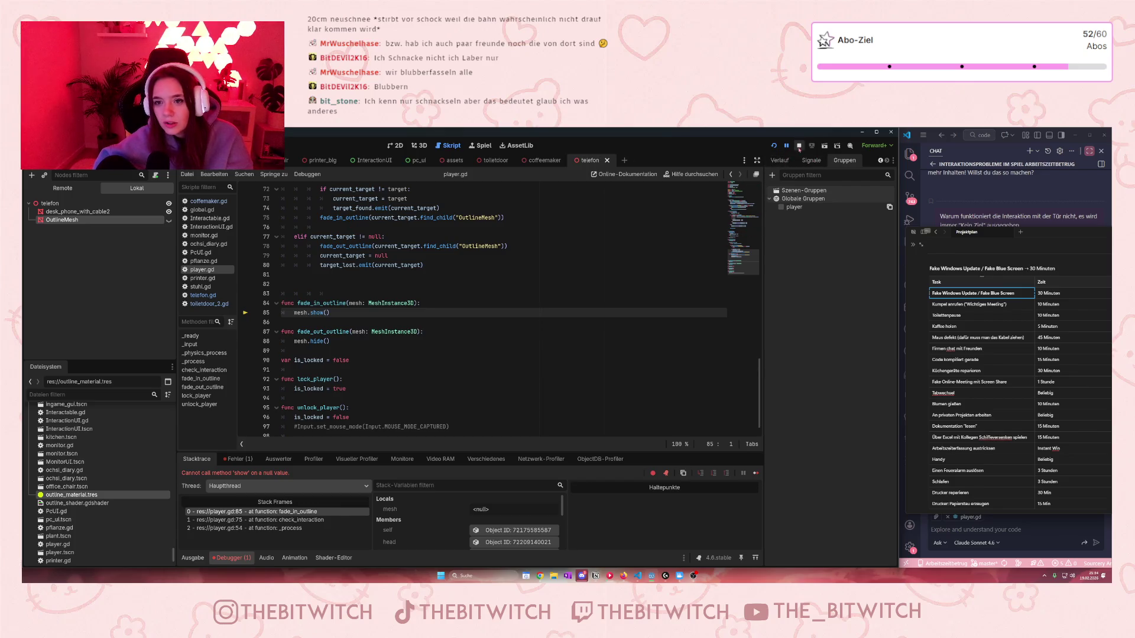
pyautogui.click(774, 146)
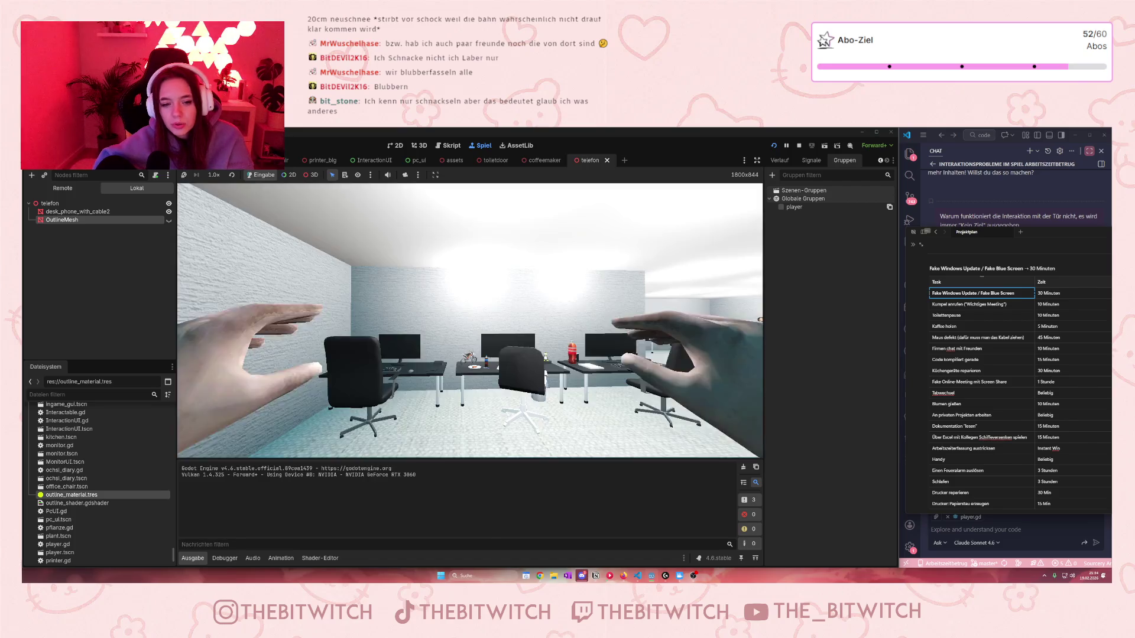
# Step: Walk to the desk phone, sit on the chair with E, then stop the game
pyautogui.press('w')
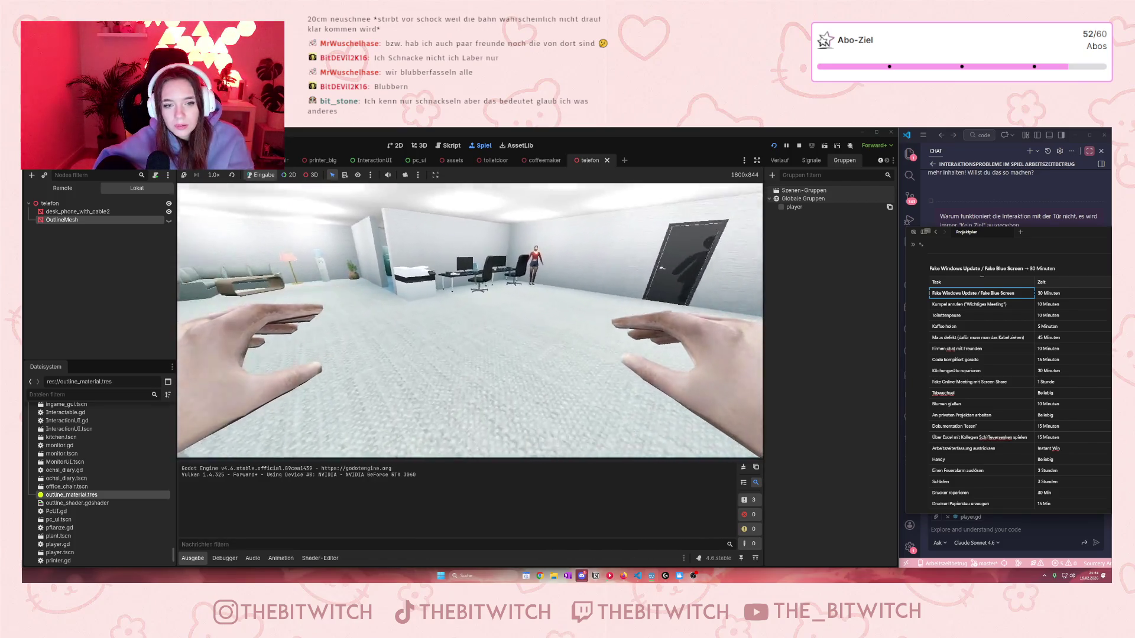
pyautogui.press('w')
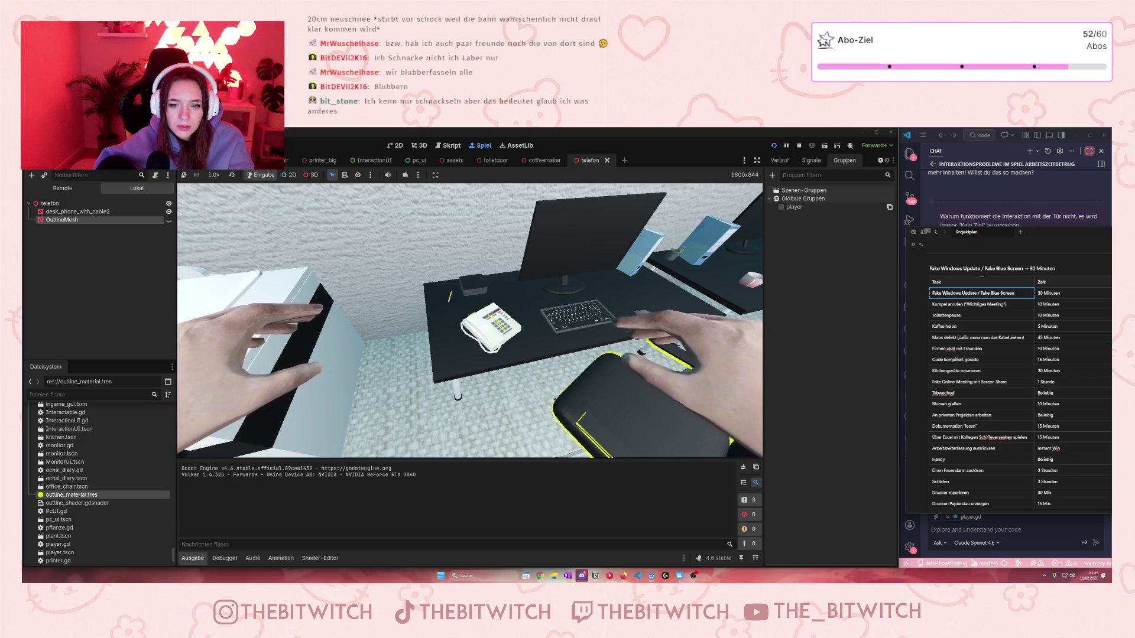
pyautogui.press('e')
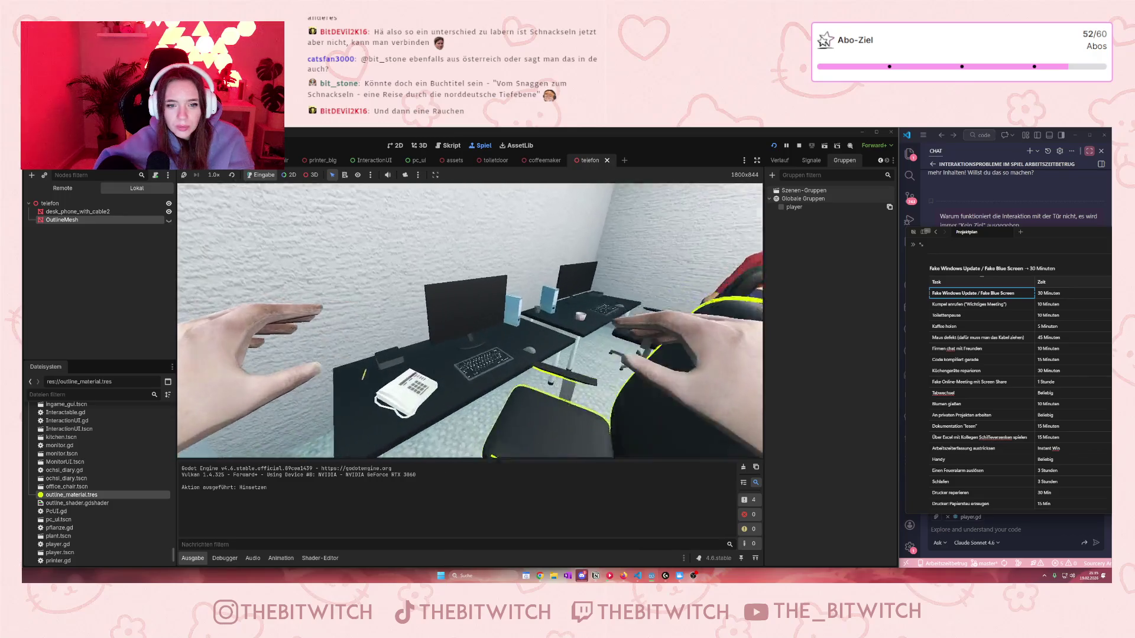
pyautogui.click(795, 149)
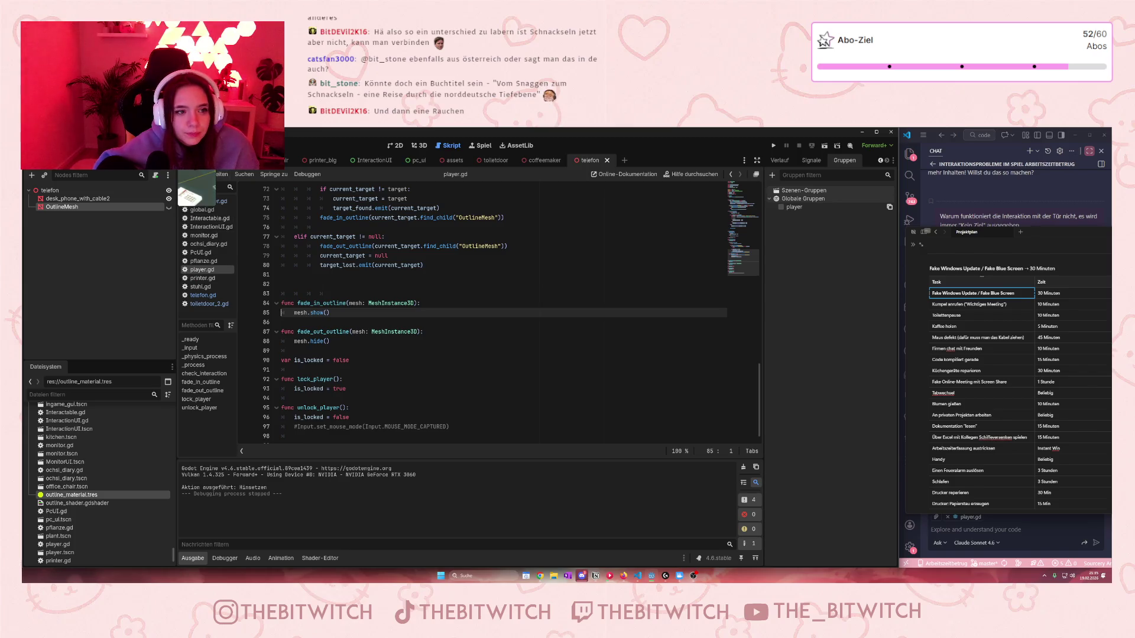
# Step: Open the monitor scene, show its OutlineMesh, and bring up the outline material override
pyautogui.hotkey('ctrl', 'Tab')
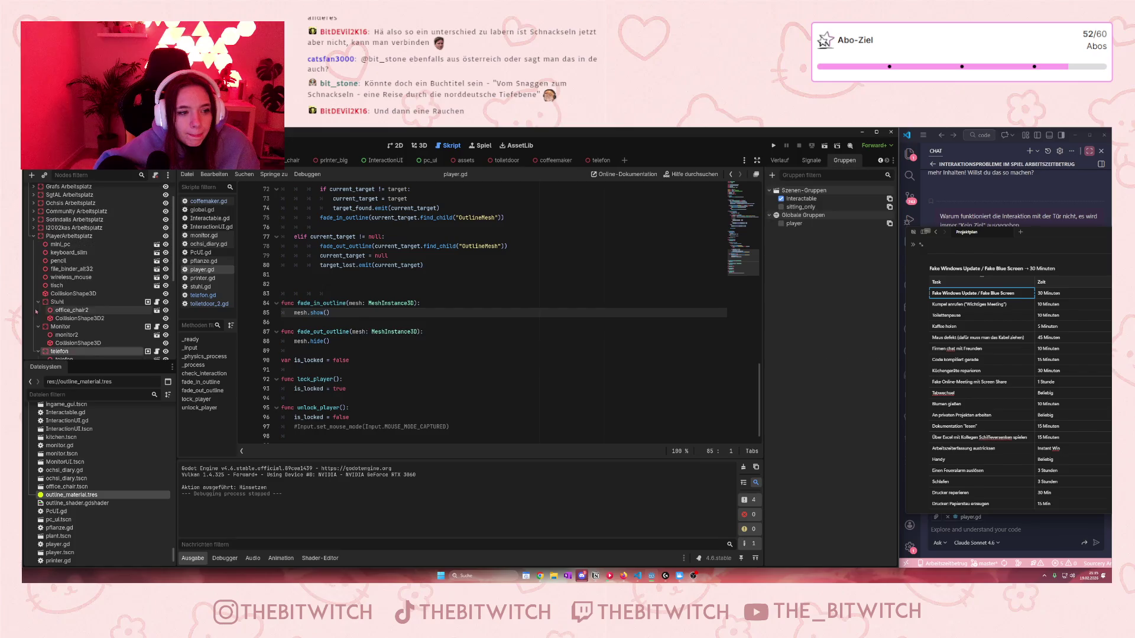
pyautogui.click(157, 334)
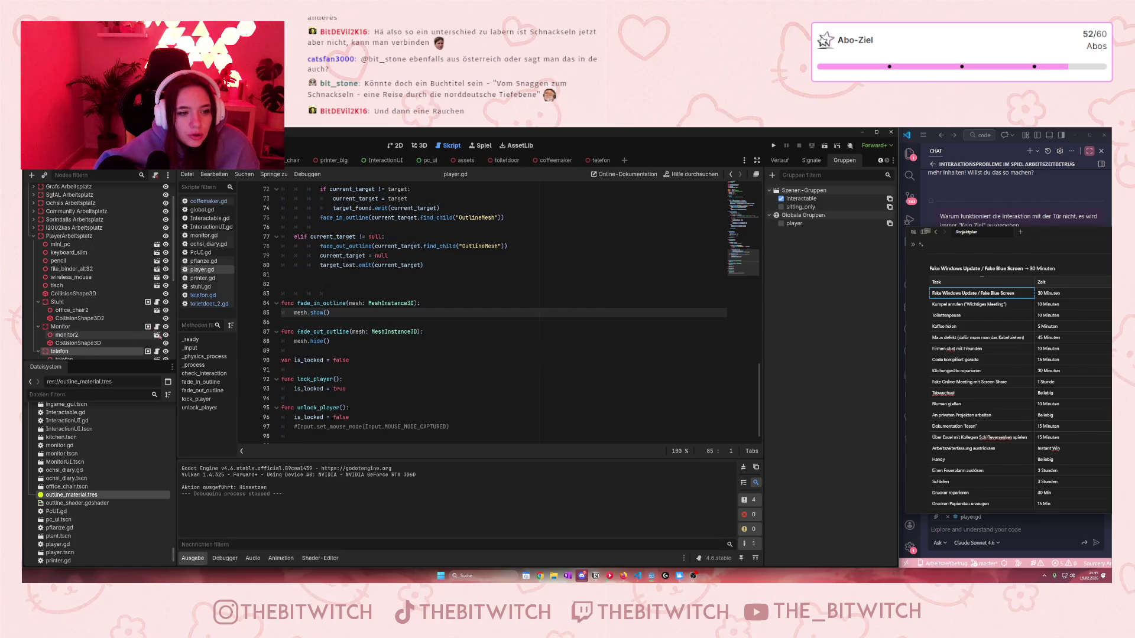
pyautogui.click(70, 208)
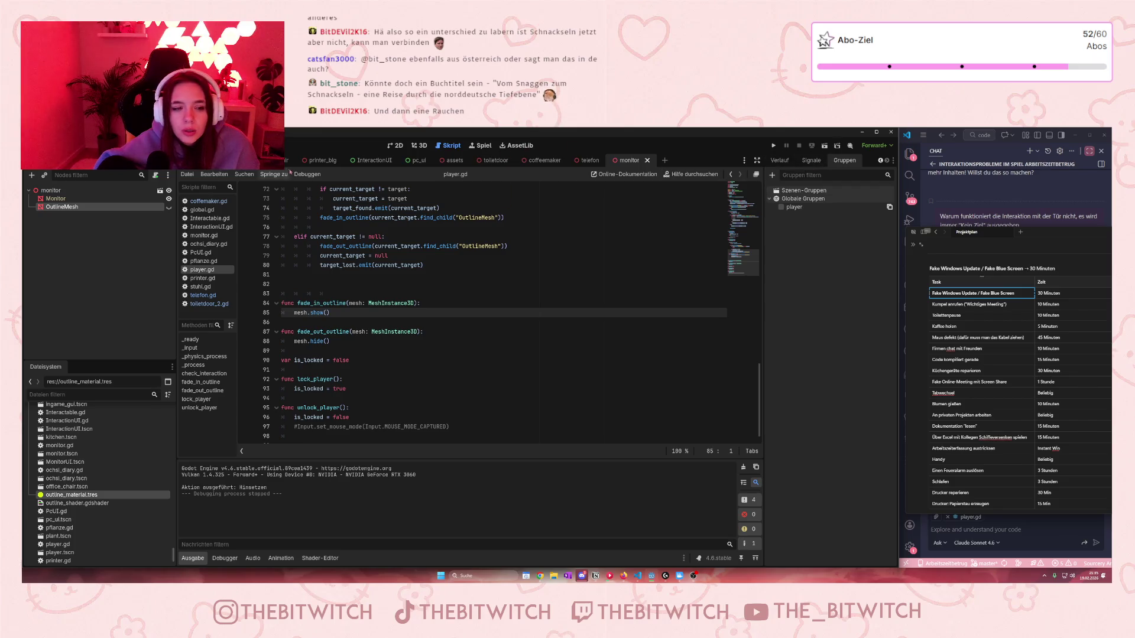
pyautogui.click(416, 145)
pyautogui.click(168, 207)
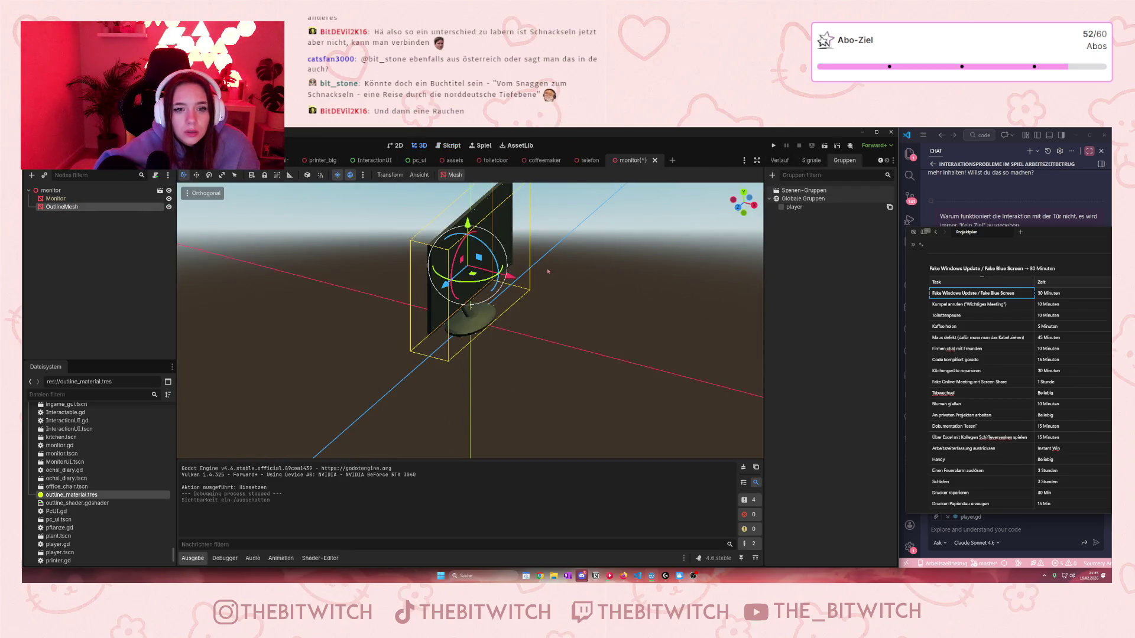
pyautogui.scroll(3, 565, 242)
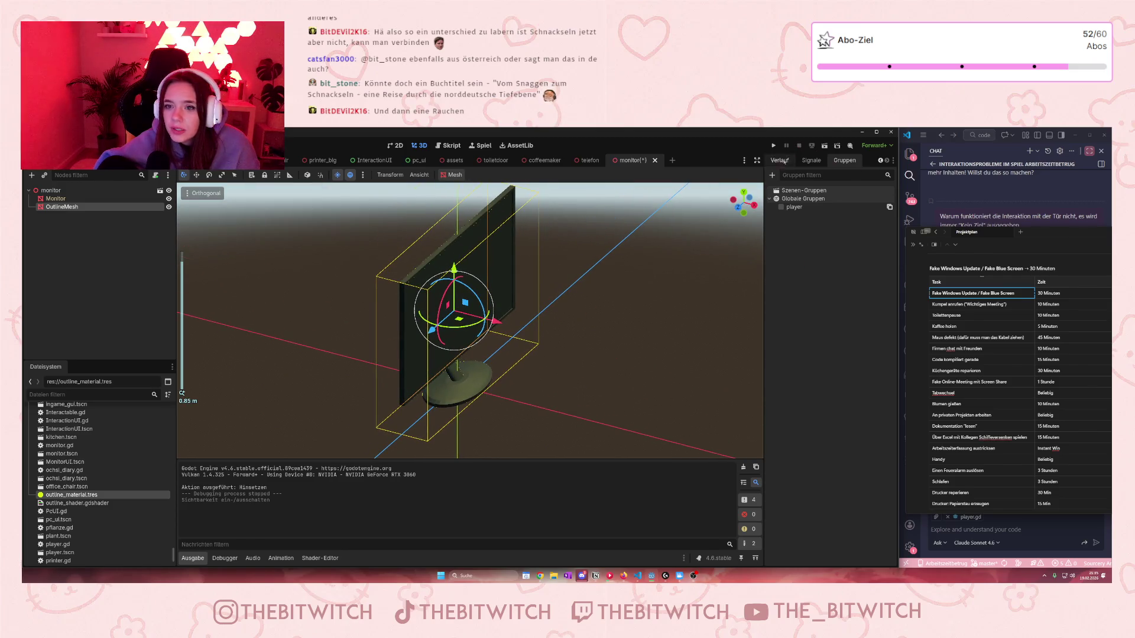
pyautogui.click(880, 160)
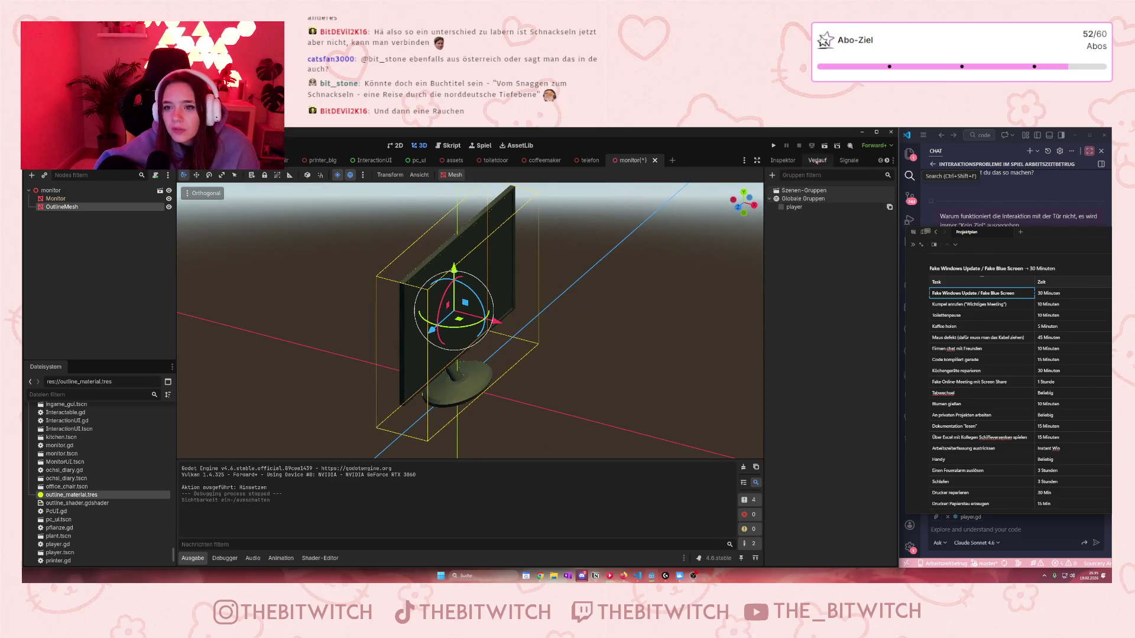
pyautogui.click(783, 160)
pyautogui.click(868, 282)
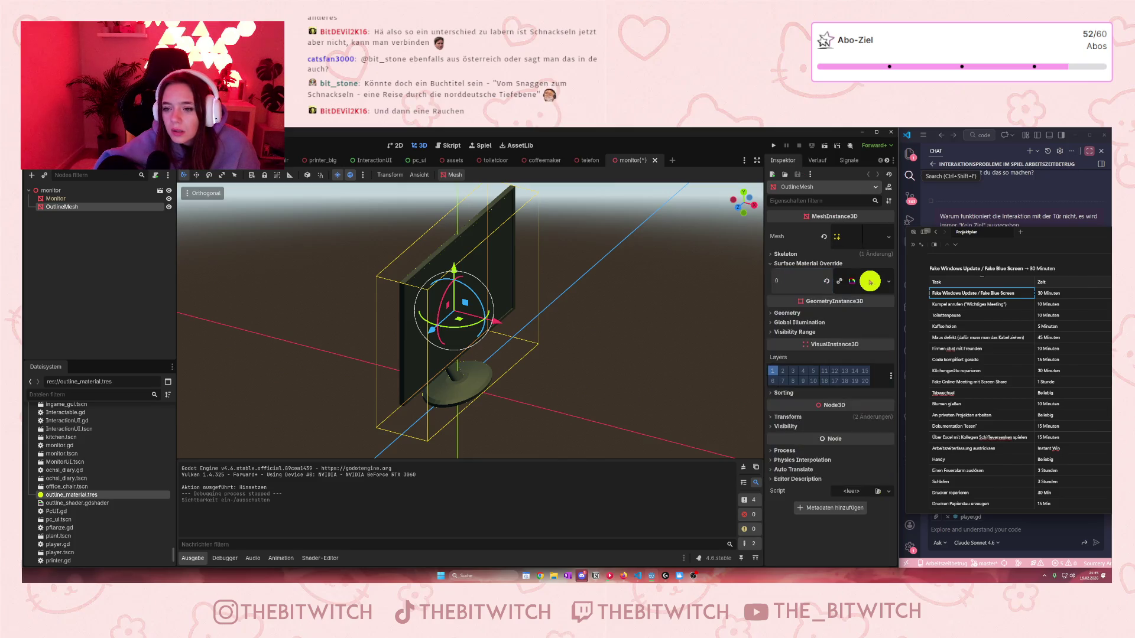
pyautogui.click(873, 284)
pyautogui.click(883, 283)
pyautogui.click(804, 379)
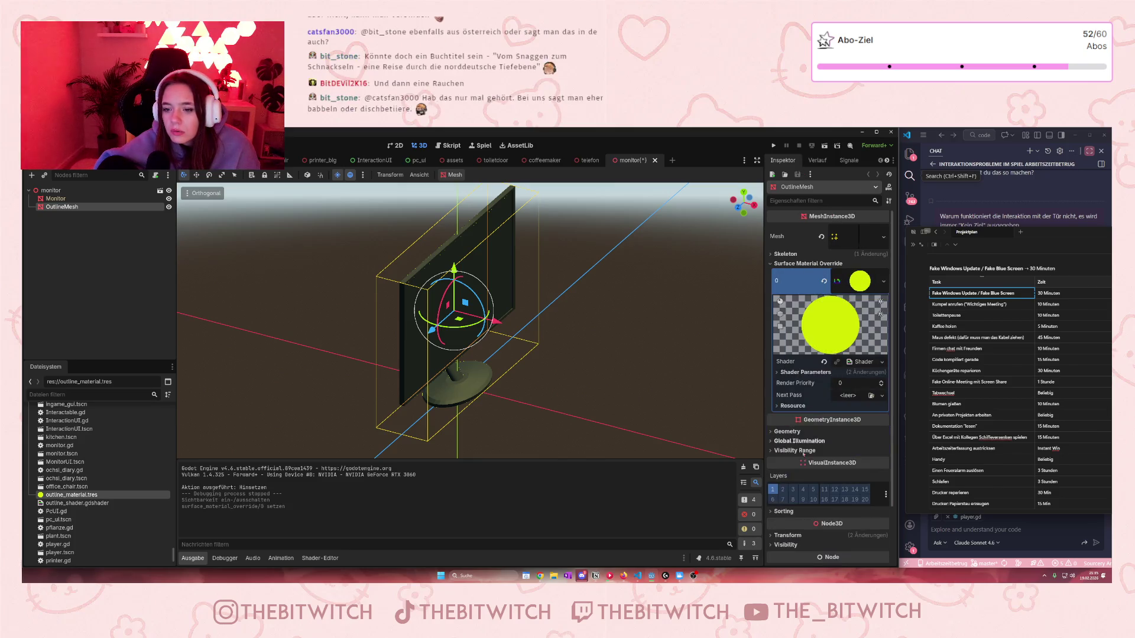
# Step: Raise Outline Width to 0.014 or above, hide OutlineMesh, save, and return to the office scene
pyautogui.click(805, 372)
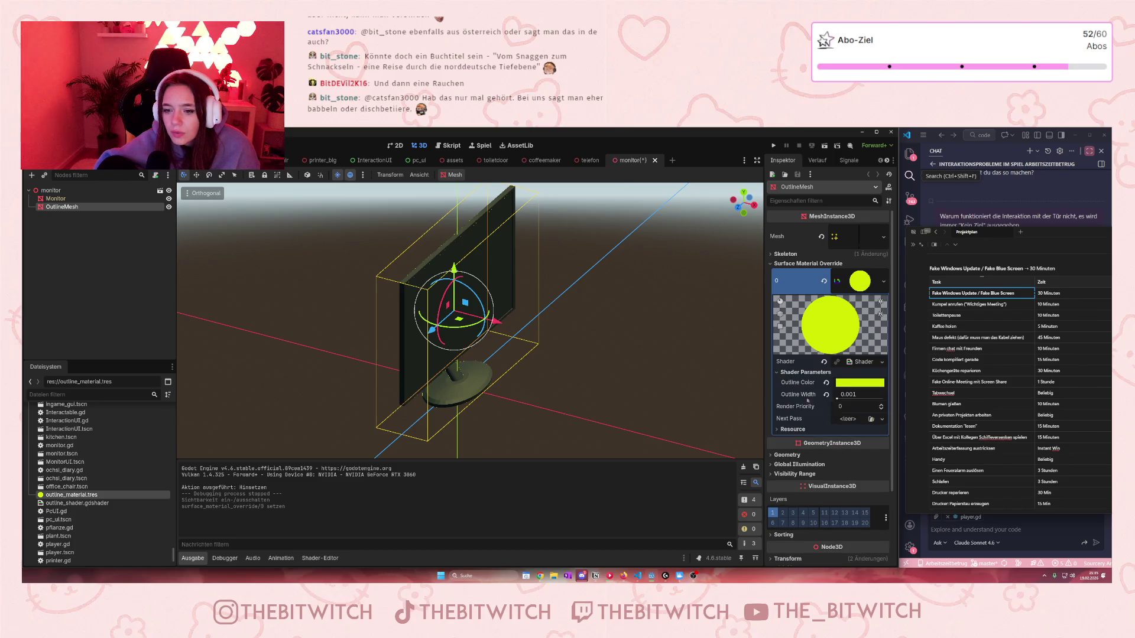
pyautogui.click(848, 395)
pyautogui.write('0.014')
pyautogui.press('Return')
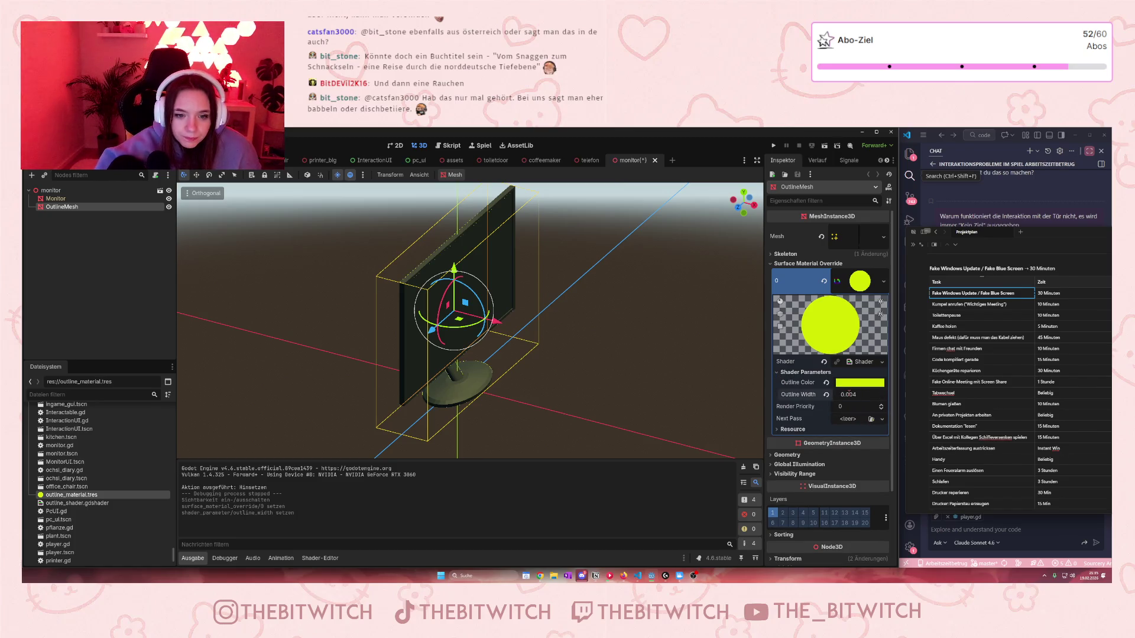
pyautogui.moveTo(848, 393); pyautogui.dragTo(849, 393)
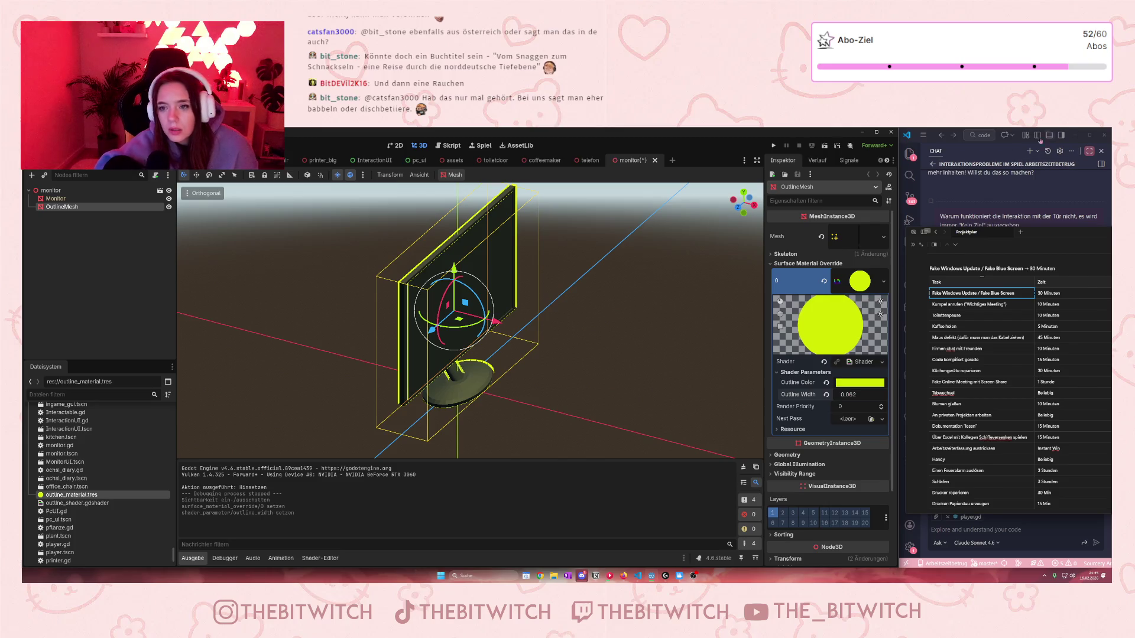
pyautogui.click(168, 206)
pyautogui.click(202, 292)
pyautogui.hotkey('ctrl', 's')
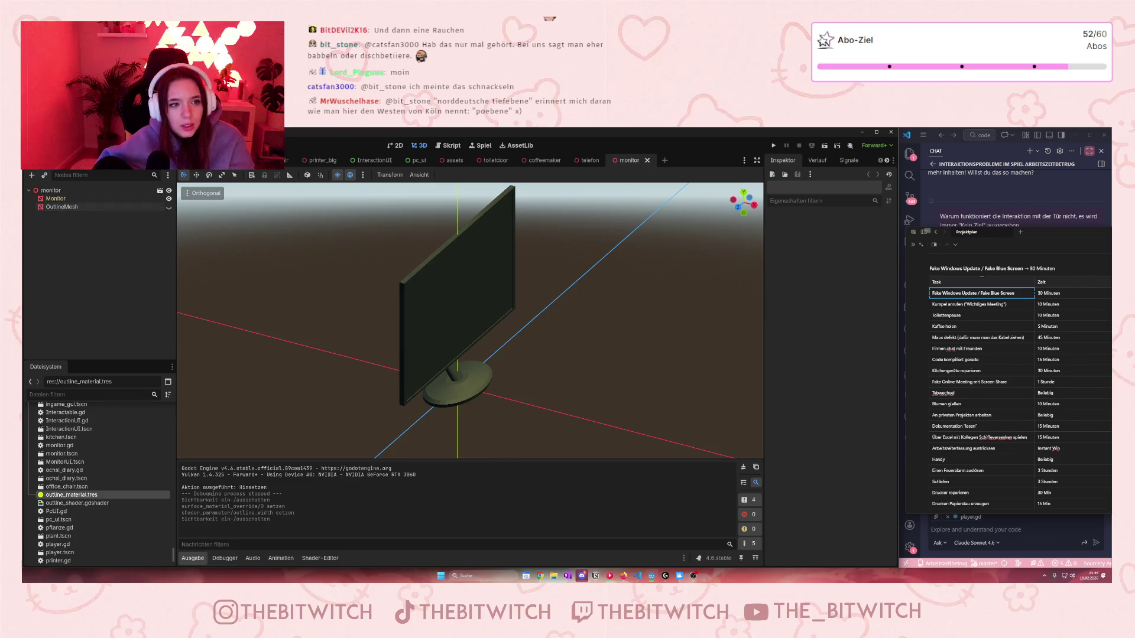
pyautogui.click(201, 160)
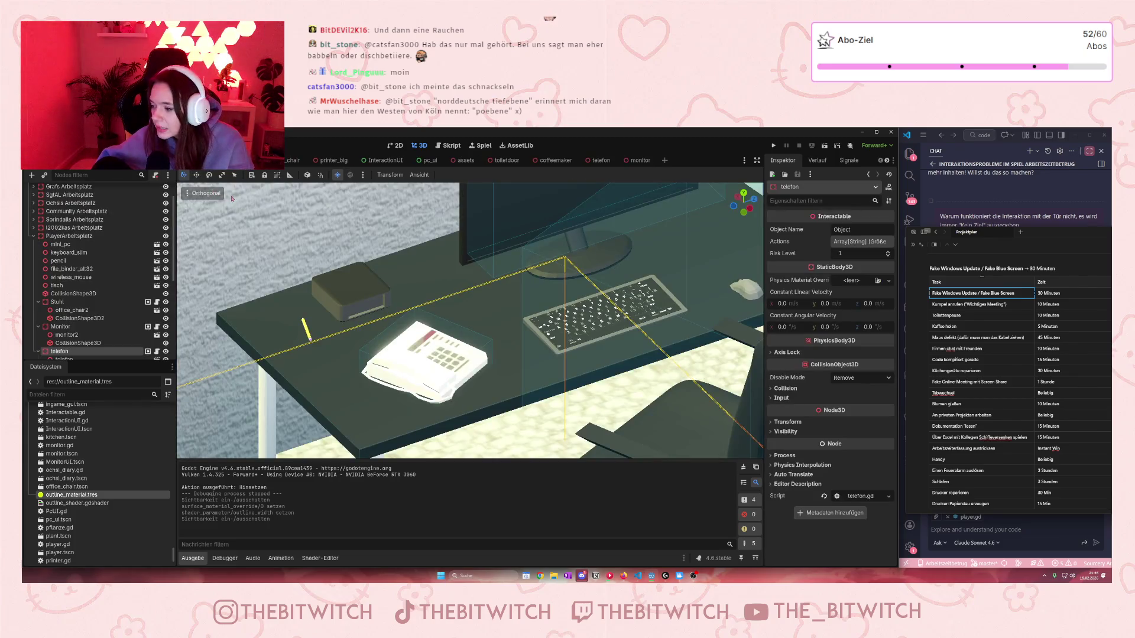
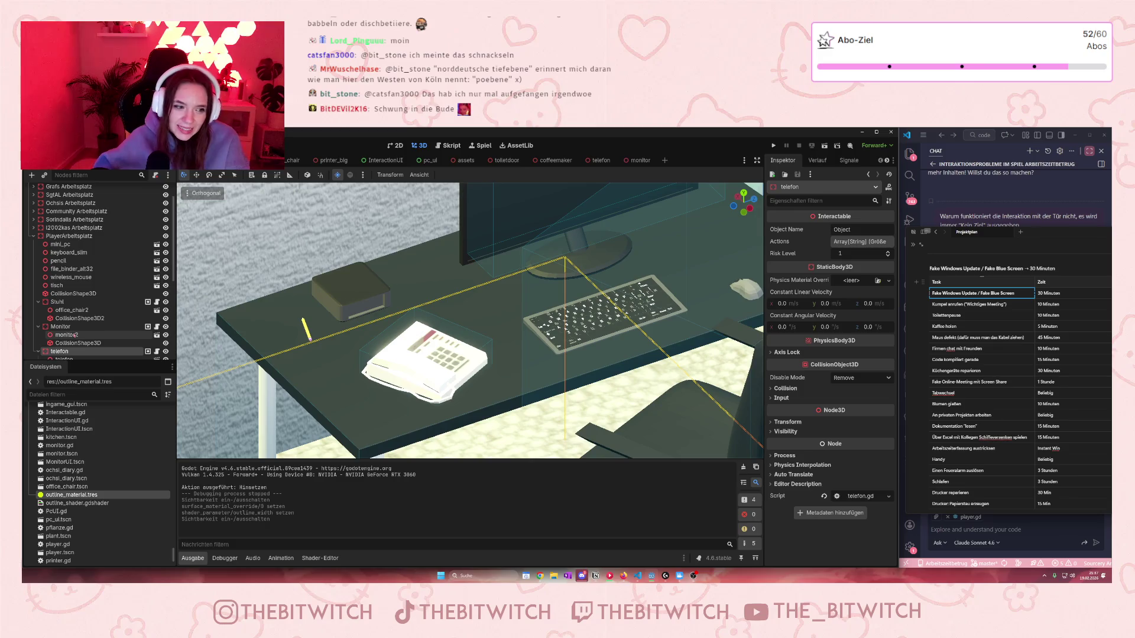
# Step: Save the office scene with the Monitor node selected and launch the game
pyautogui.click(77, 327)
pyautogui.hotkey('ctrl', 's')
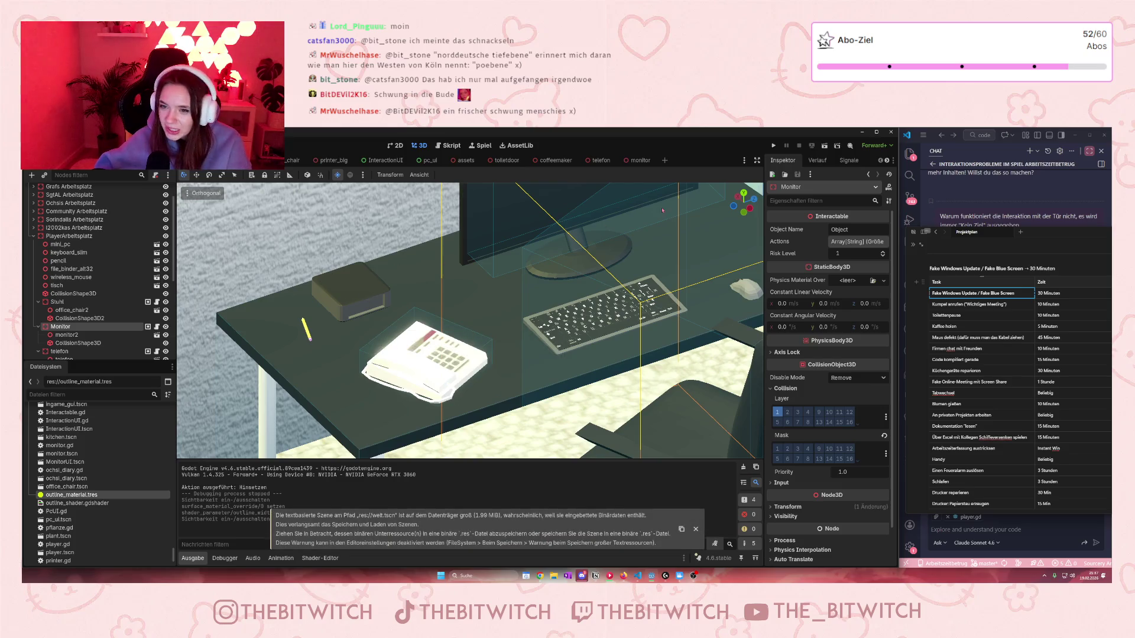
pyautogui.click(772, 145)
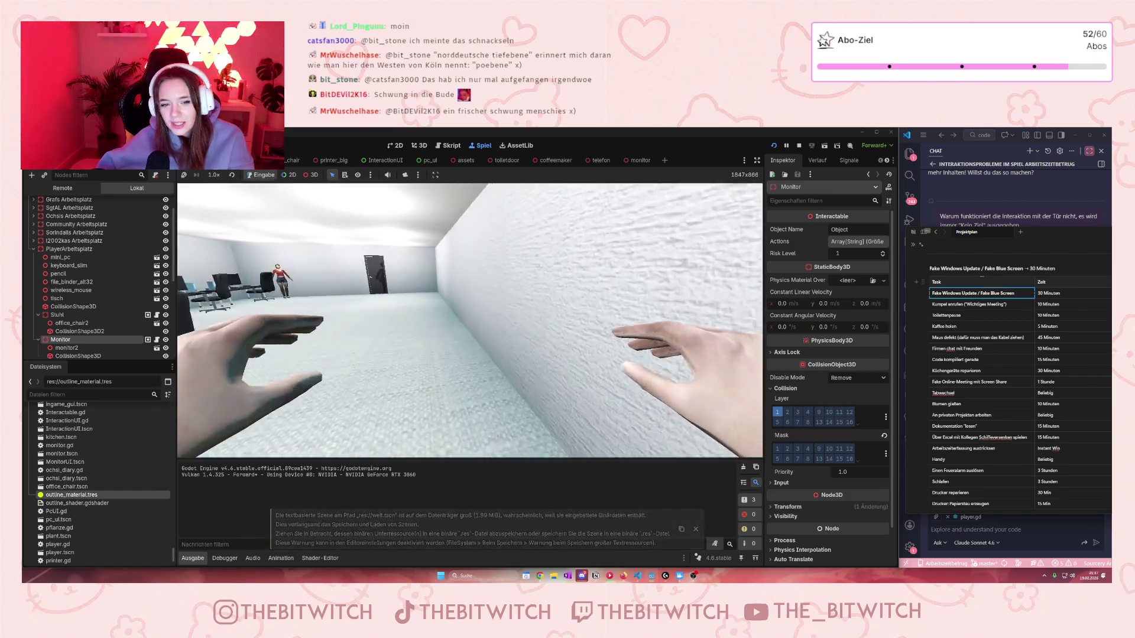
# Step: Walk up to the desk chair until it highlights as interactable, then move around it
pyautogui.press('w')
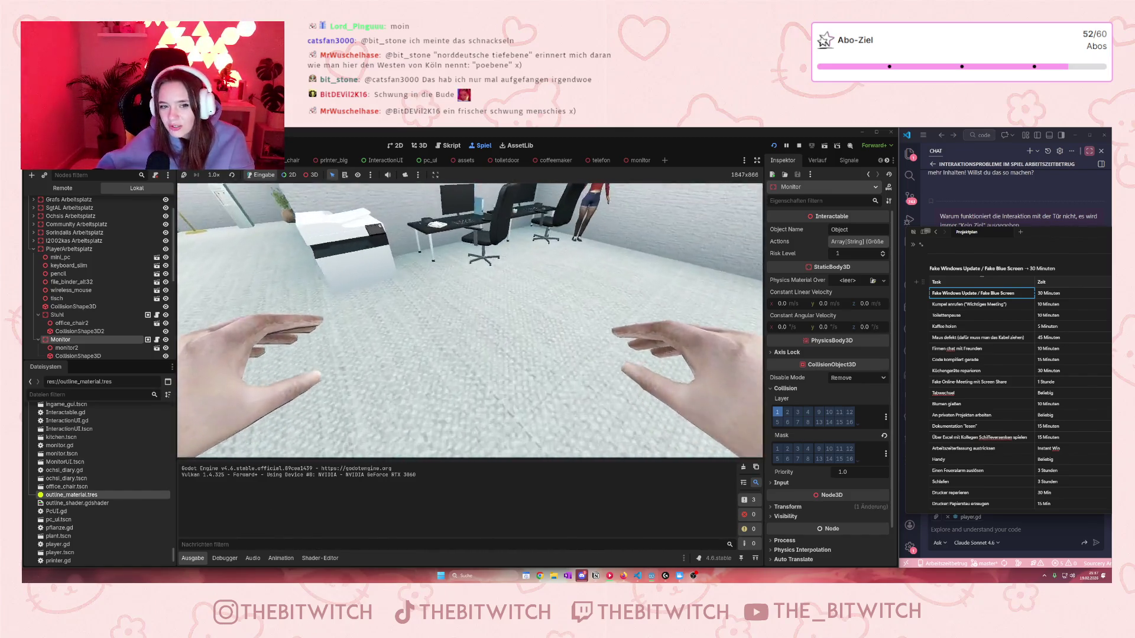
pyautogui.press('w')
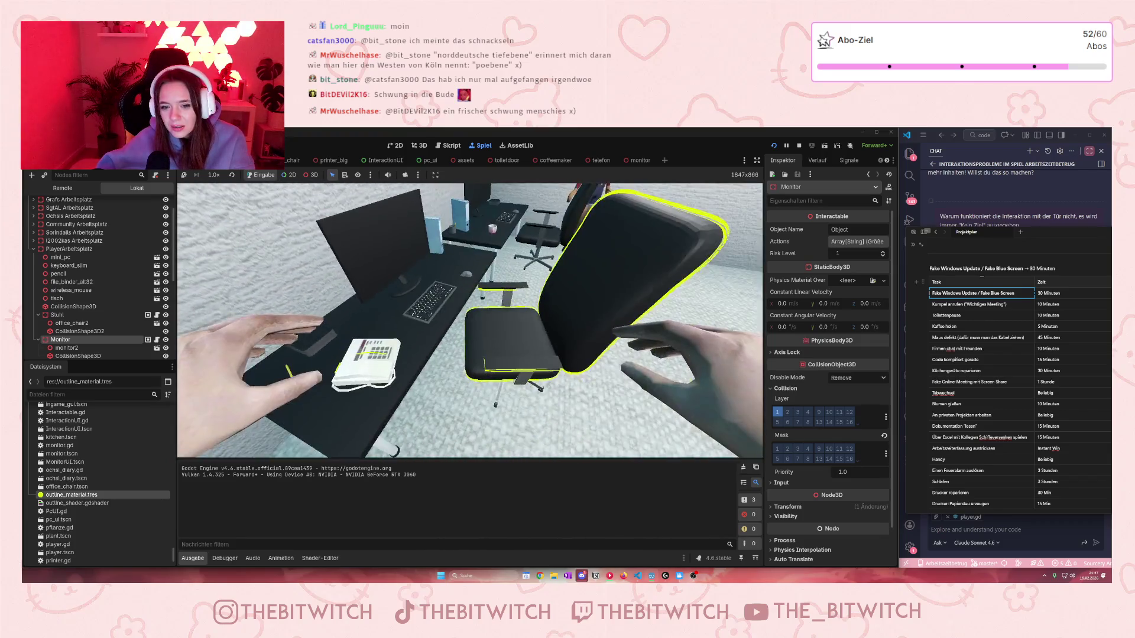
pyautogui.press('s')
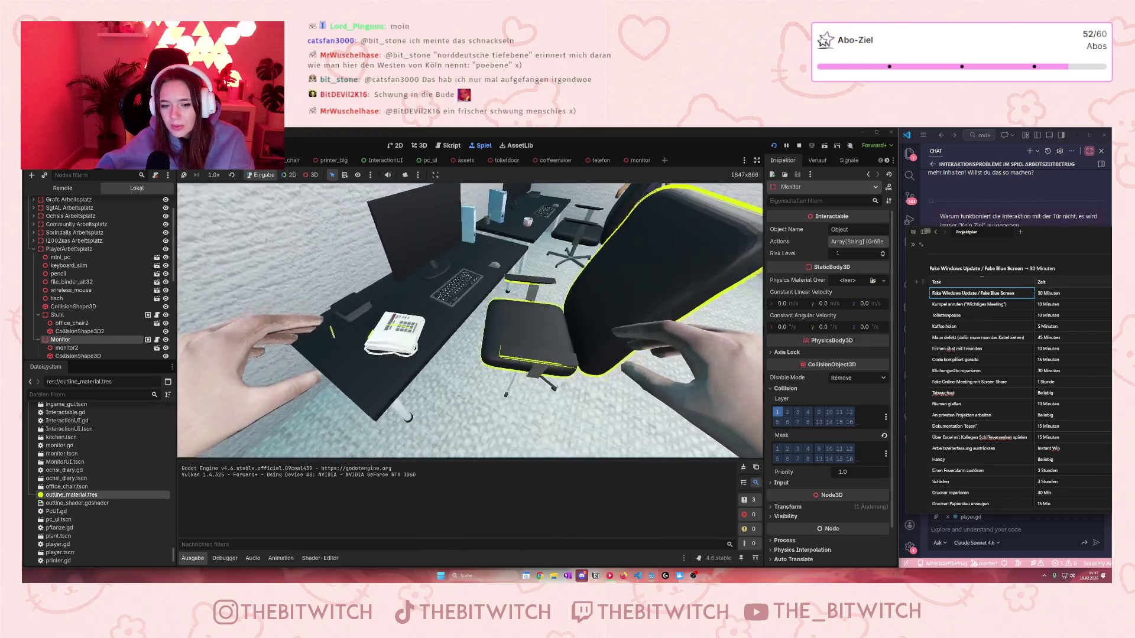
pyautogui.press('w')
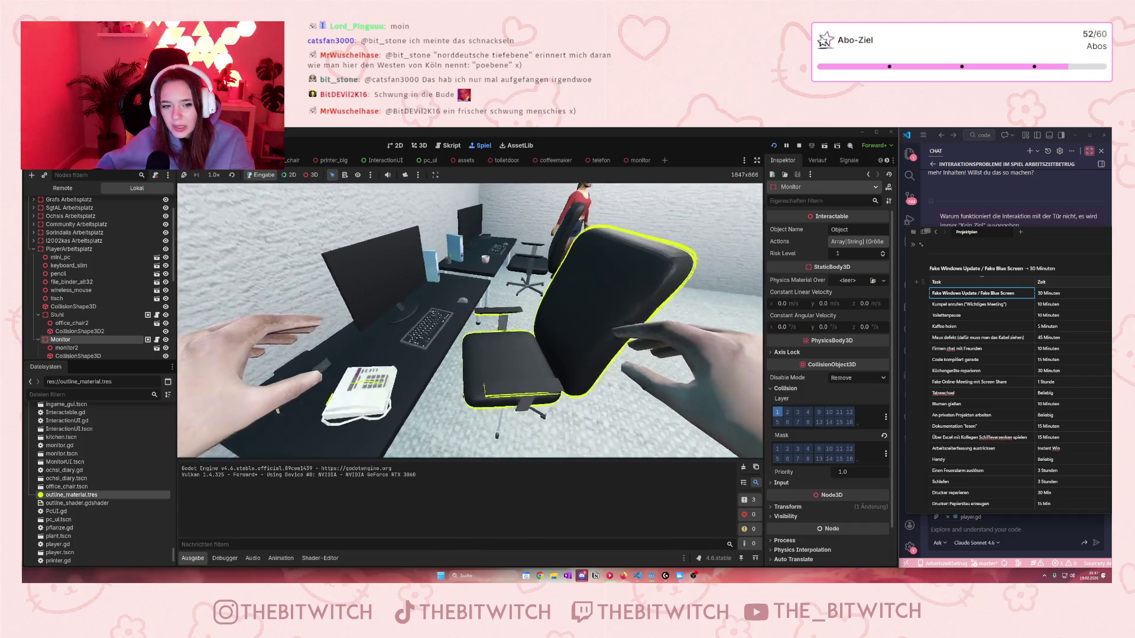
pyautogui.press('s')
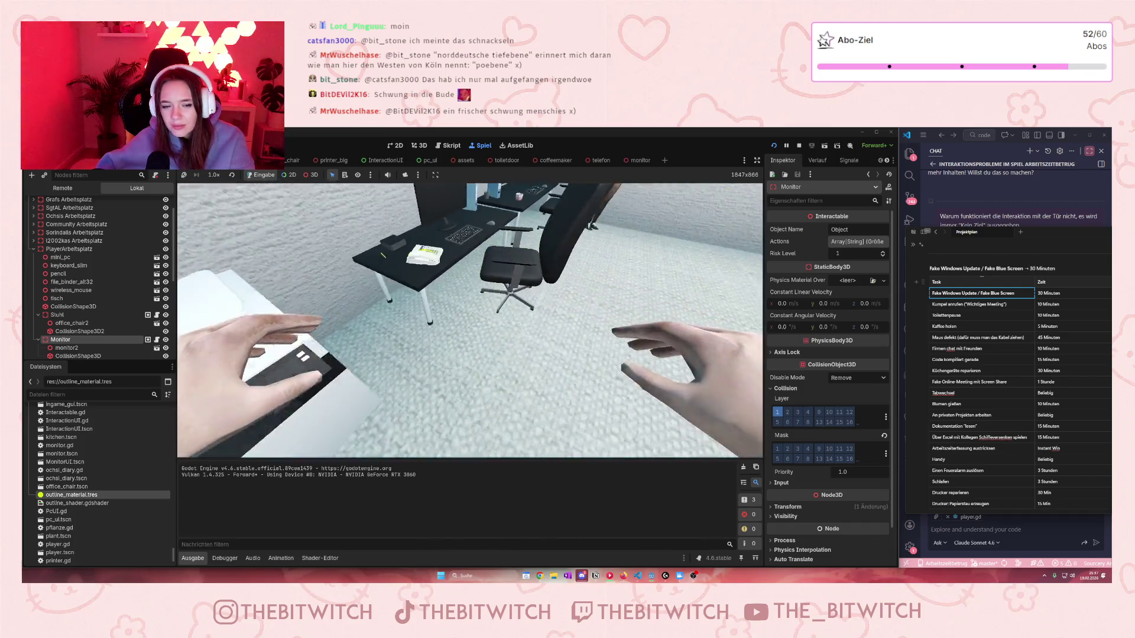
pyautogui.press('s')
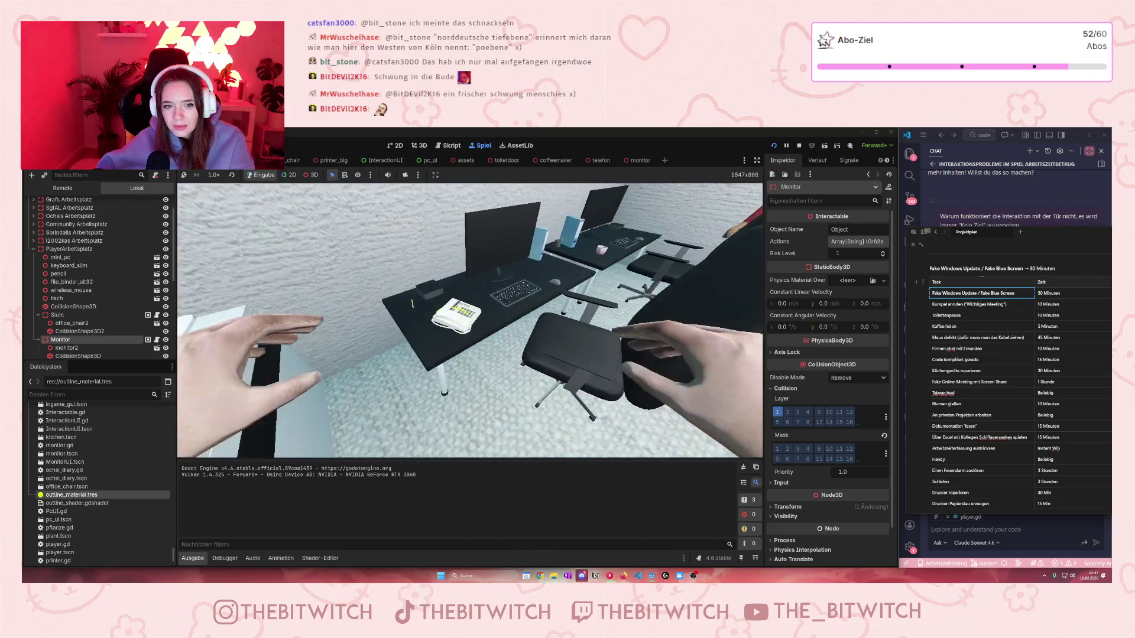
pyautogui.press('s')
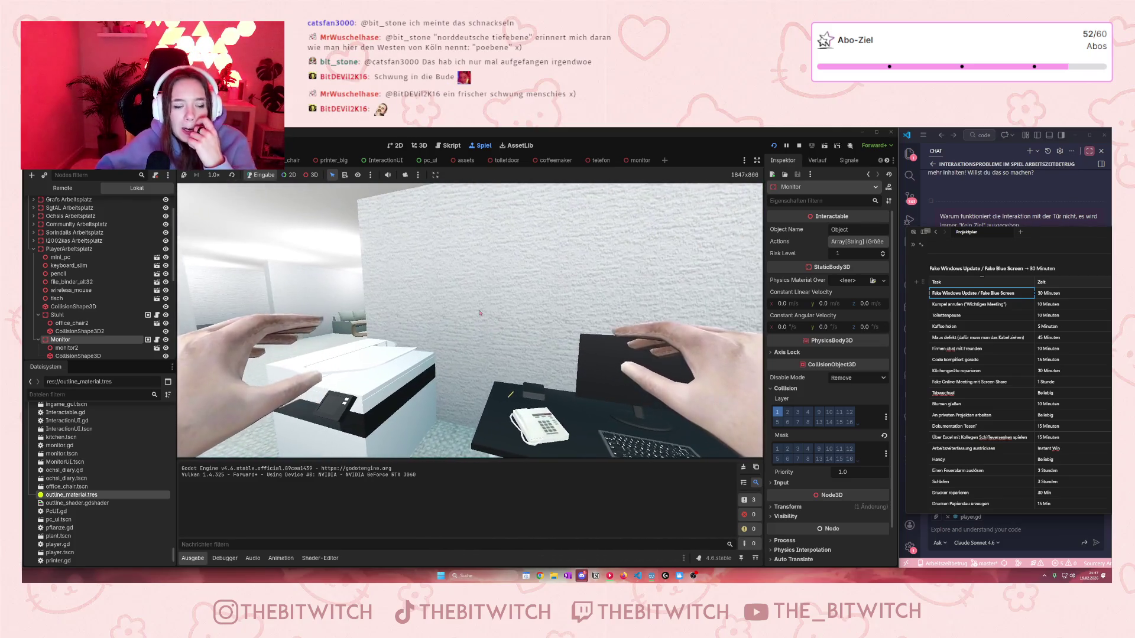
# Step: Select the telefon node in the scene tree to inspect it
pyautogui.scroll(-5, 110, 324)
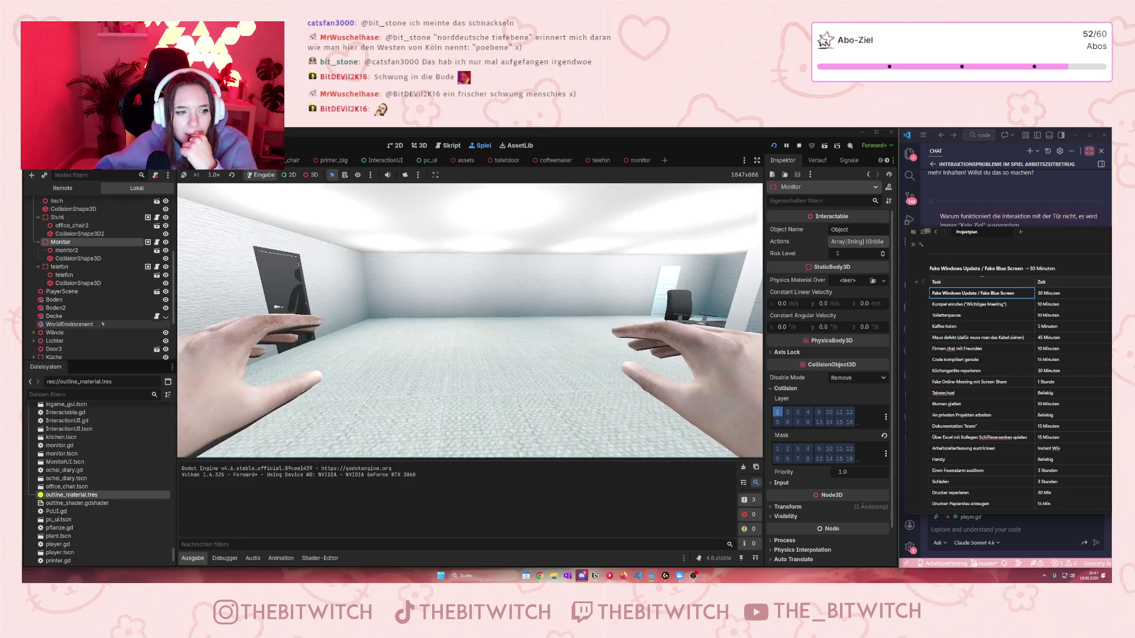
pyautogui.scroll(-3, 110, 325)
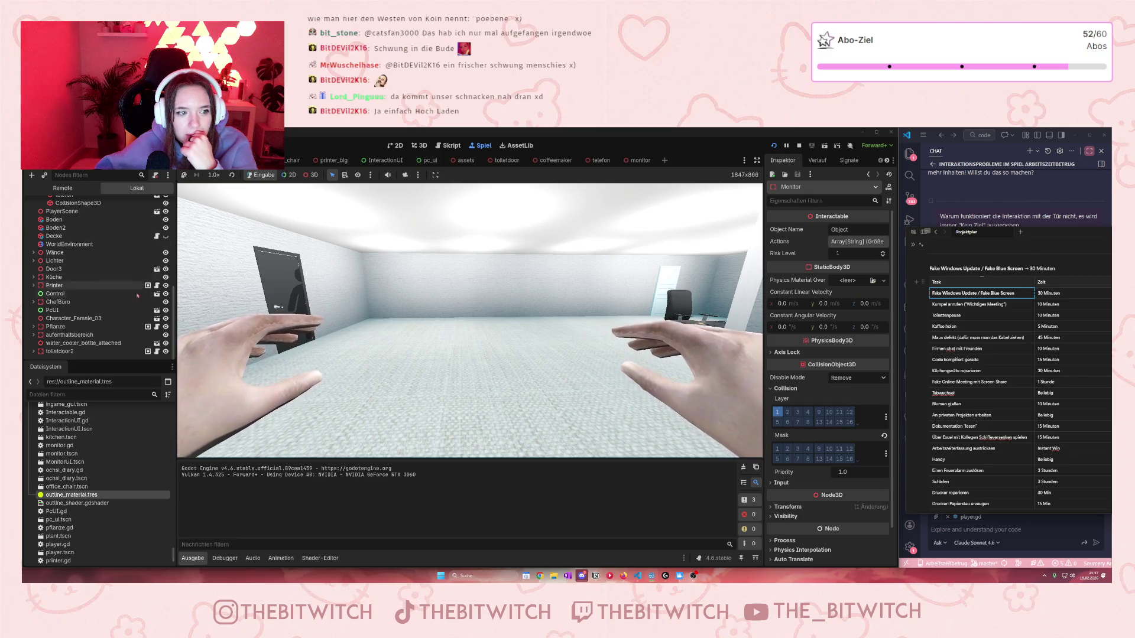
pyautogui.scroll(5, 89, 295)
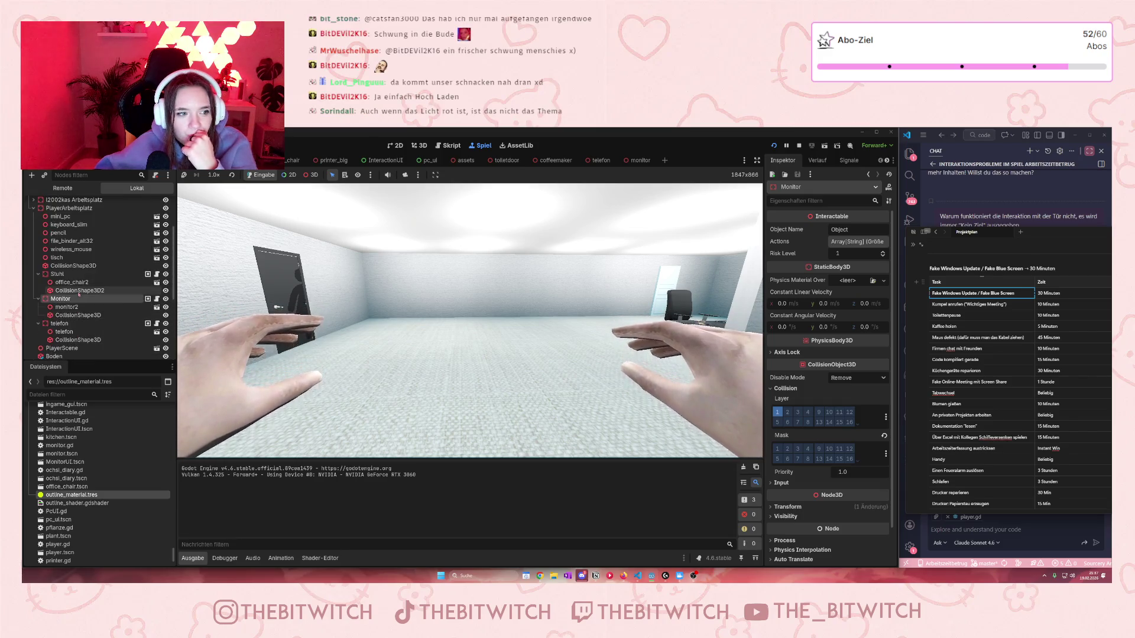
pyautogui.click(112, 323)
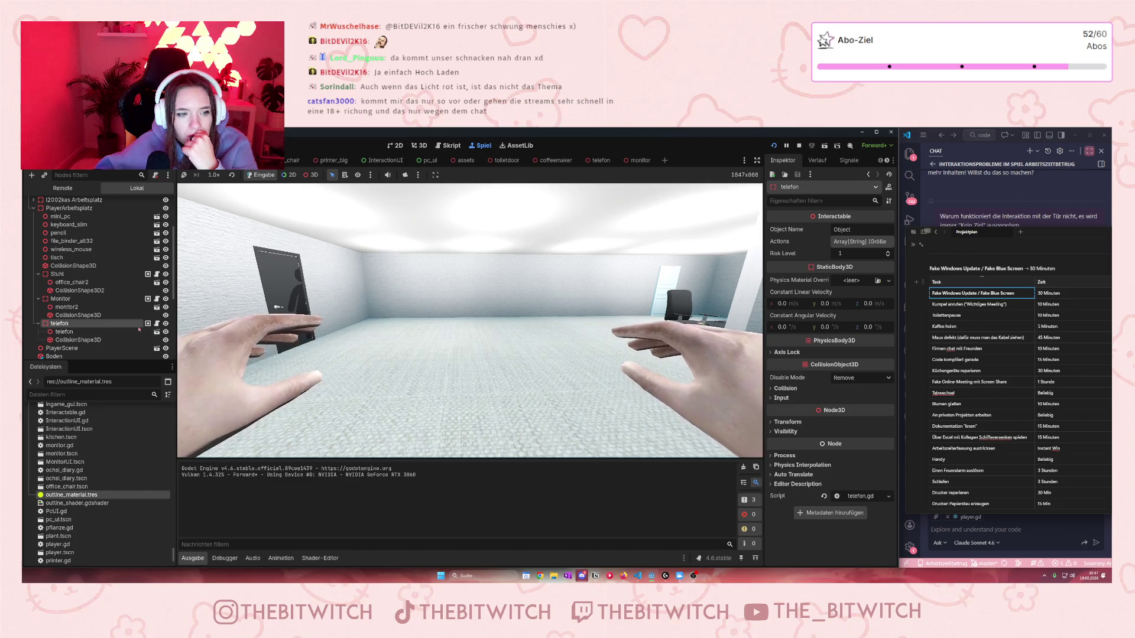
# Step: Review the telefon scene and its telefon.gd script, then go back to the 3D desk view
pyautogui.click(156, 324)
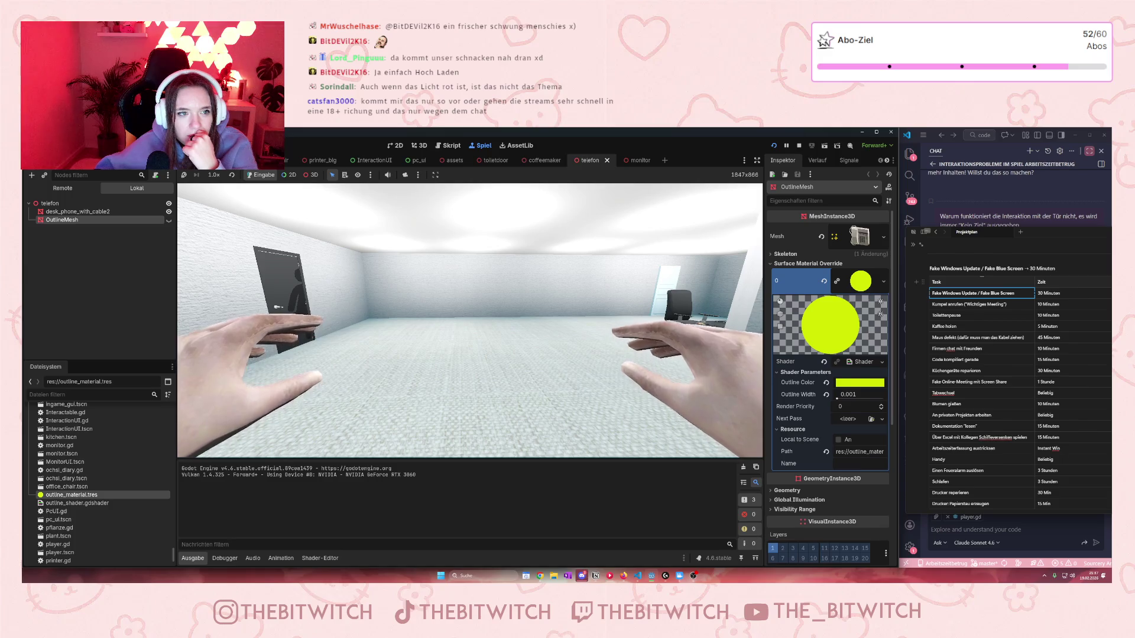
pyautogui.click(156, 324)
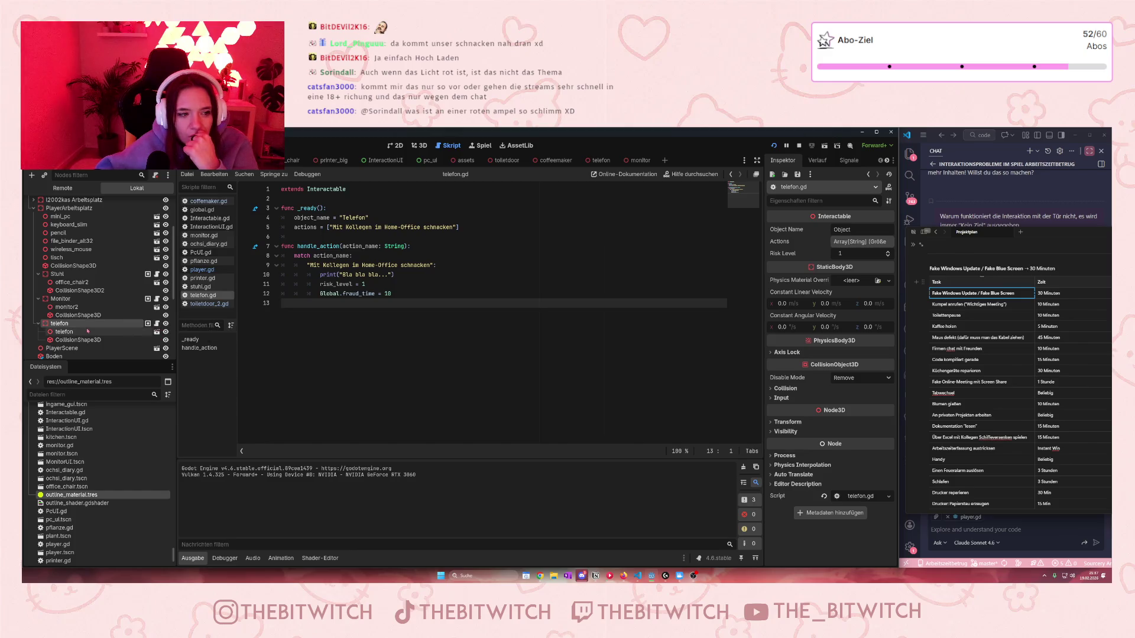
pyautogui.click(419, 145)
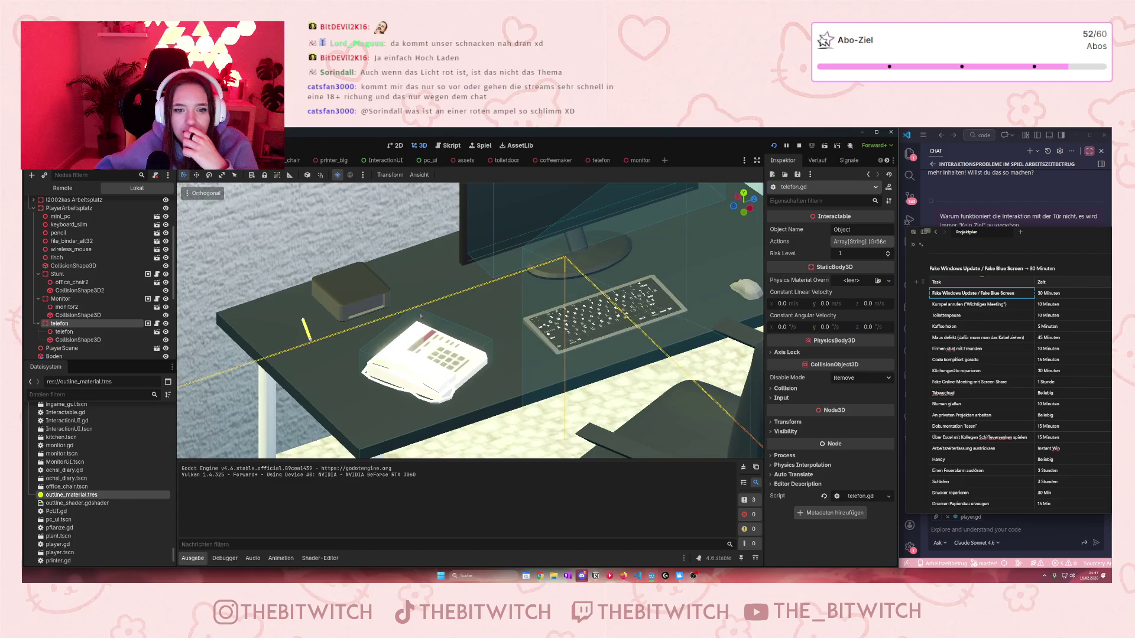
# Step: Resize office_chair2's CollisionShape3D2 box so it fits the chair
pyautogui.scroll(-5, 421, 316)
pyautogui.scroll(5, 429, 348)
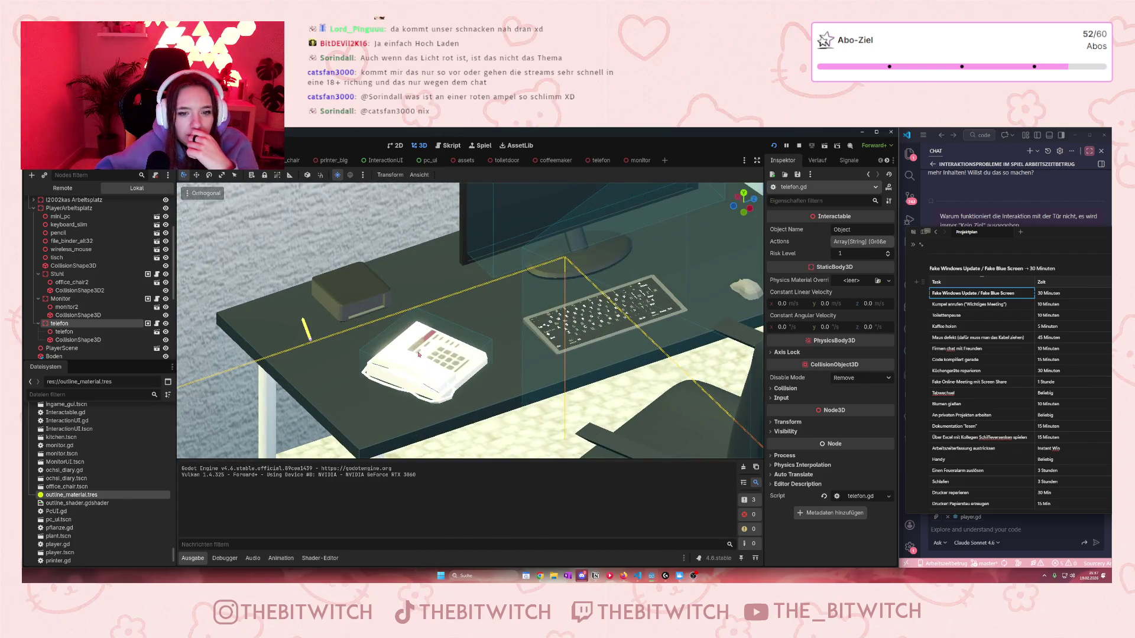
pyautogui.scroll(-3, 418, 354)
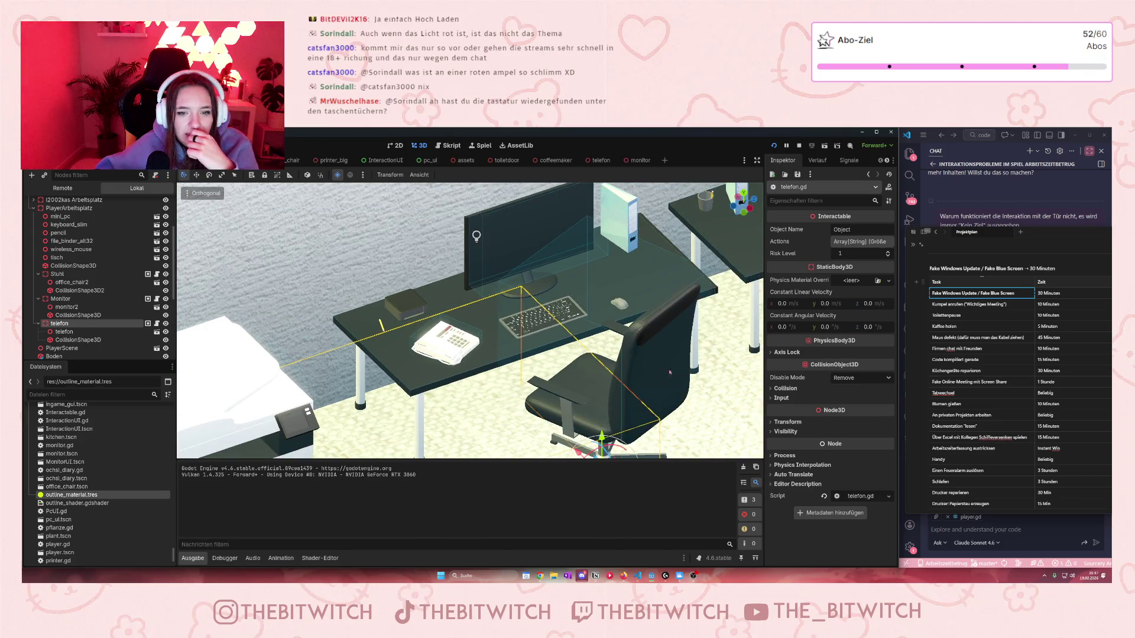
pyautogui.click(663, 373)
pyautogui.scroll(-2, 663, 372)
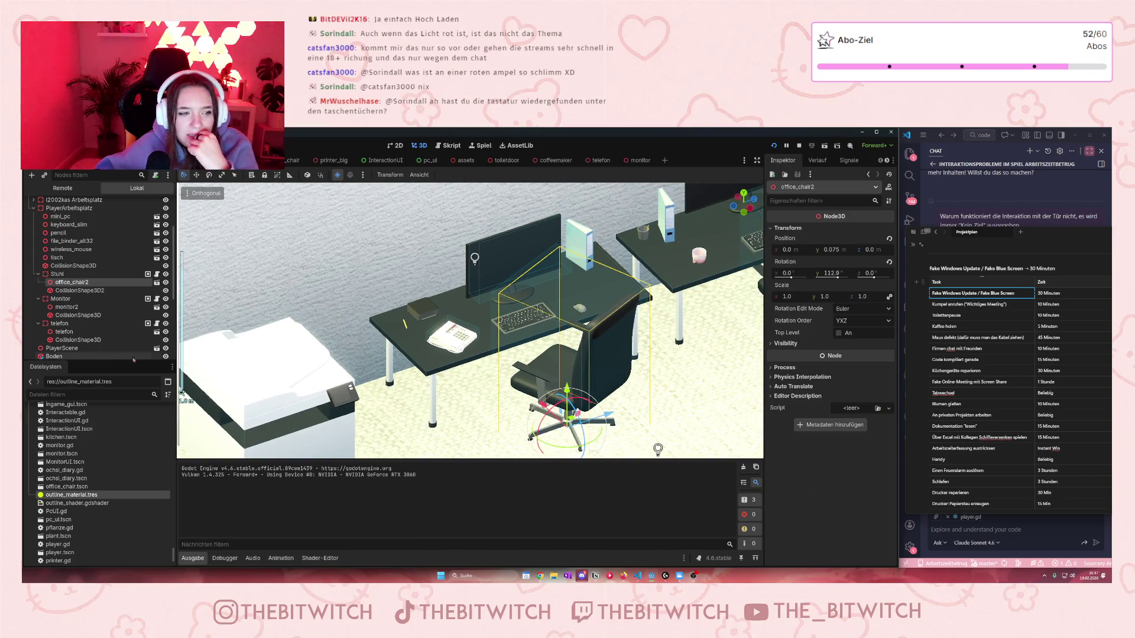
pyautogui.click(80, 290)
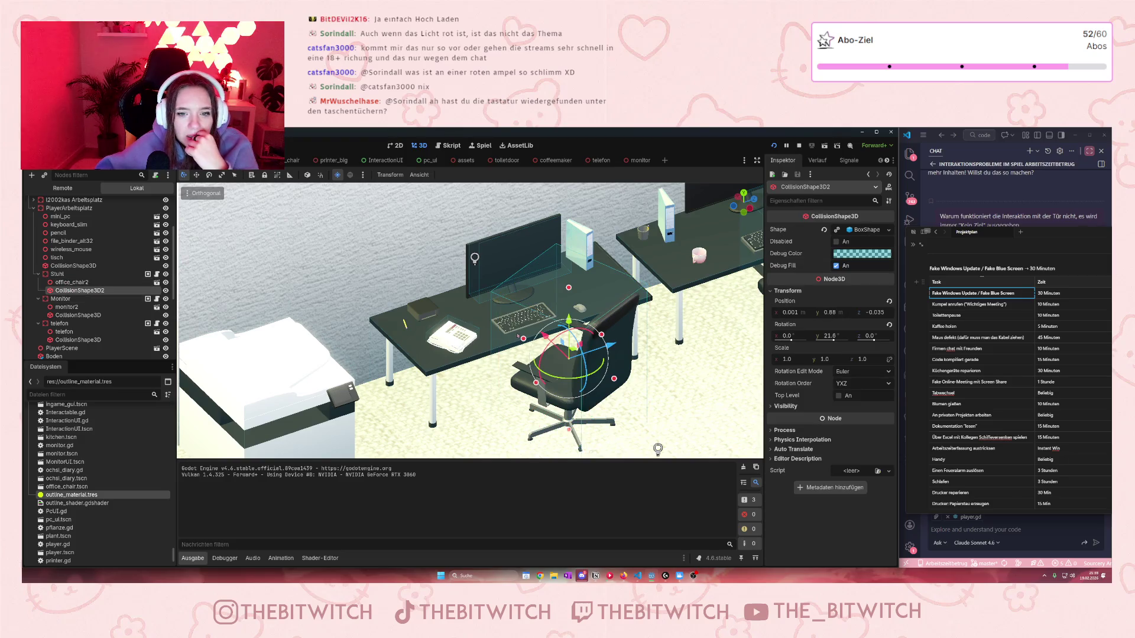
pyautogui.moveTo(535, 382); pyautogui.dragTo(541, 385)
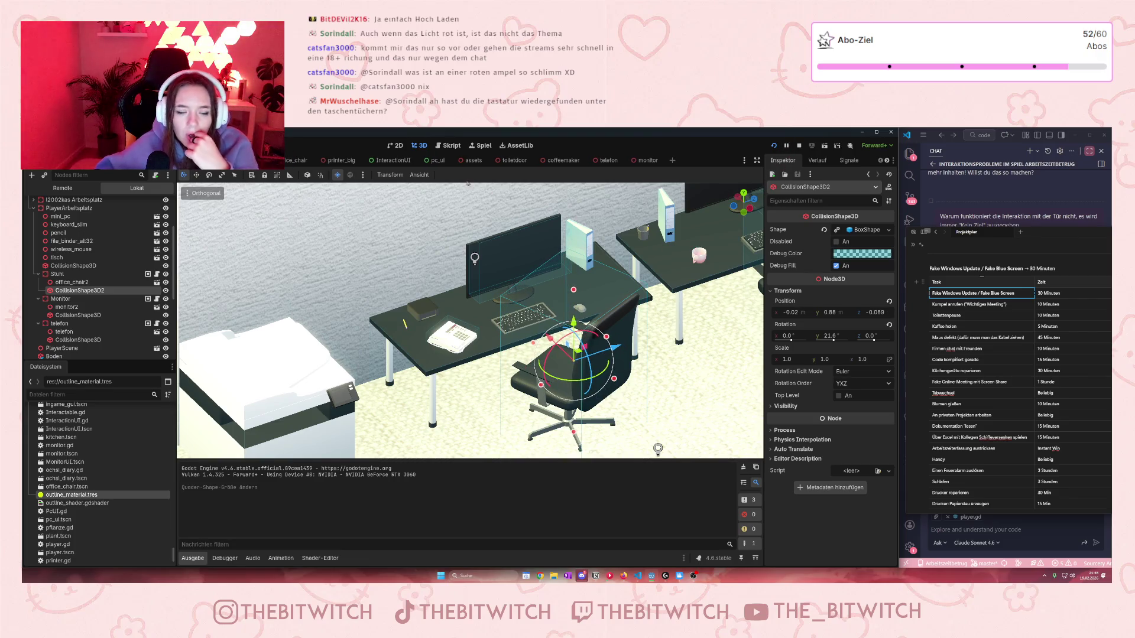
# Step: Save the scene and restart the running game
pyautogui.hotkey('ctrl', 's')
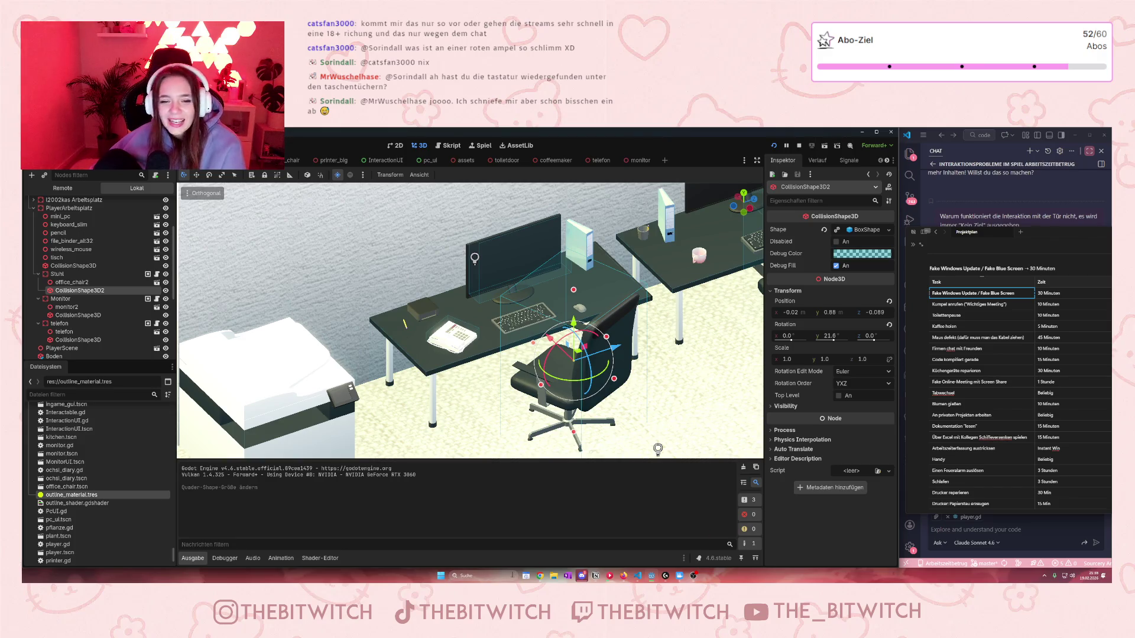
pyautogui.press('F8')
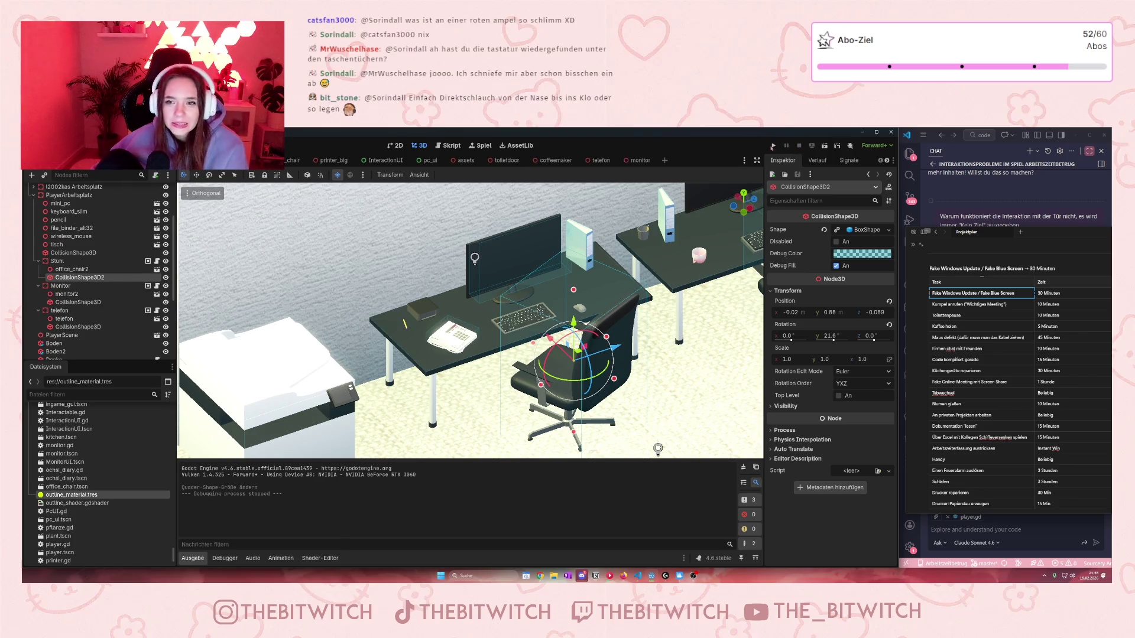
pyautogui.click(772, 145)
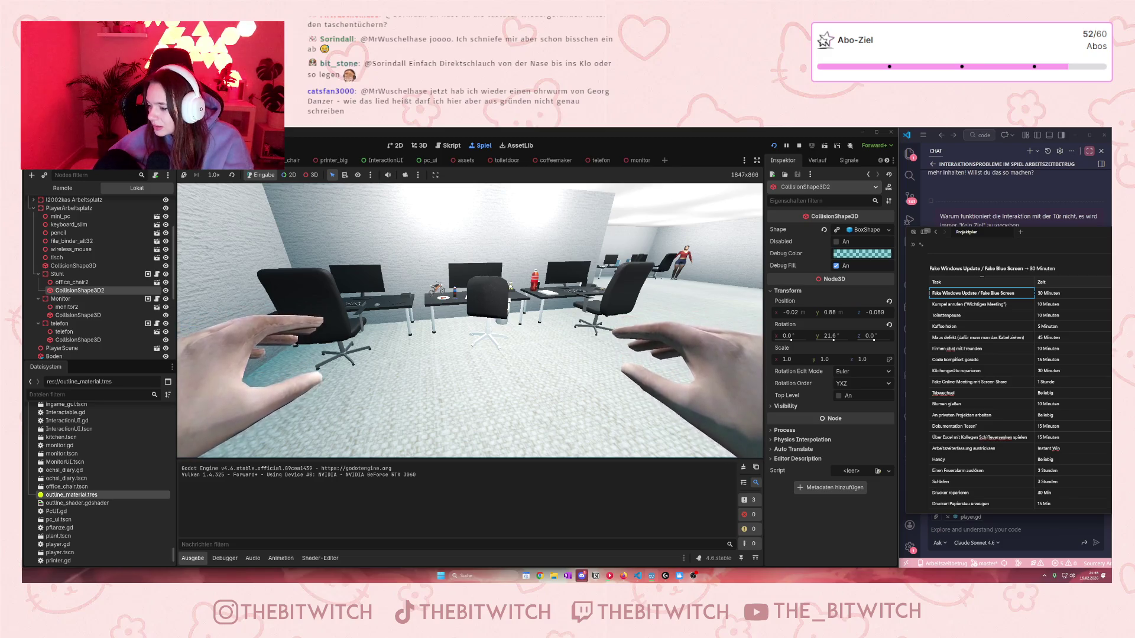
# Step: Walk into the office and sit down on the desk chair
pyautogui.press('w')
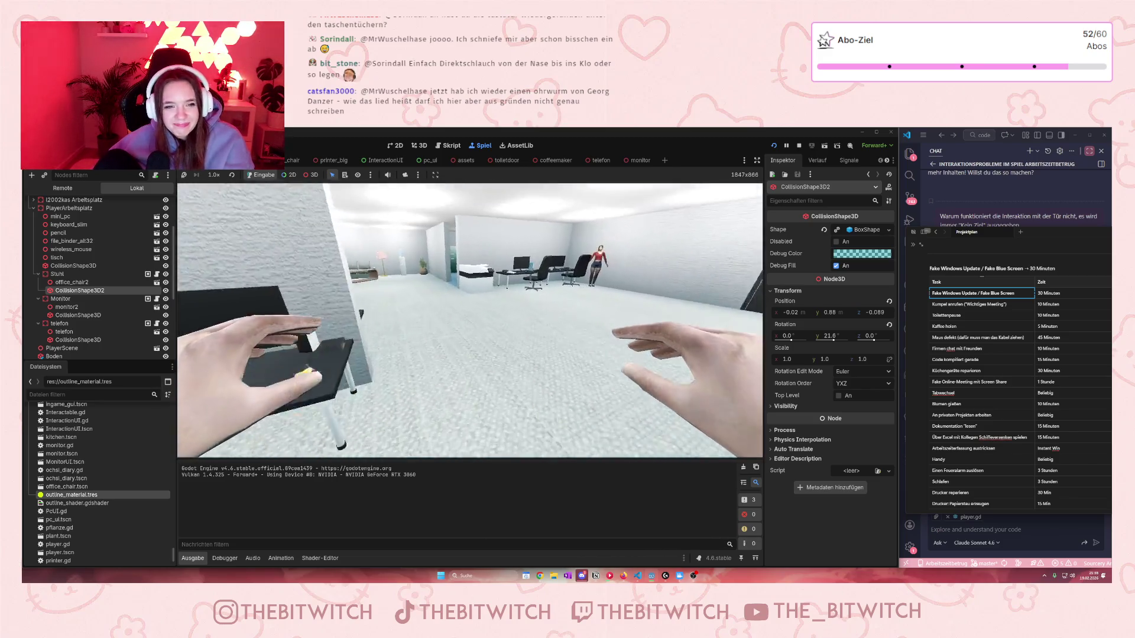
pyautogui.press('w')
pyautogui.press('w')
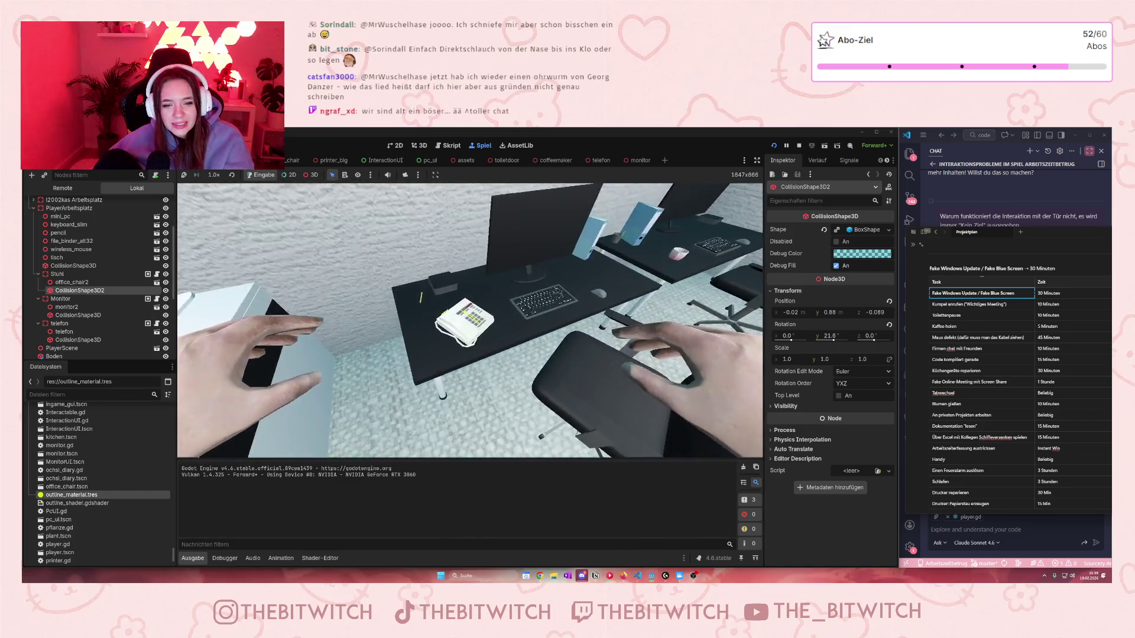
pyautogui.press('e')
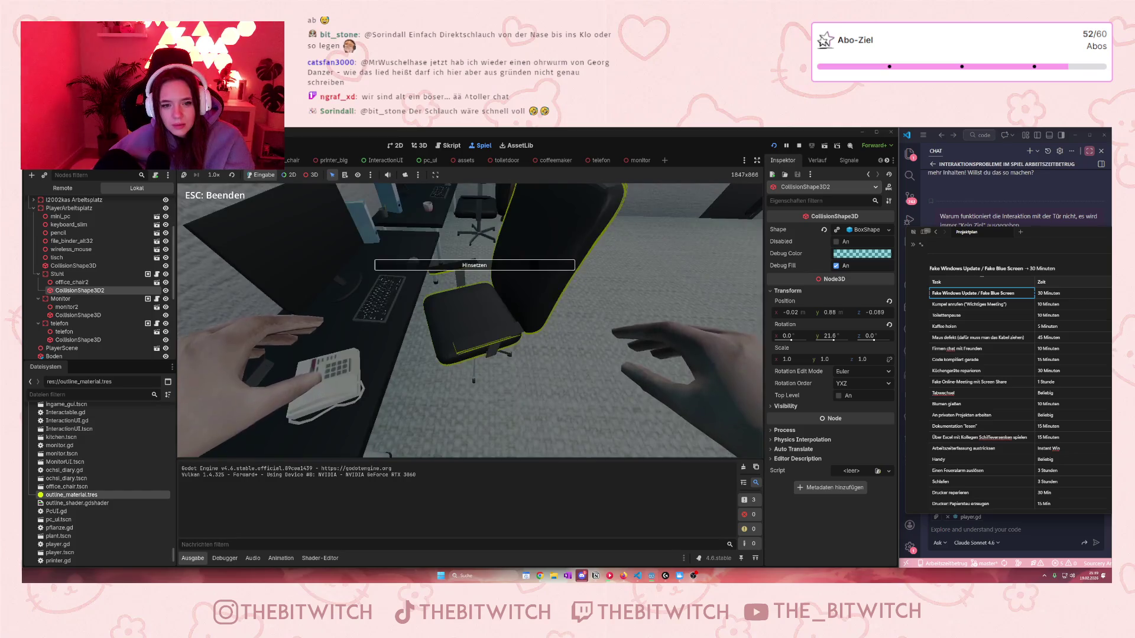
pyautogui.press('e')
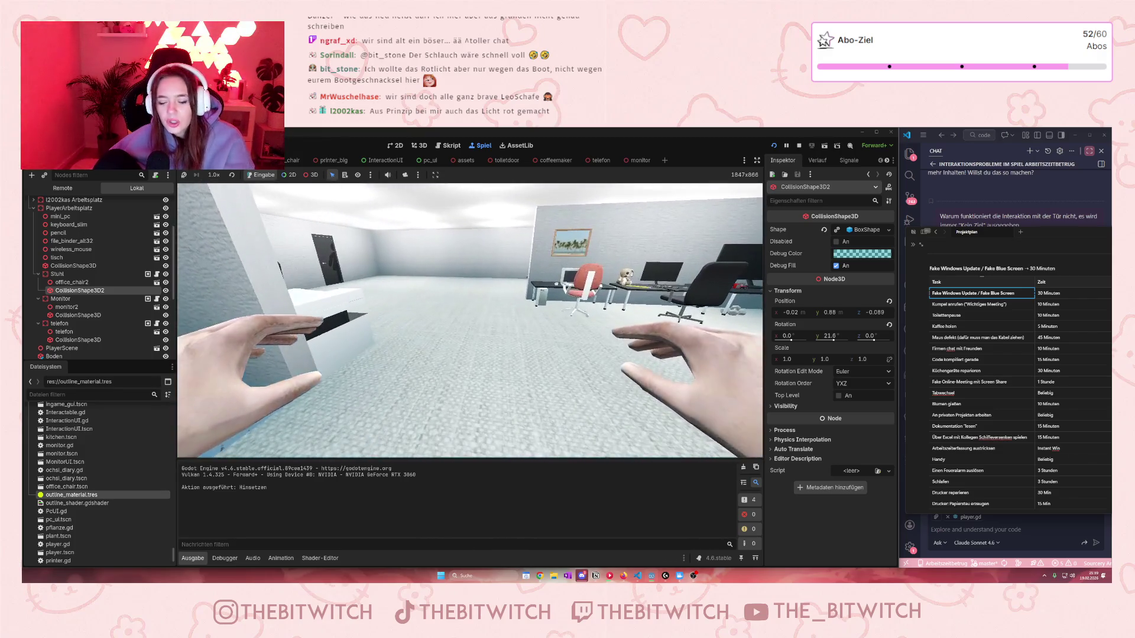
# Step: Walk to the desk and read the diary book, logging the "Lesen" action
pyautogui.press('a')
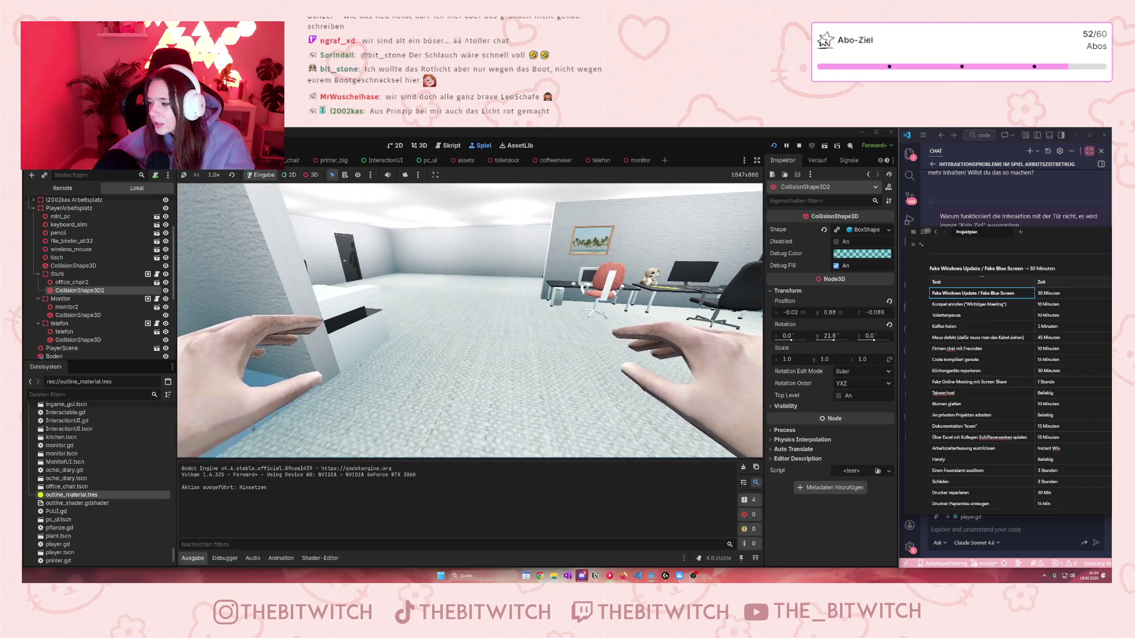
pyautogui.press('a')
pyautogui.press('a')
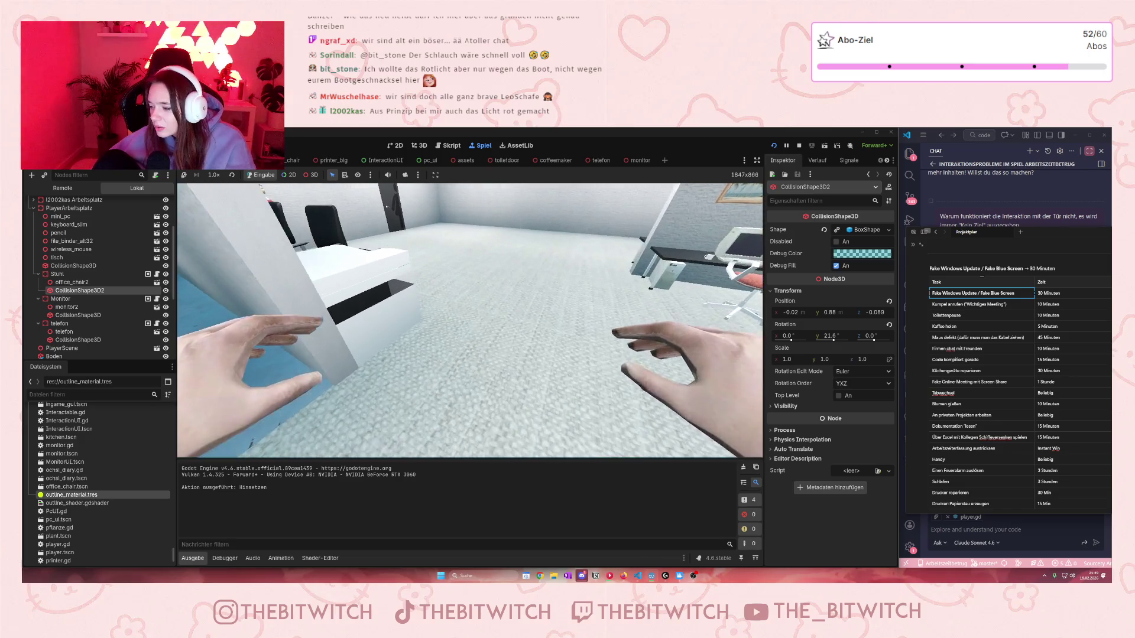
pyautogui.press('s')
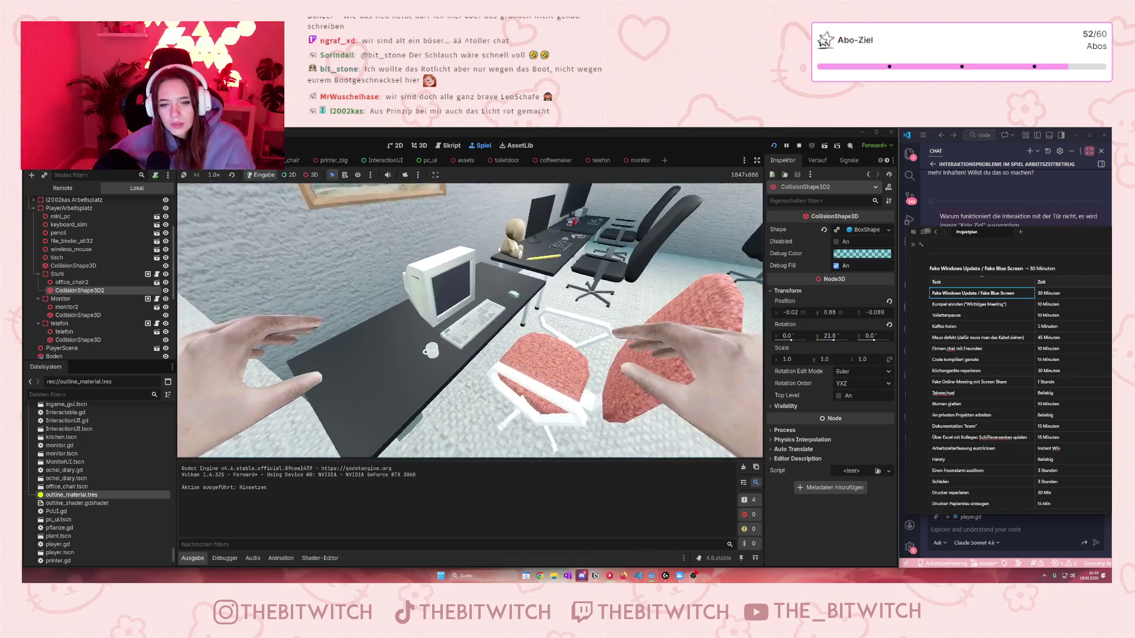
pyautogui.press('w')
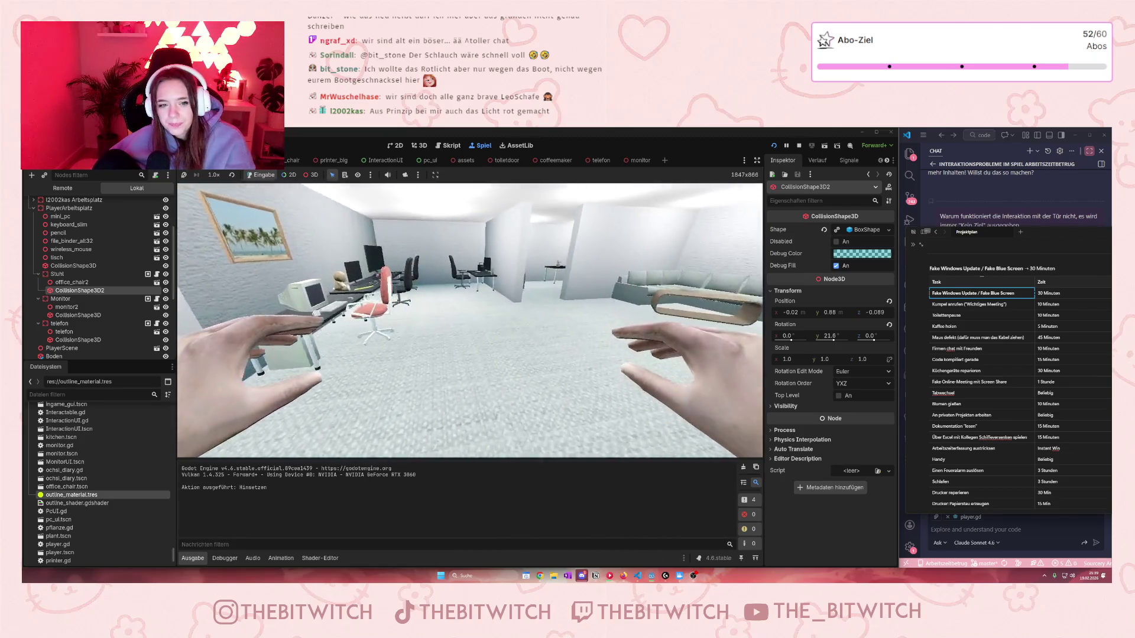
pyautogui.press('w')
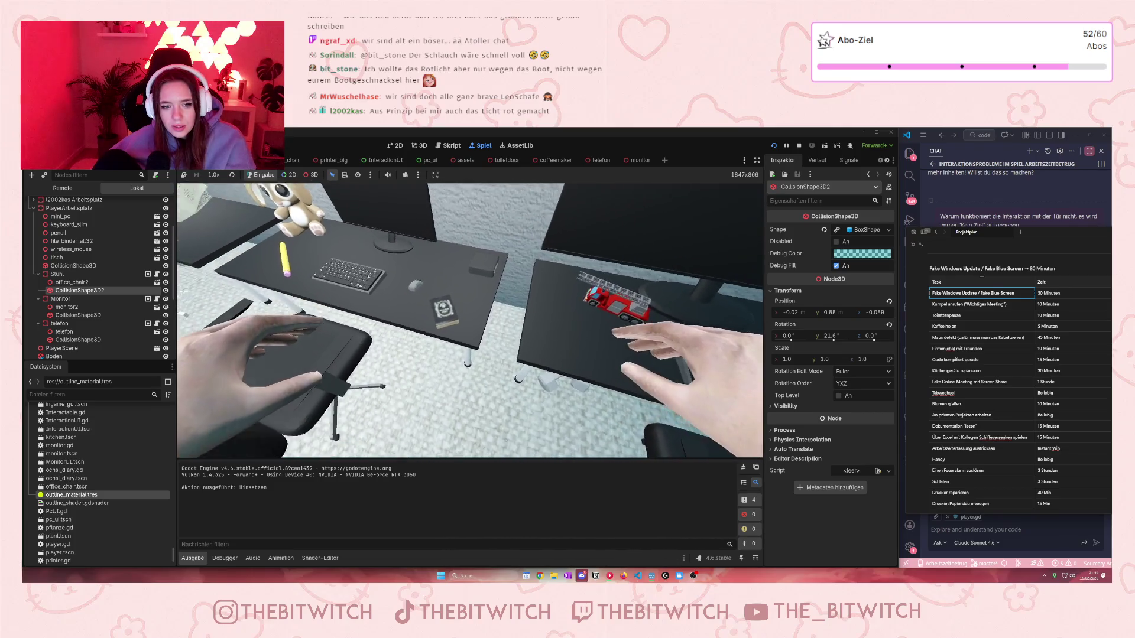
pyautogui.press('e')
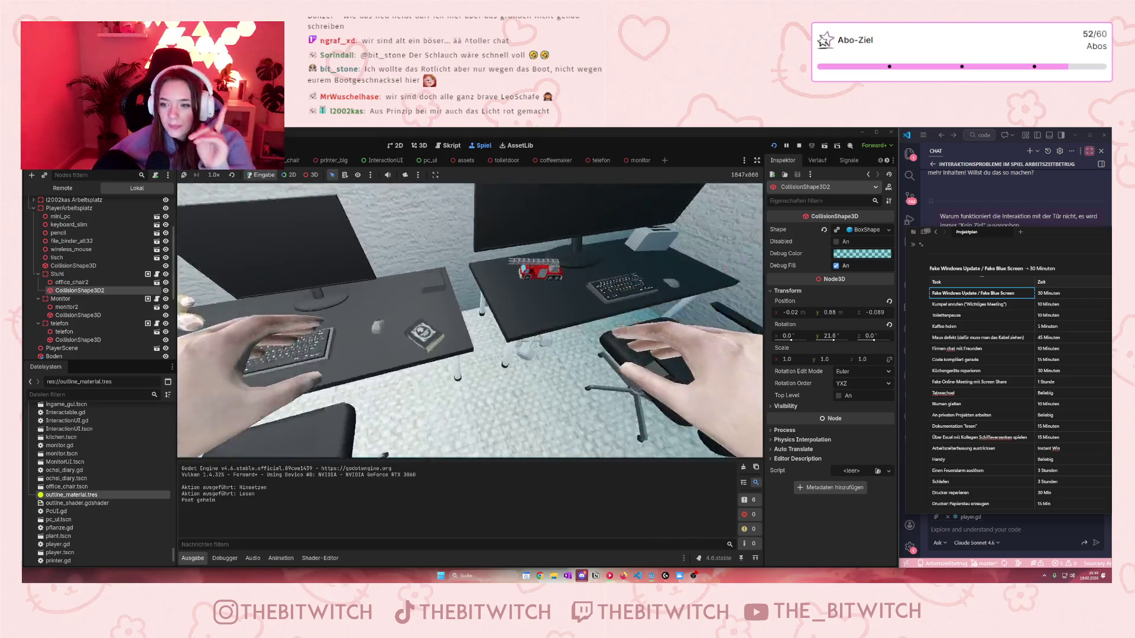
pyautogui.scroll(-5, 117, 272)
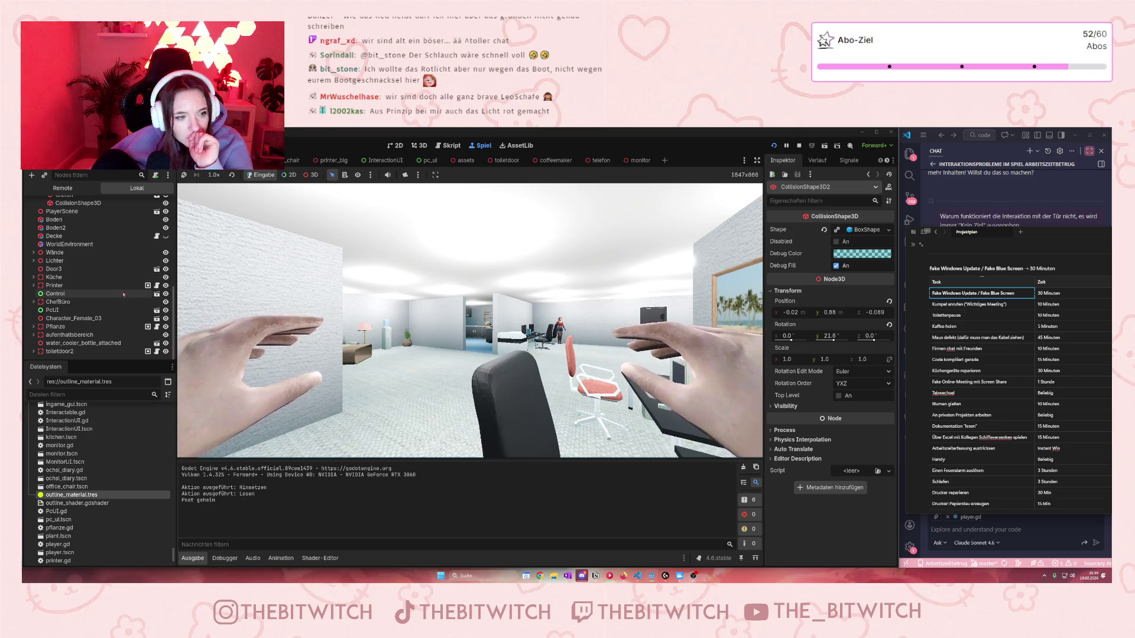
# Step: Expand Ochsis Arbeitsplatz in the remote tree and open Ochsi_diary's ochsi_diary.gd script
pyautogui.scroll(5, 57, 290)
pyautogui.scroll(5, 58, 290)
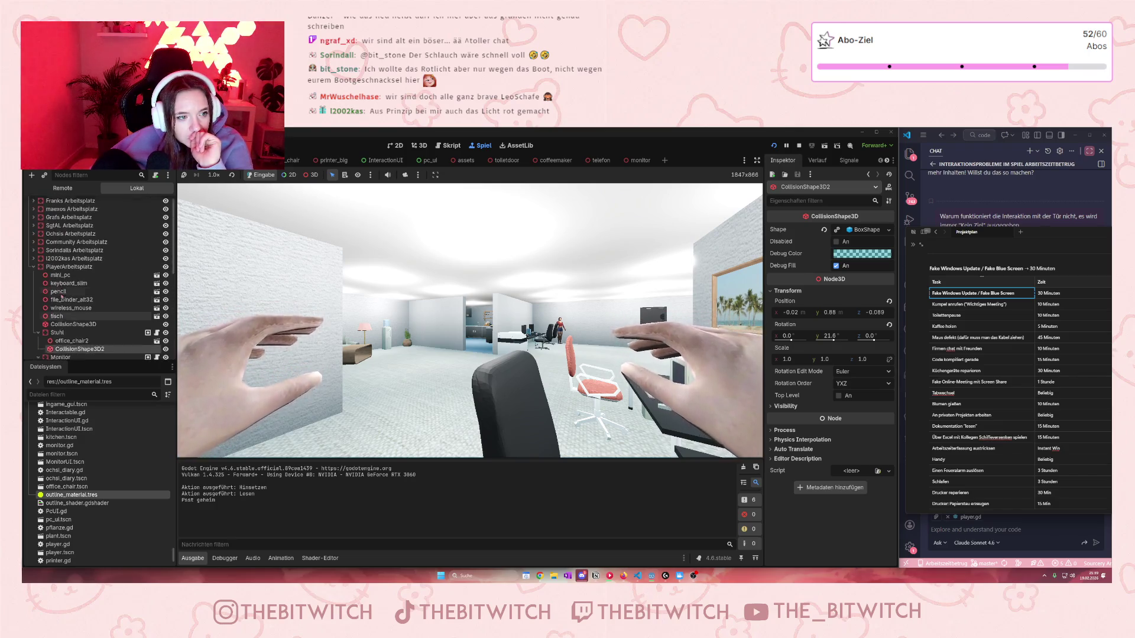
pyautogui.click(33, 236)
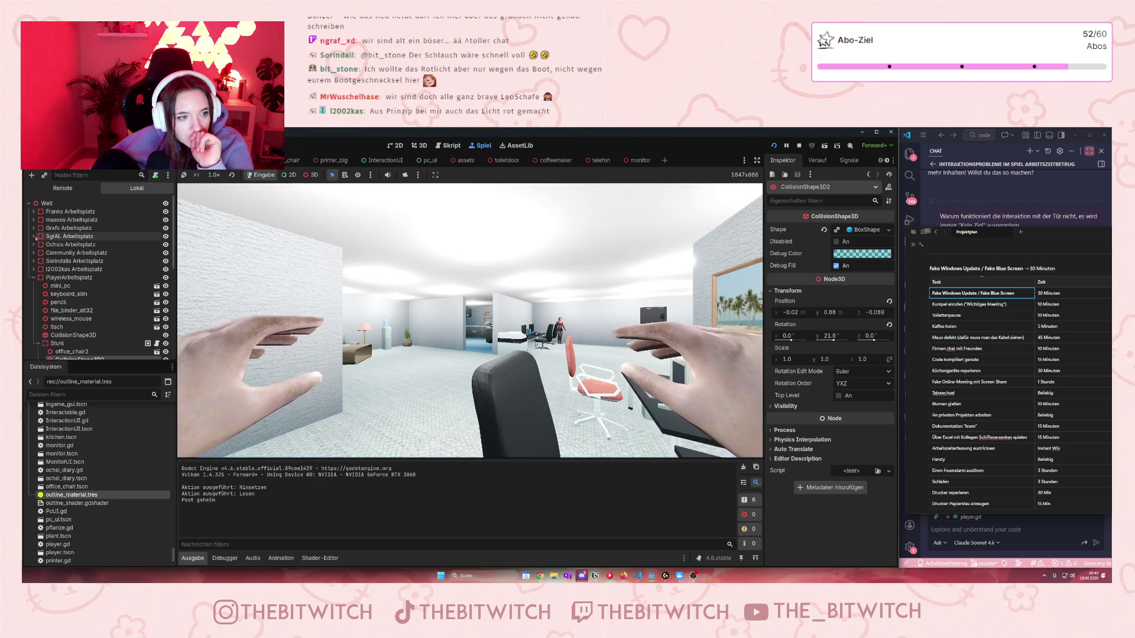
pyautogui.click(33, 244)
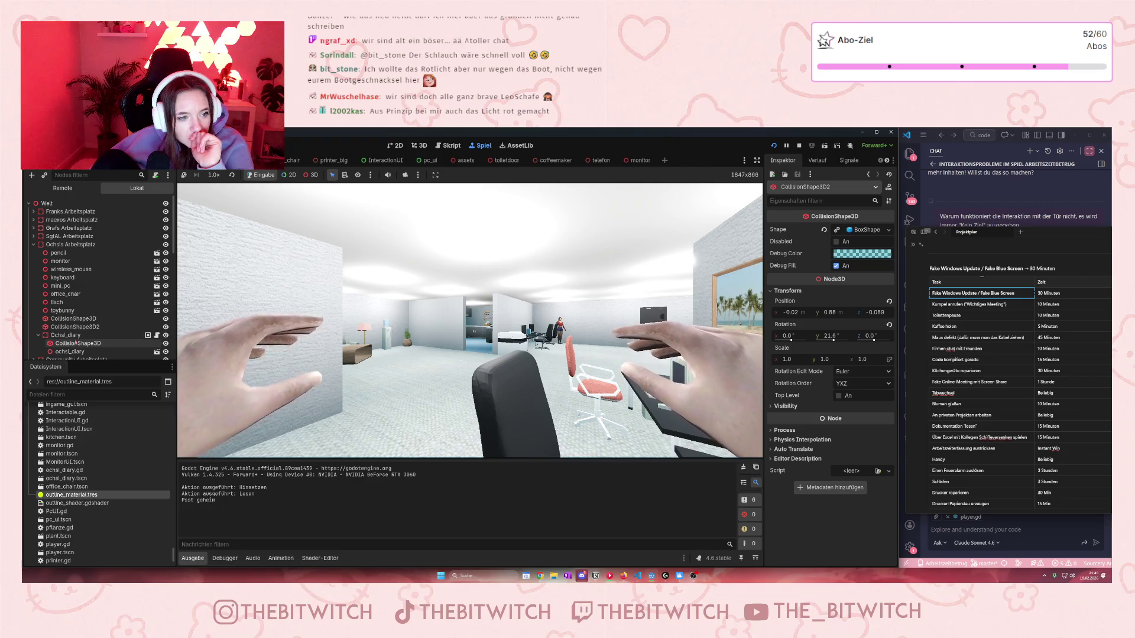
pyautogui.click(148, 335)
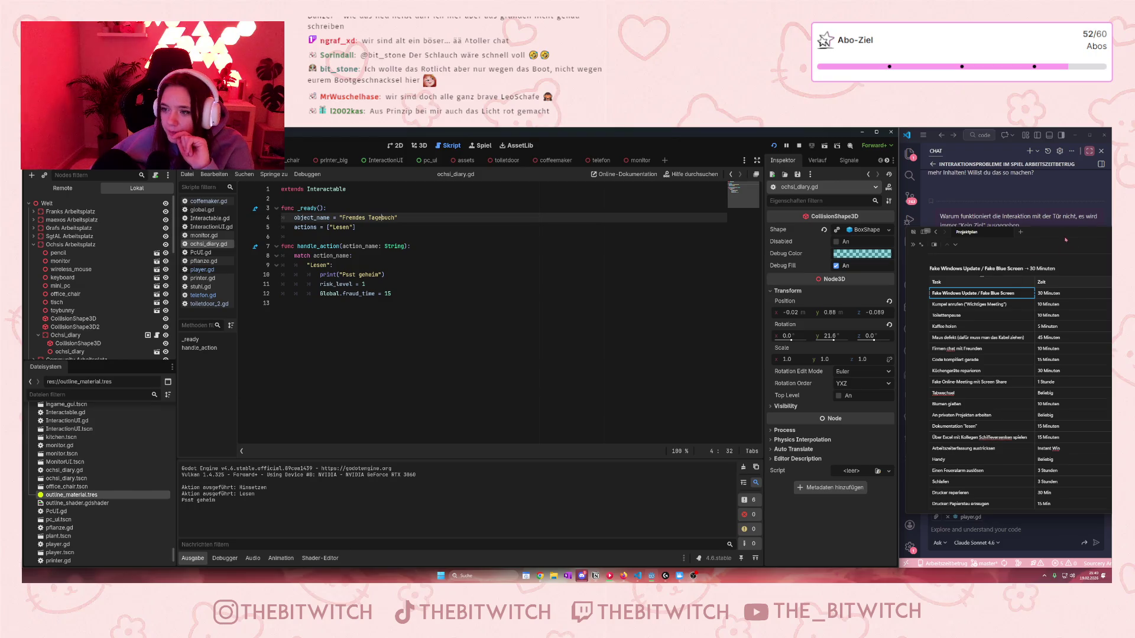
pyautogui.moveTo(1065, 240); pyautogui.dragTo(749, 252)
pyautogui.scroll(3, 680, 312)
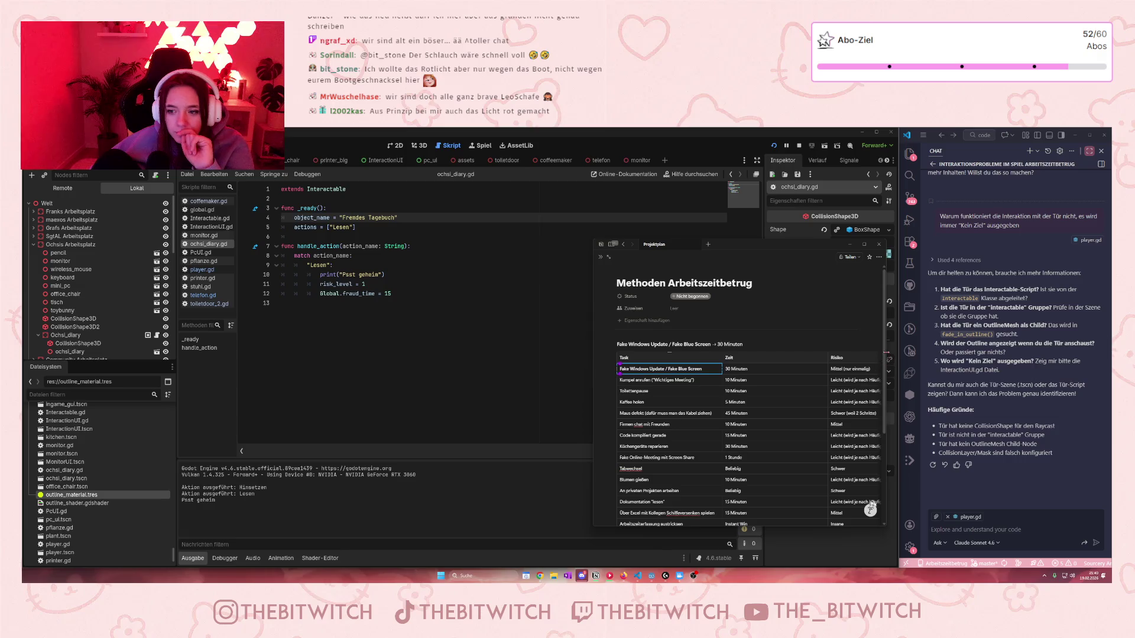
# Step: Show the full Projektplan page and select the Tag 1 diary paragraph
pyautogui.click(600, 257)
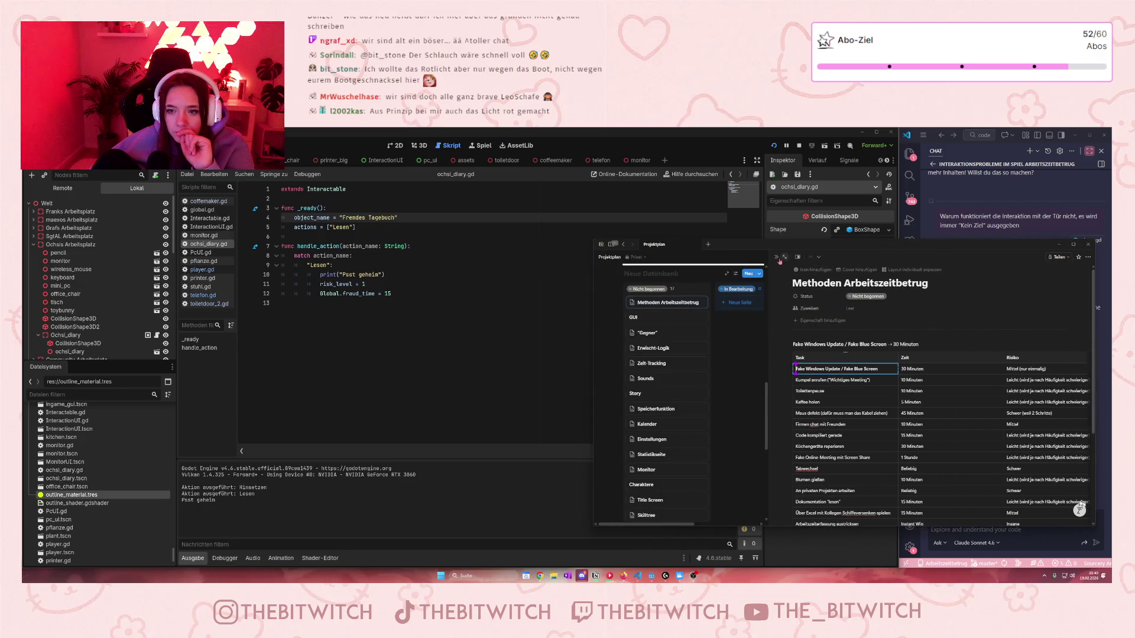
pyautogui.click(777, 257)
pyautogui.scroll(-3, 764, 383)
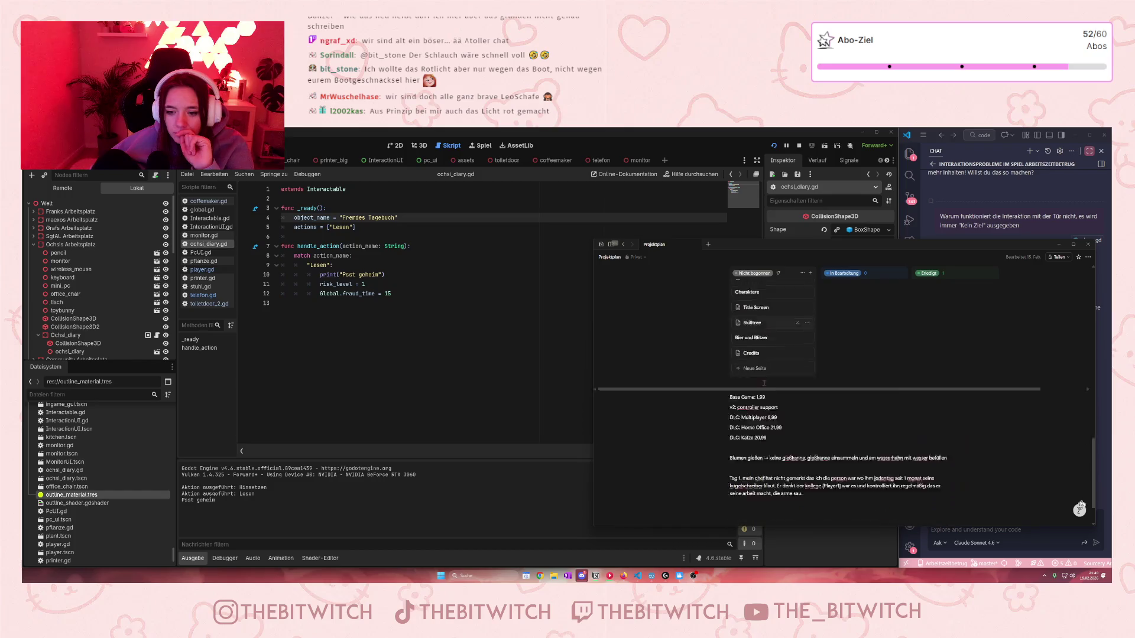
pyautogui.scroll(-2, 764, 383)
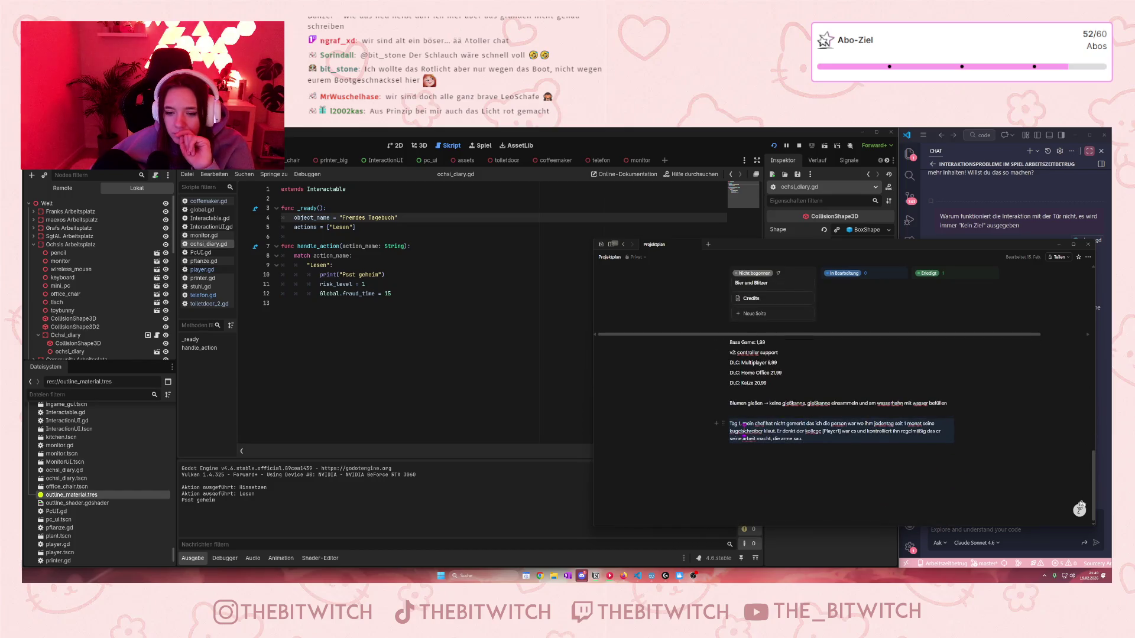
pyautogui.moveTo(803, 440); pyautogui.dragTo(729, 423)
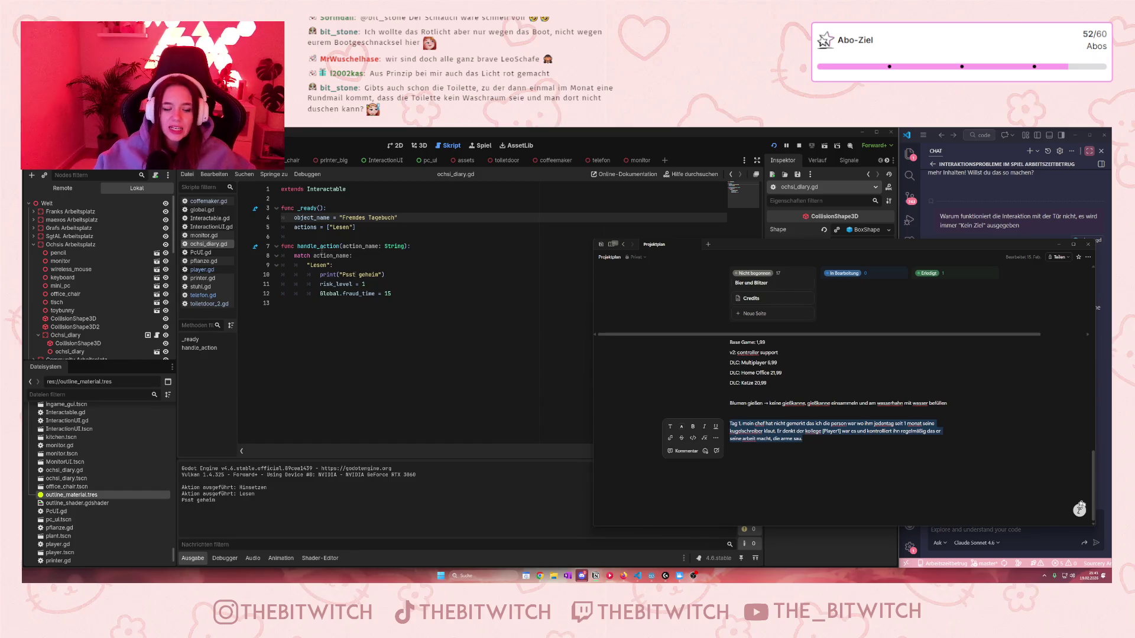
# Step: Replace "Psst geheim" on line 10 with the pasted Tag 1 text, save, and run the game
pyautogui.moveTo(379, 274); pyautogui.dragTo(342, 274)
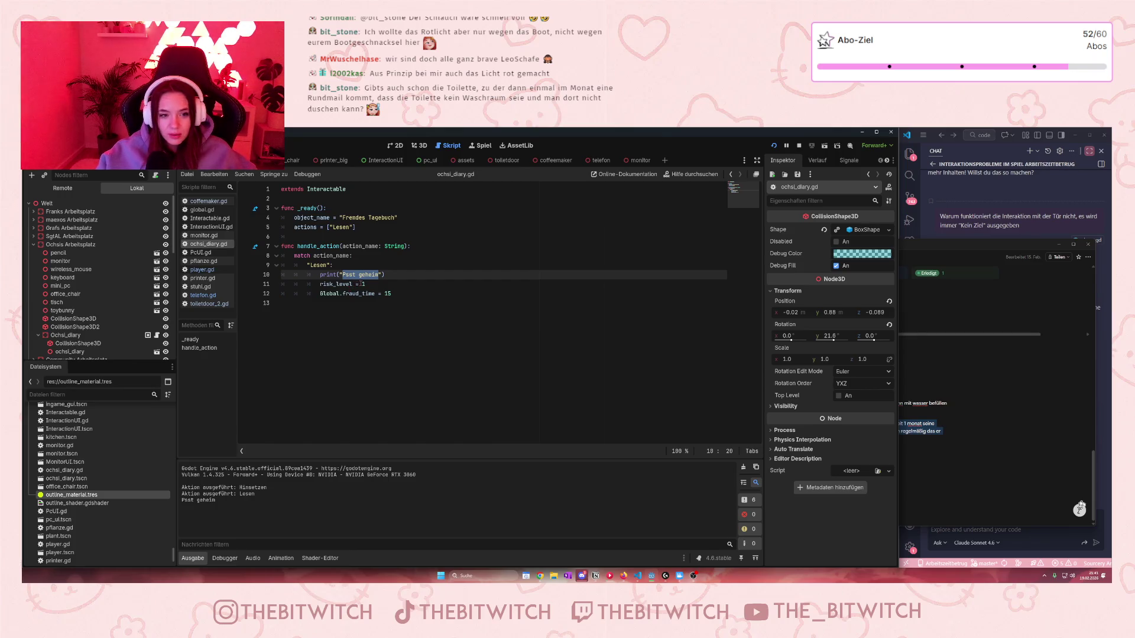
pyautogui.hotkey('ctrl', 'v')
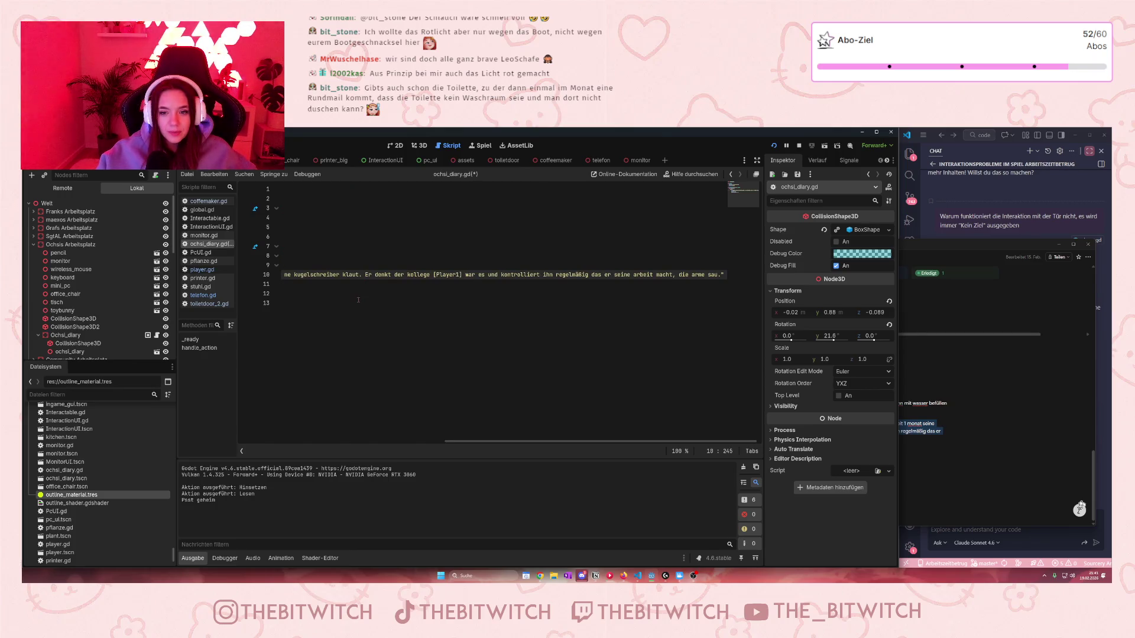
pyautogui.hotkey('ctrl', 's')
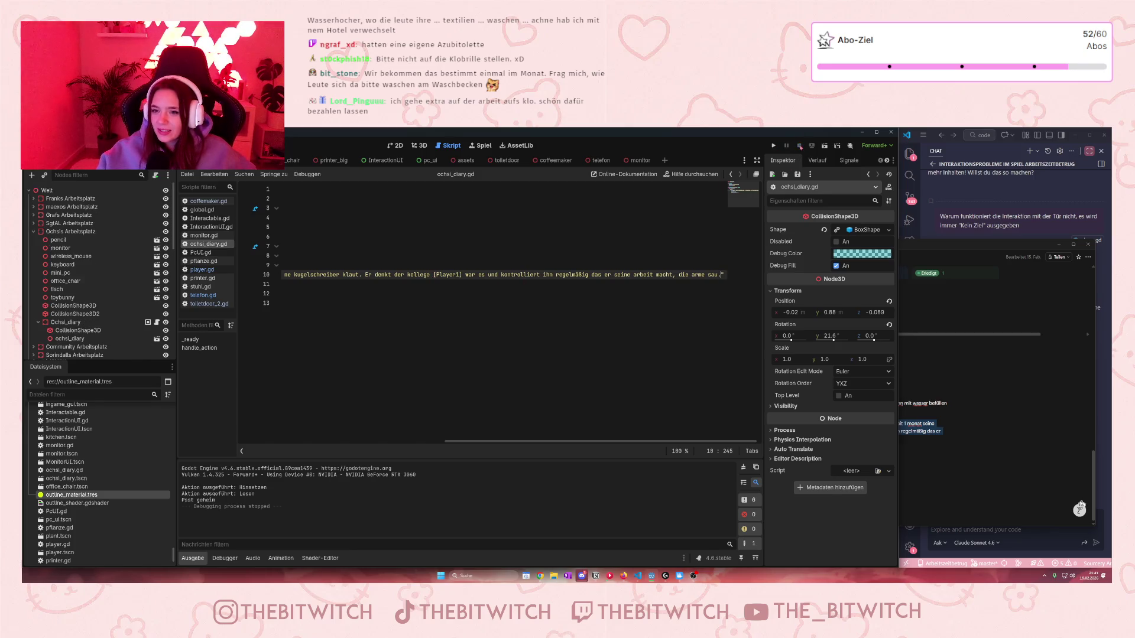
pyautogui.click(773, 145)
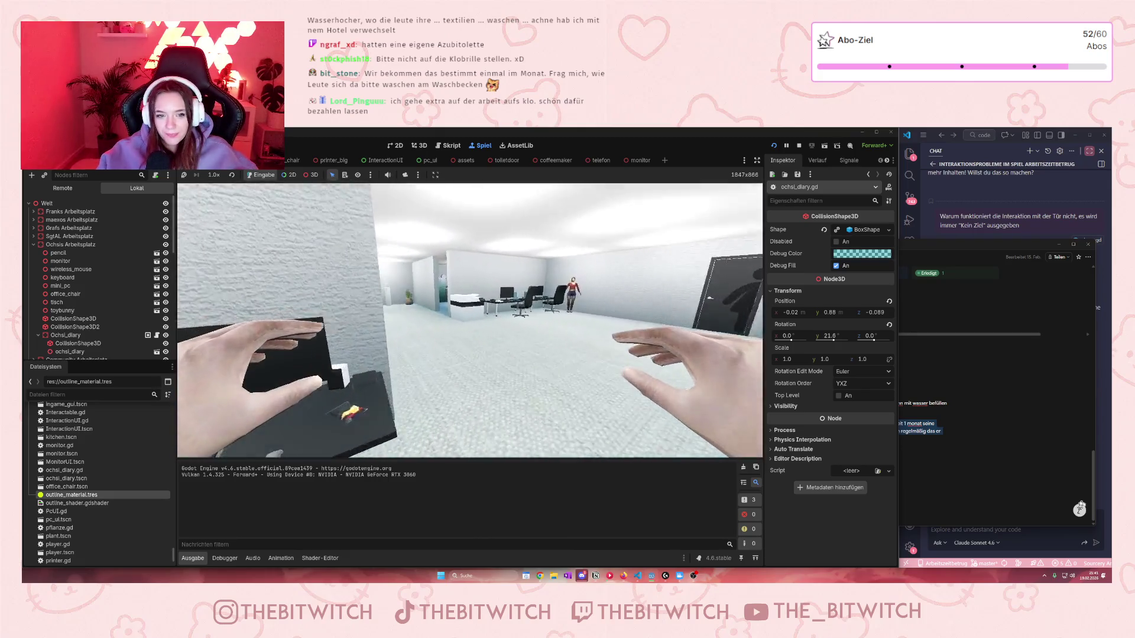
# Step: Walk to the desk and read the diary so the Tag 1 entry prints in Output
pyautogui.press('w')
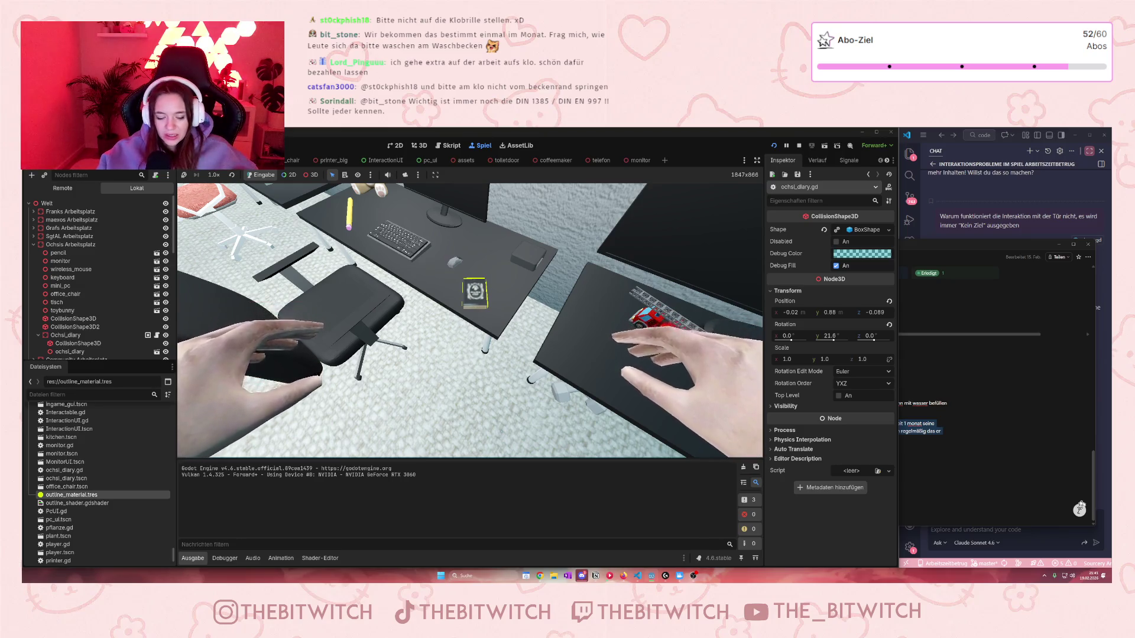
pyautogui.press('e')
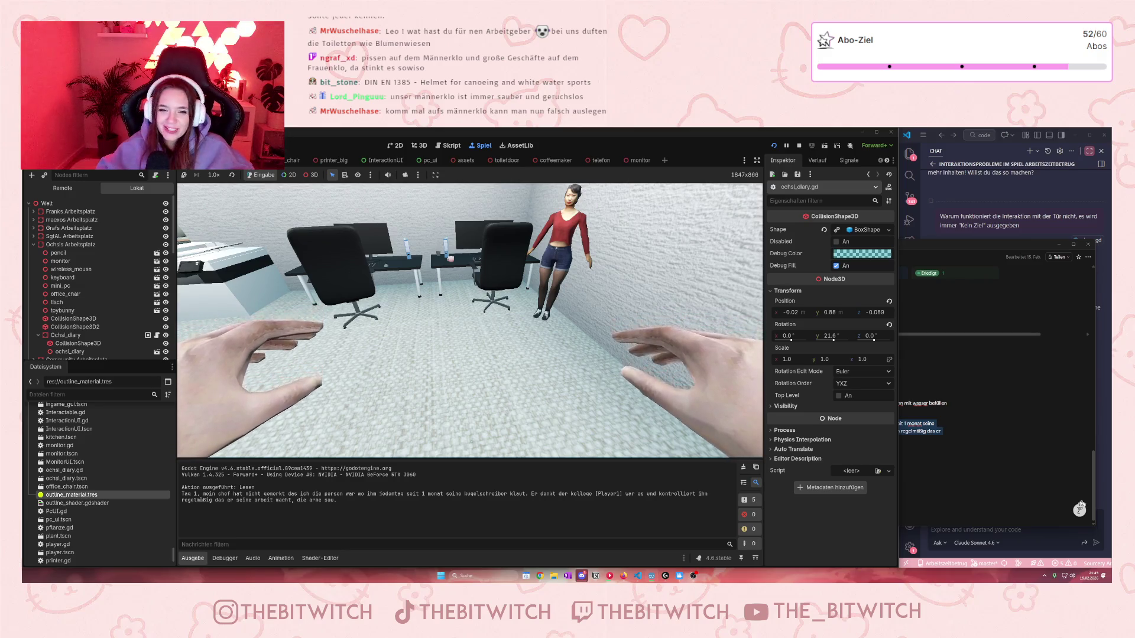
pyautogui.press('w')
pyautogui.press('w')
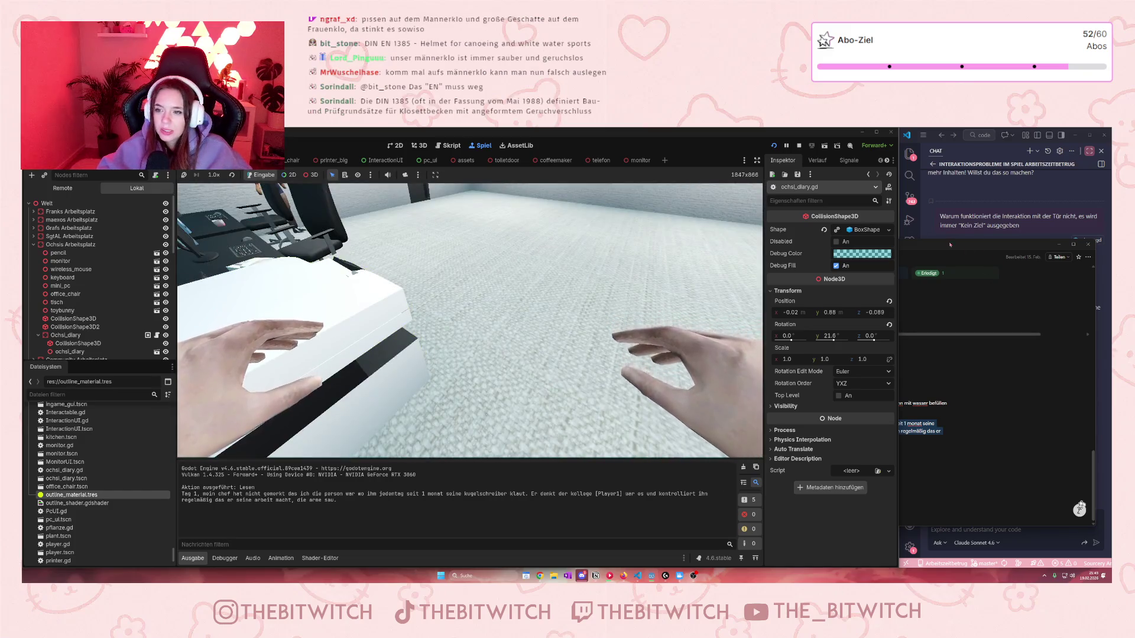
# Step: Arrange the Notion Projektplan window beside the Methoden Arbeitszeitbetrug page to reach the task table
pyautogui.hotkey('alt', 'Tab')
pyautogui.moveTo(751, 250); pyautogui.dragTo(970, 268)
pyautogui.scroll(5, 991, 401)
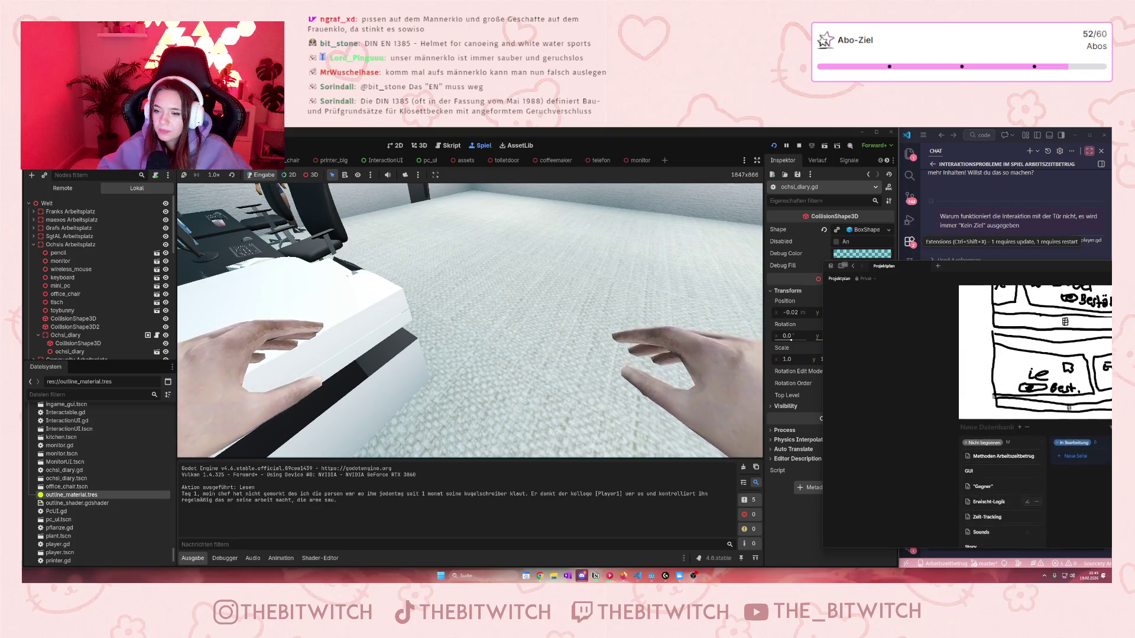
pyautogui.click(991, 394)
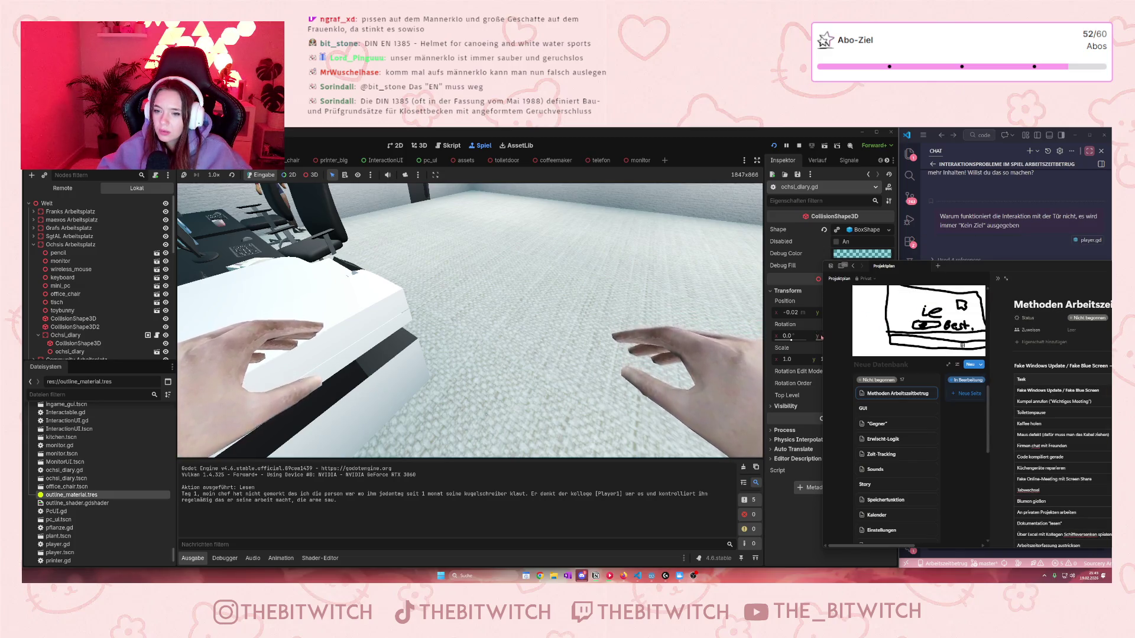
pyautogui.moveTo(823, 335); pyautogui.dragTo(870, 335)
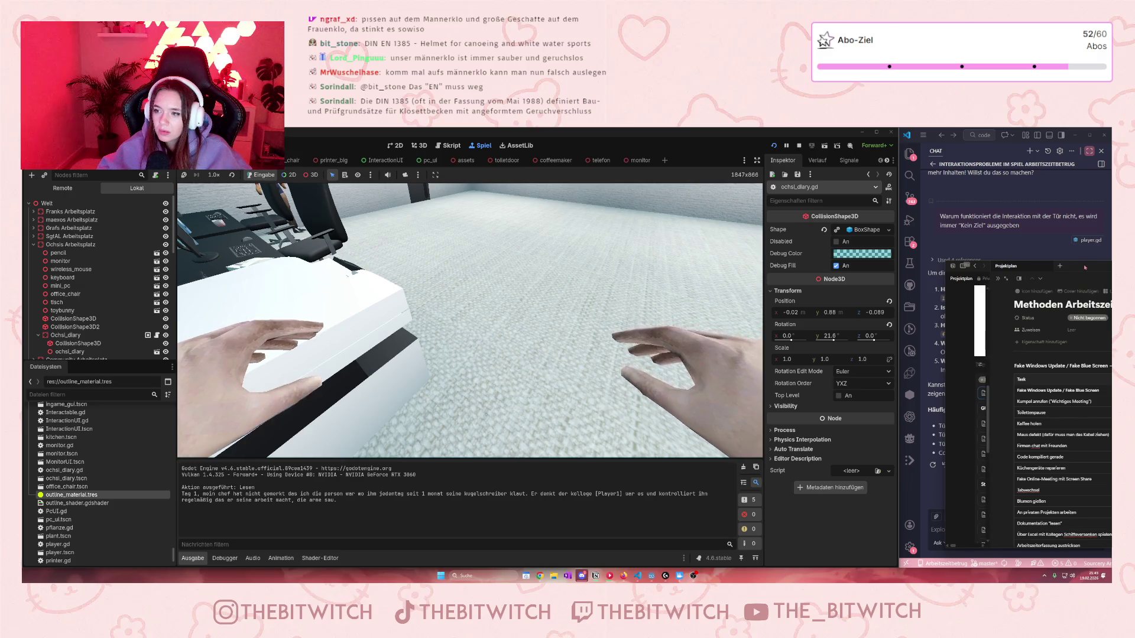
pyautogui.moveTo(1009, 267)
pyautogui.mouseDown()
pyautogui.moveTo(1017, 227)
pyautogui.moveTo(1028, 233)
pyautogui.moveTo(1018, 231)
pyautogui.mouseUp()
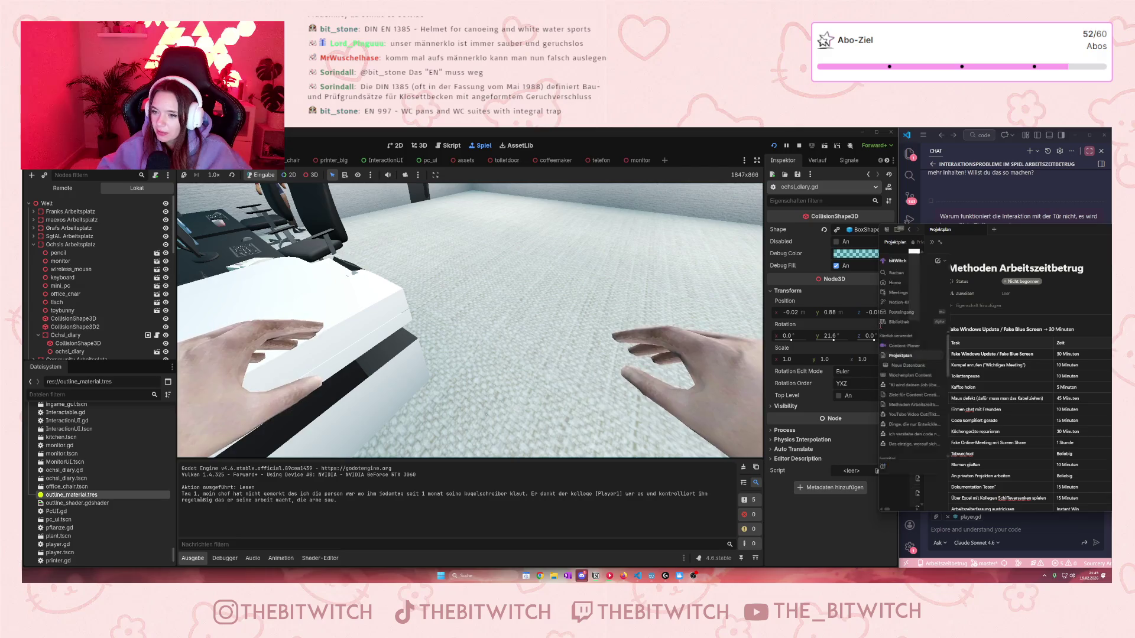
pyautogui.moveTo(880, 325)
pyautogui.mouseDown()
pyautogui.moveTo(925, 325)
pyautogui.moveTo(916, 326)
pyautogui.mouseUp()
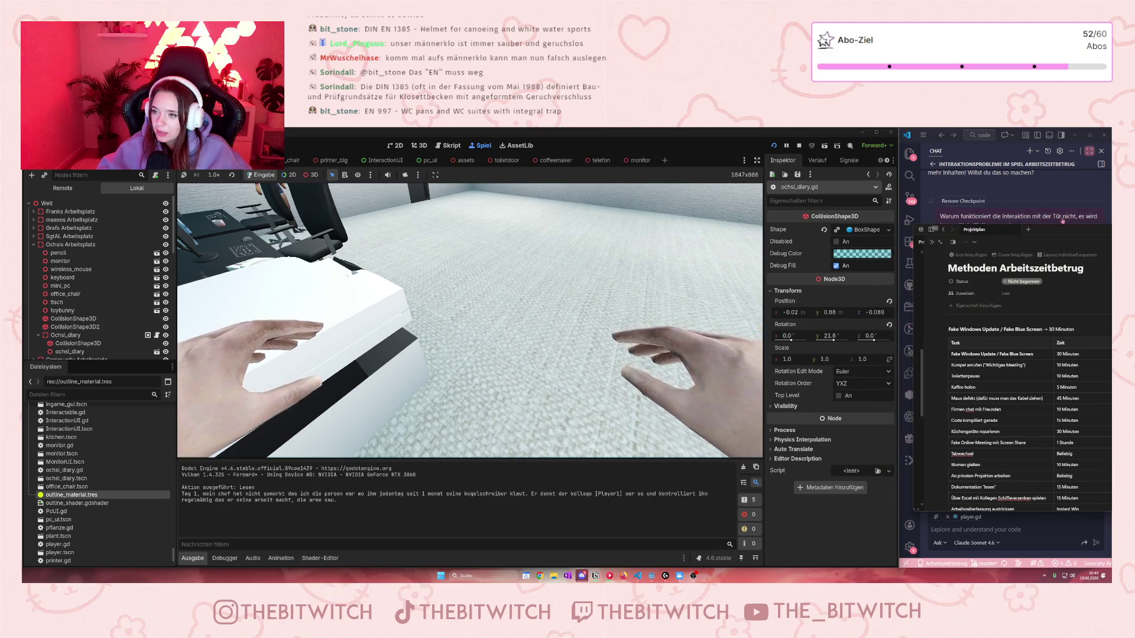
pyautogui.scroll(-1, 1051, 315)
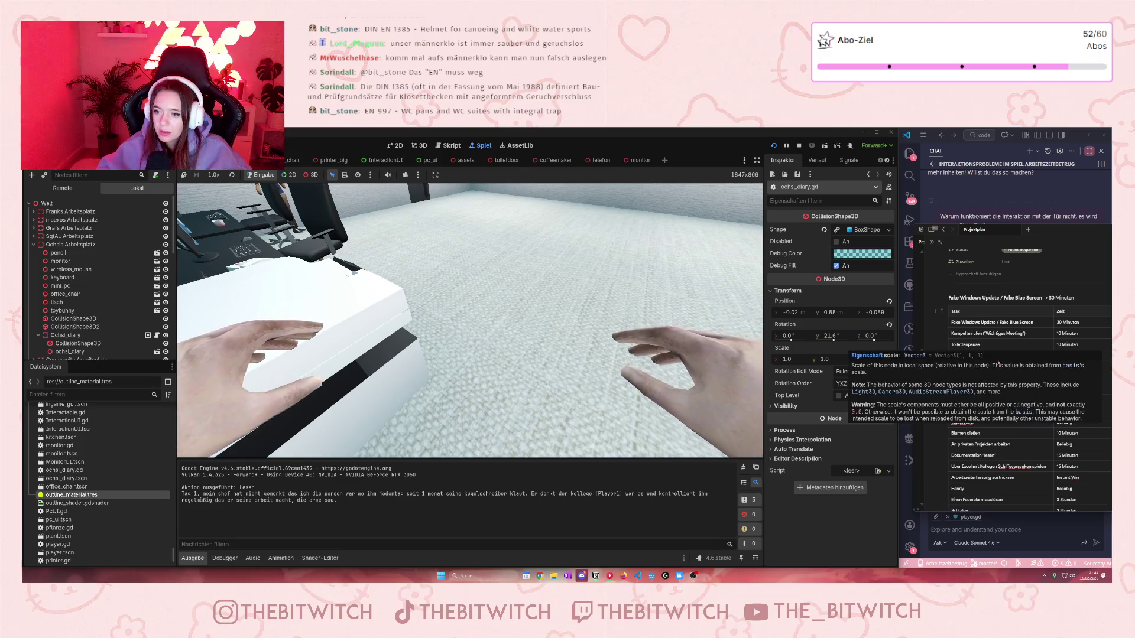
# Step: Delete the cable-pulling note so the task reads "Maus defekt", then stop the game
pyautogui.click(986, 366)
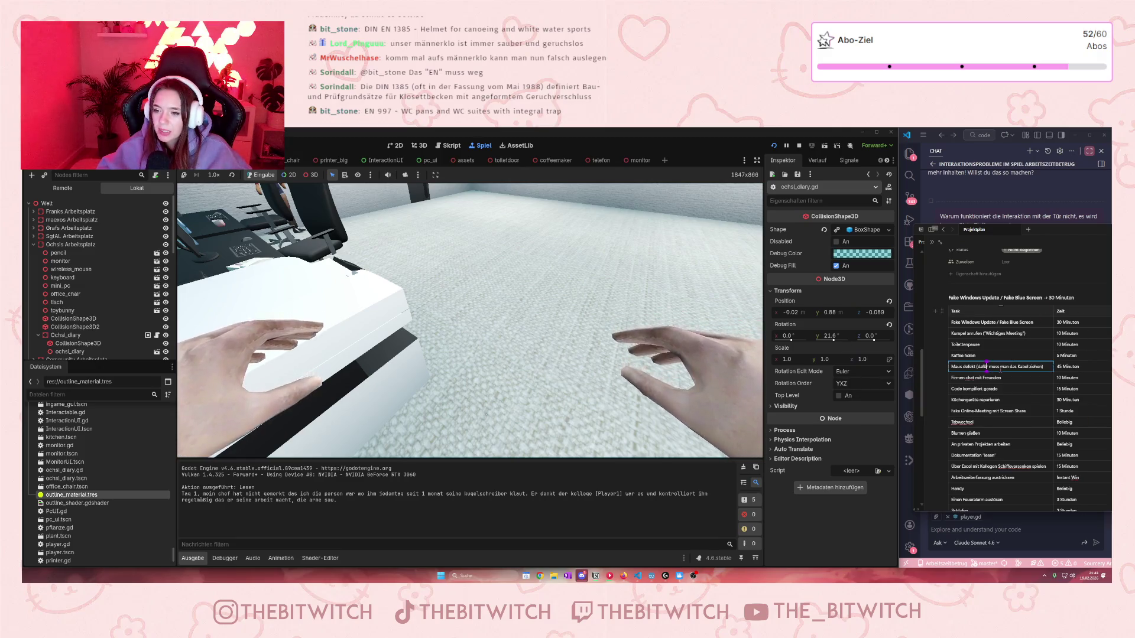
pyautogui.moveTo(1043, 366); pyautogui.dragTo(973, 367)
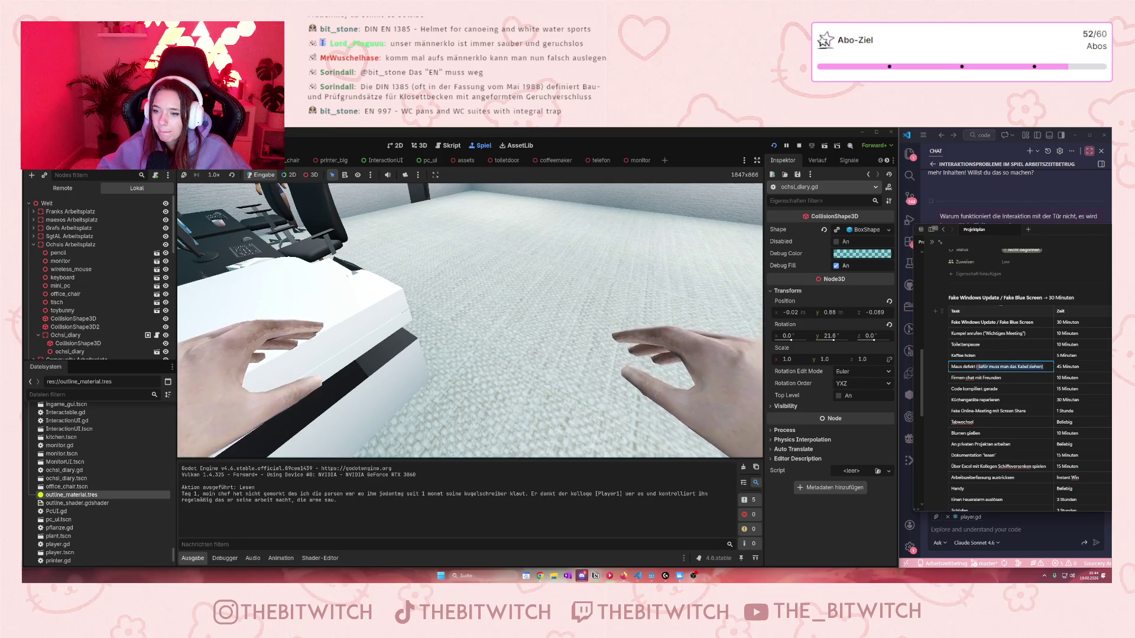
pyautogui.press('BackSpace')
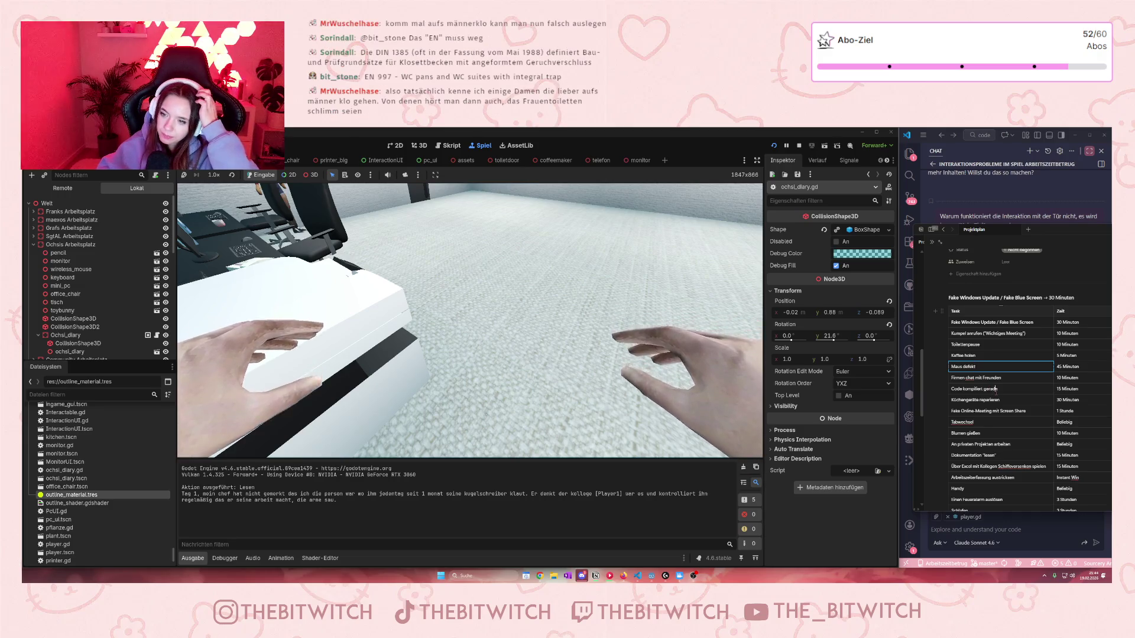
pyautogui.click(996, 389)
pyautogui.press('F8')
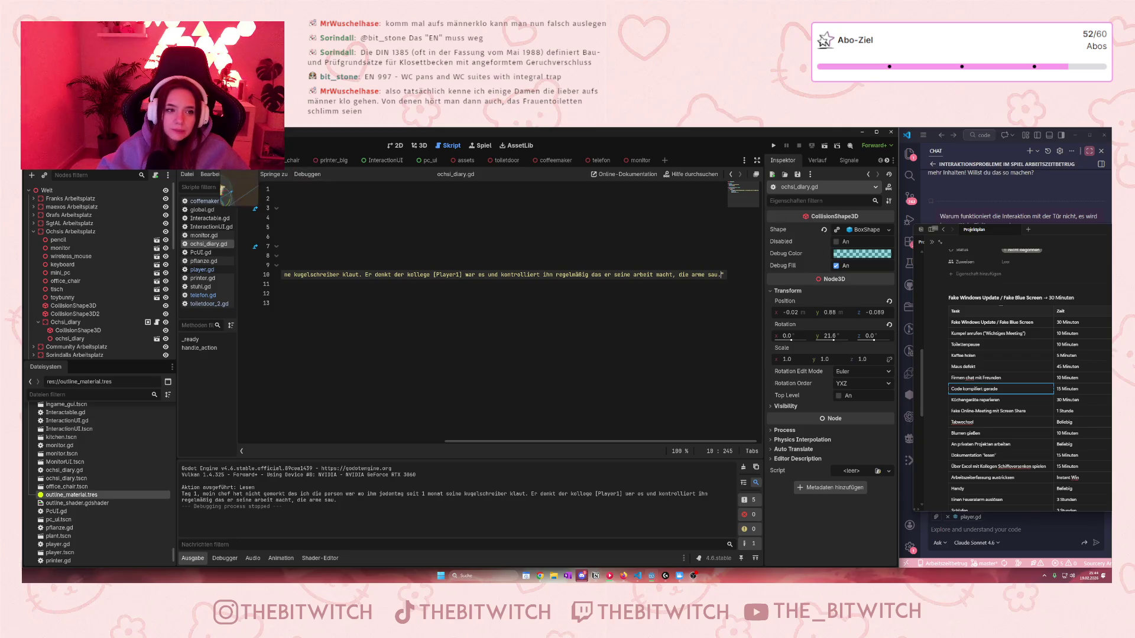
# Step: Switch from the diary script to the 3D view of the office scene
pyautogui.click(419, 146)
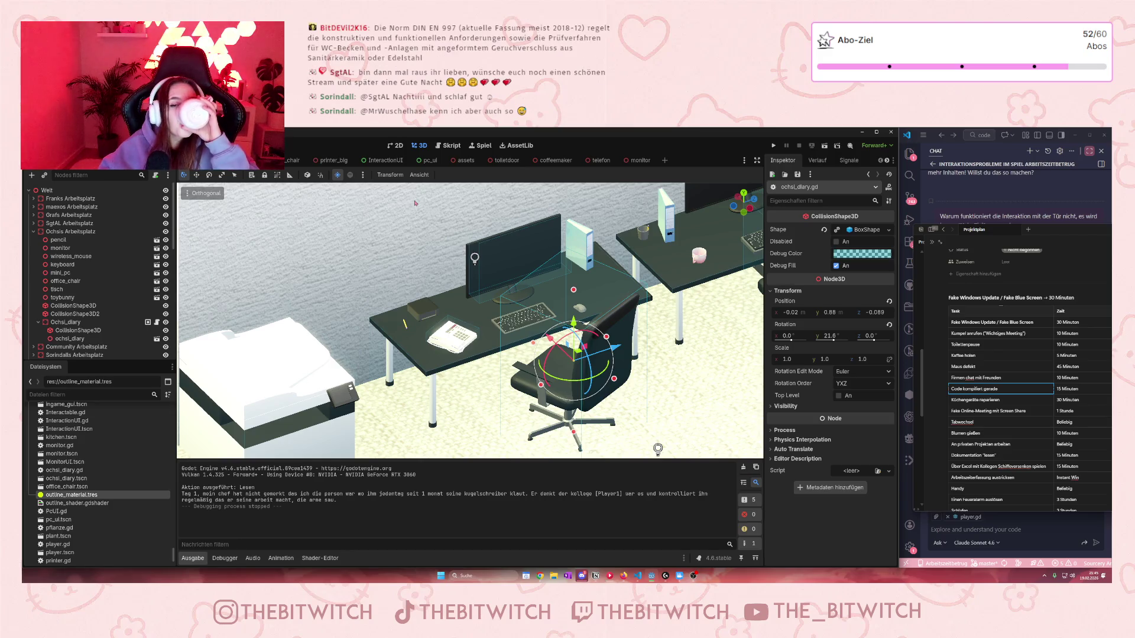
# Step: Shrink the height of telefon's CollisionShape3D box so it fits the phone on the desk
pyautogui.scroll(3, 437, 350)
pyautogui.click(438, 352)
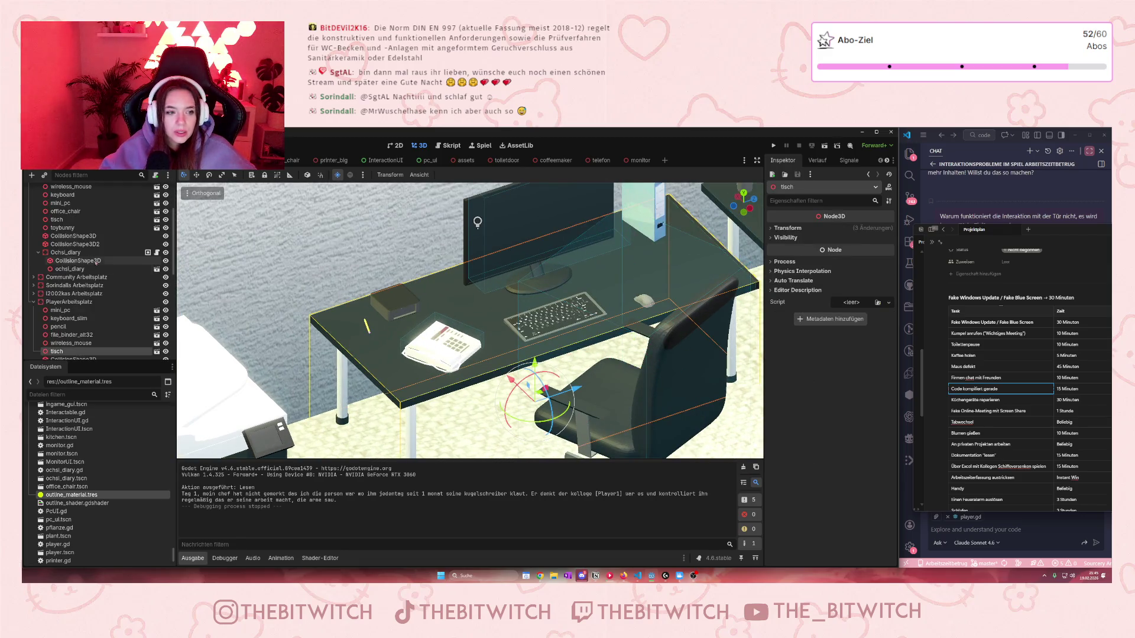
pyautogui.scroll(-3, 68, 324)
pyautogui.scroll(-2, 68, 324)
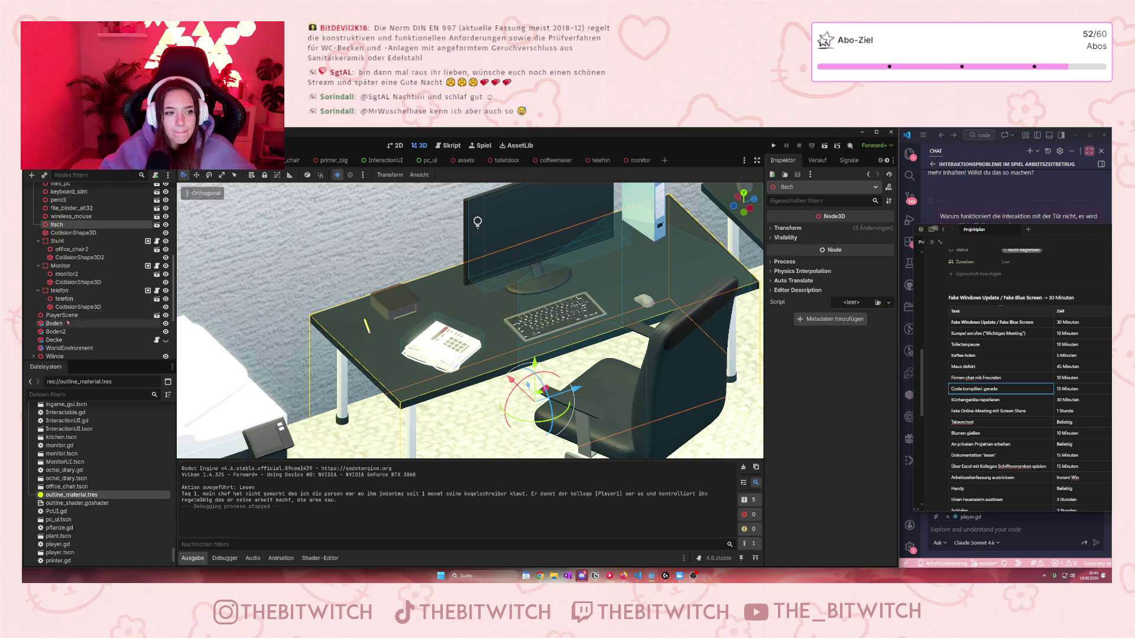
pyautogui.click(62, 291)
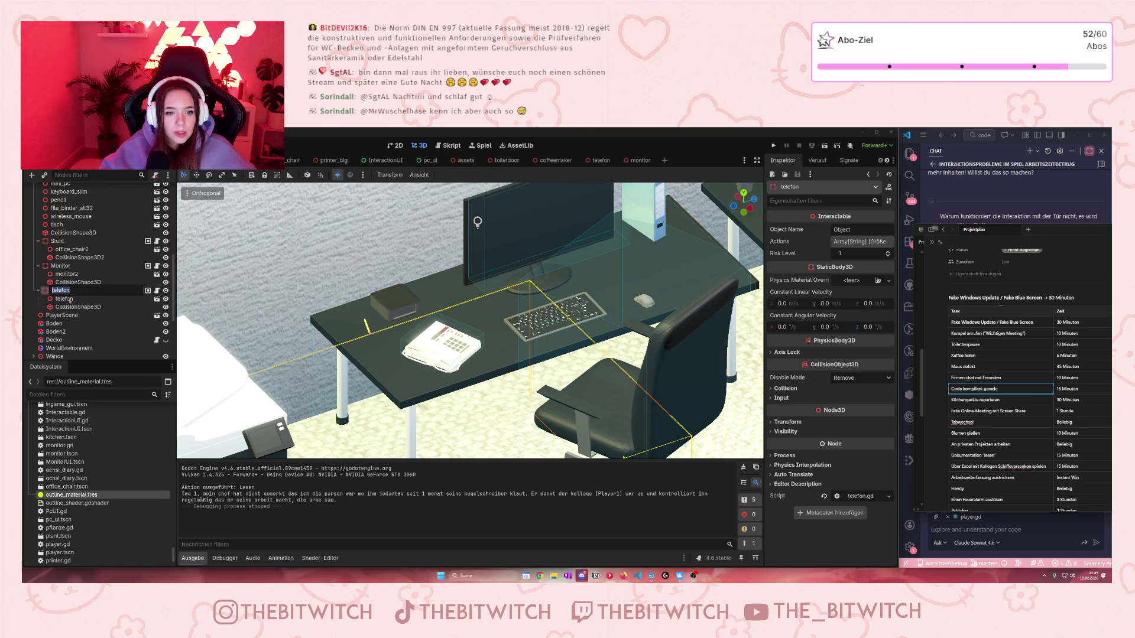
pyautogui.click(76, 306)
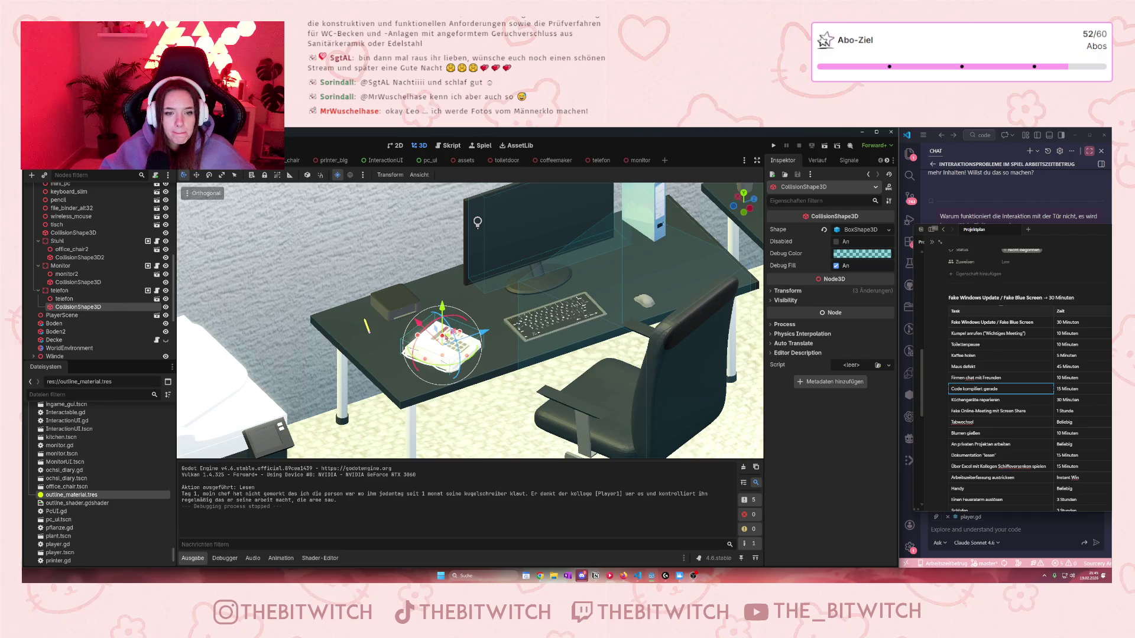
pyautogui.moveTo(445, 340); pyautogui.dragTo(445, 326)
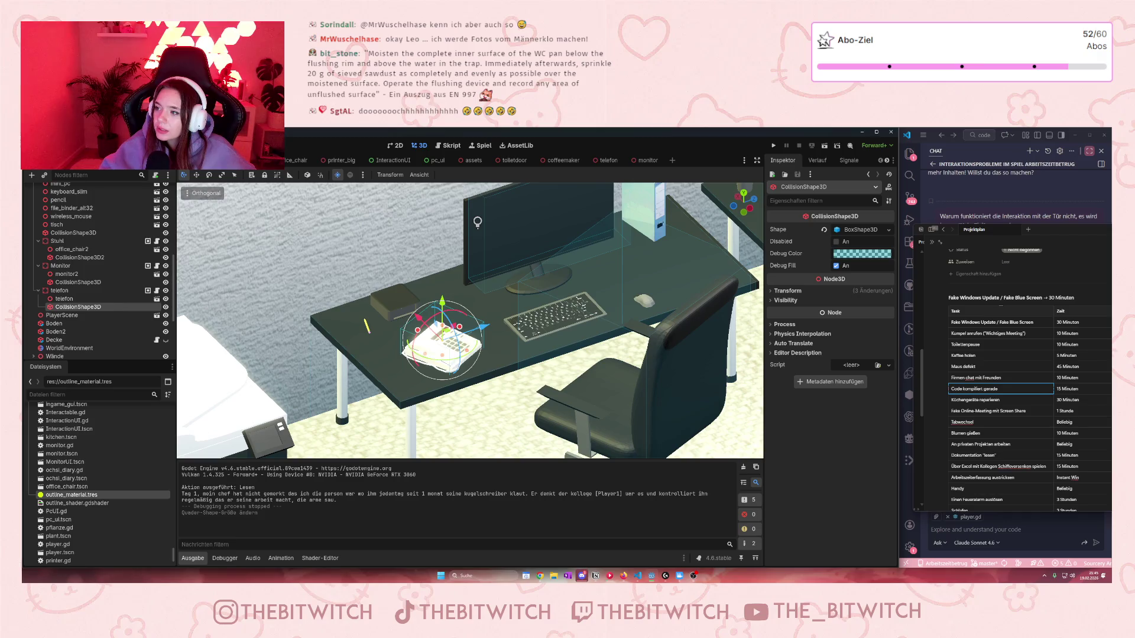
pyautogui.hscroll(5, 1091, 289)
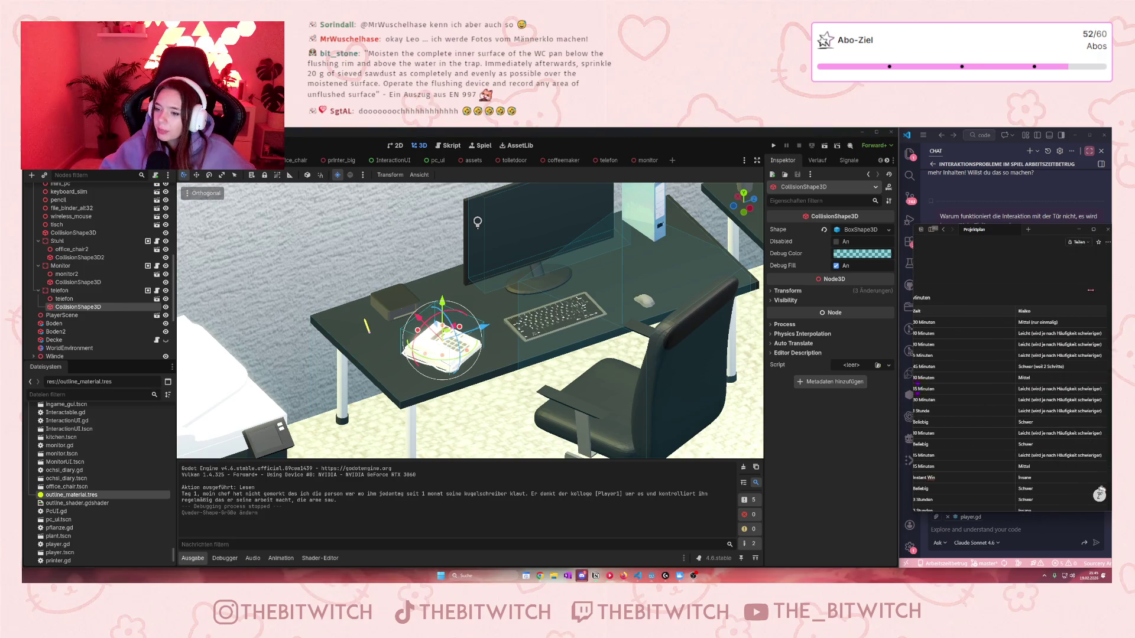
pyautogui.hscroll(-5, 1091, 289)
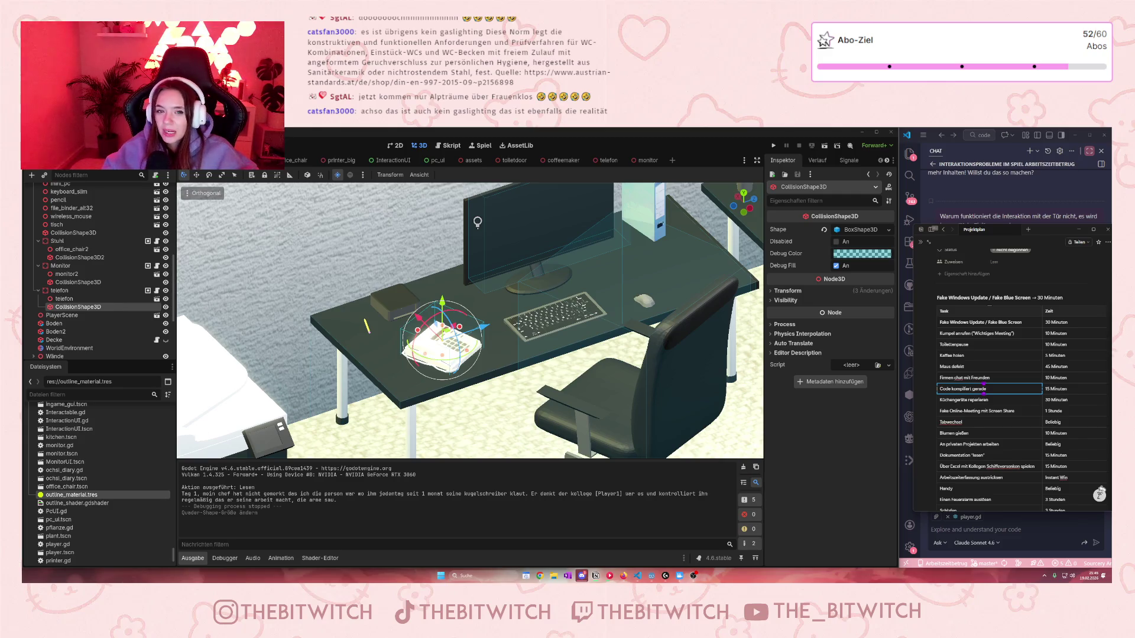
pyautogui.moveTo(654, 264); pyautogui.dragTo(525, 318)
# Step: Shift the monitor's collision box along Z, undoing an accidental office chair move
pyautogui.click(525, 317)
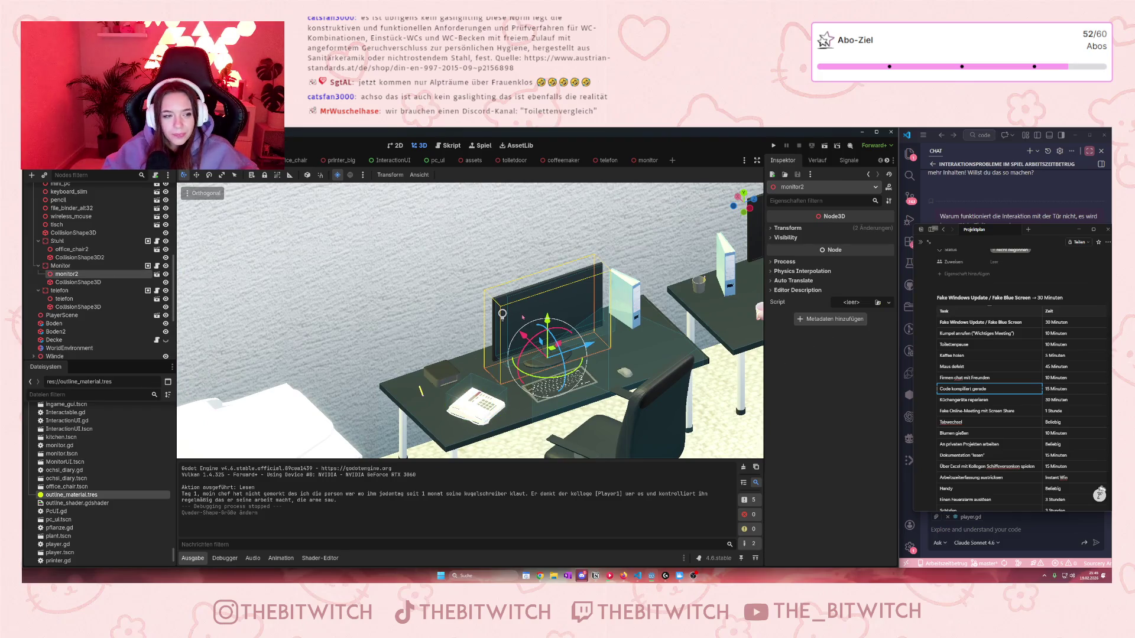
pyautogui.click(77, 282)
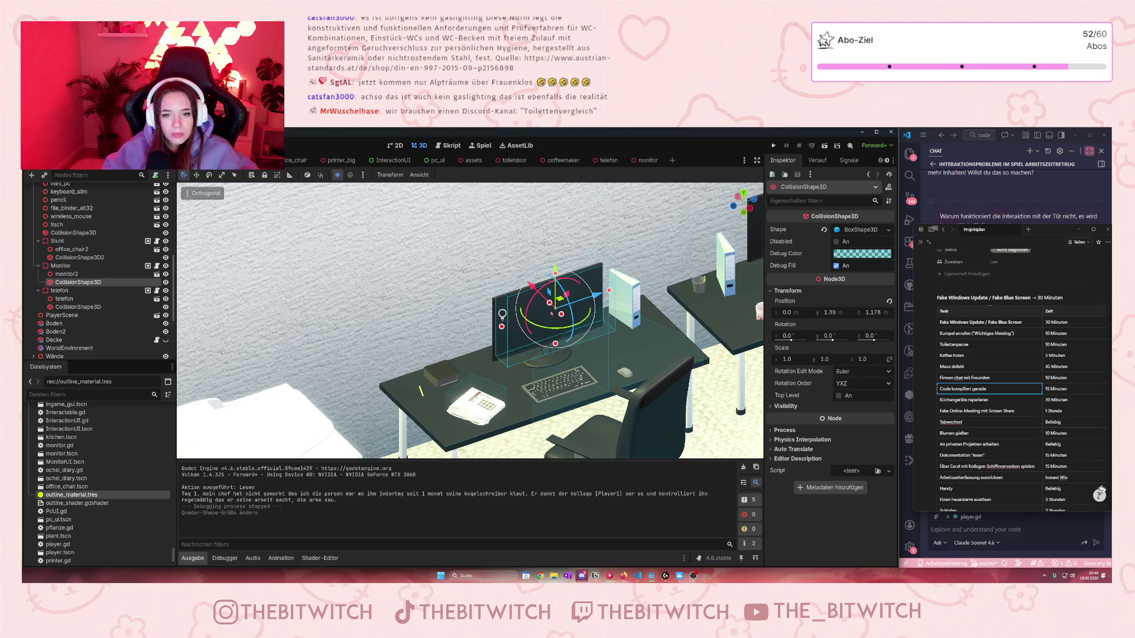
pyautogui.moveTo(534, 290)
pyautogui.mouseDown()
pyautogui.moveTo(523, 279)
pyautogui.moveTo(546, 268)
pyautogui.moveTo(546, 291)
pyautogui.mouseUp()
pyautogui.scroll(-3, 547, 291)
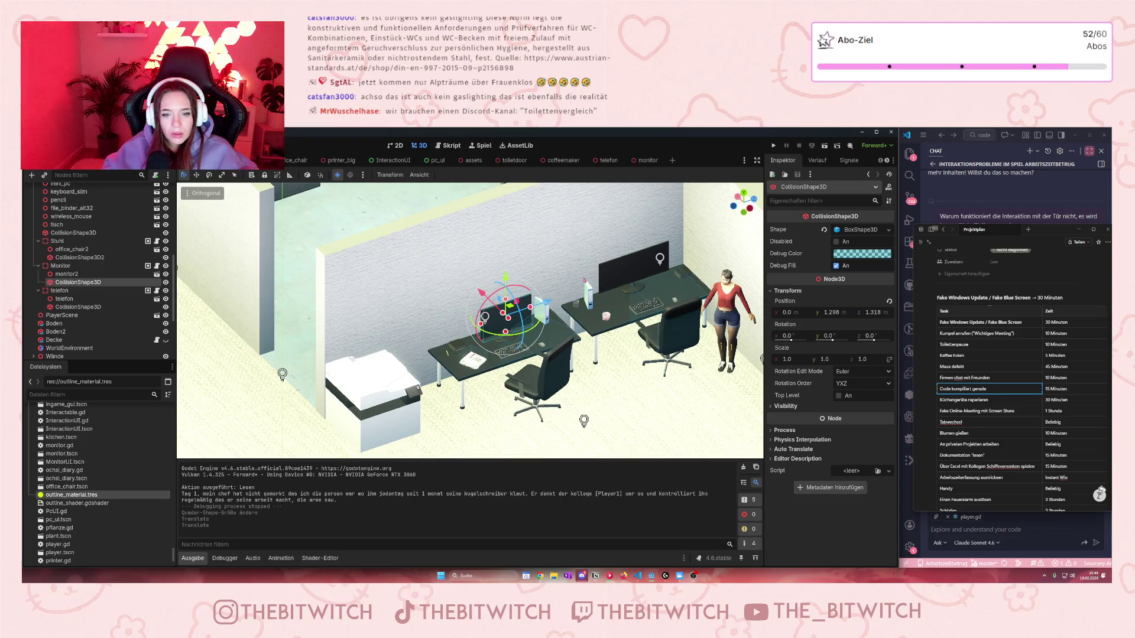
pyautogui.scroll(5, 584, 280)
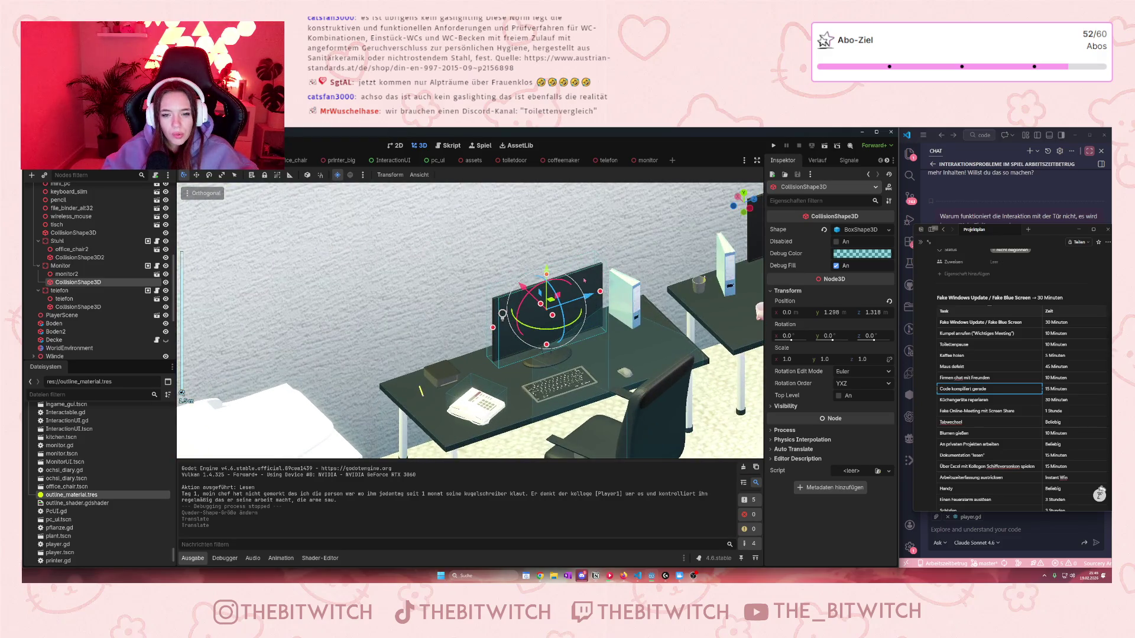
pyautogui.scroll(-3, 585, 279)
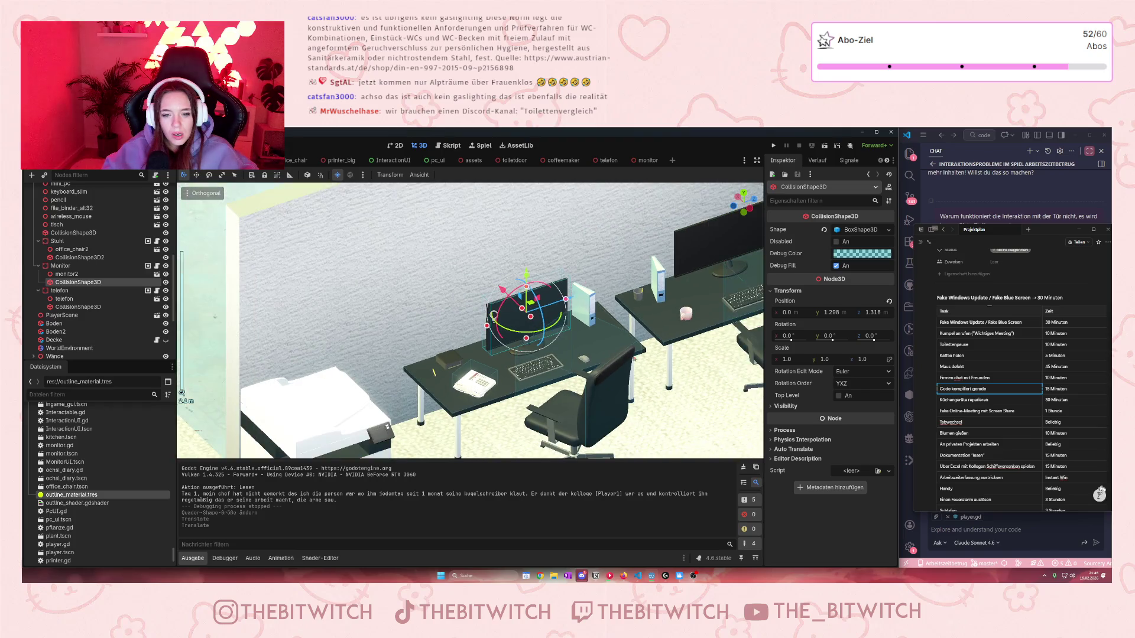
pyautogui.click(598, 397)
pyautogui.scroll(-1, 599, 397)
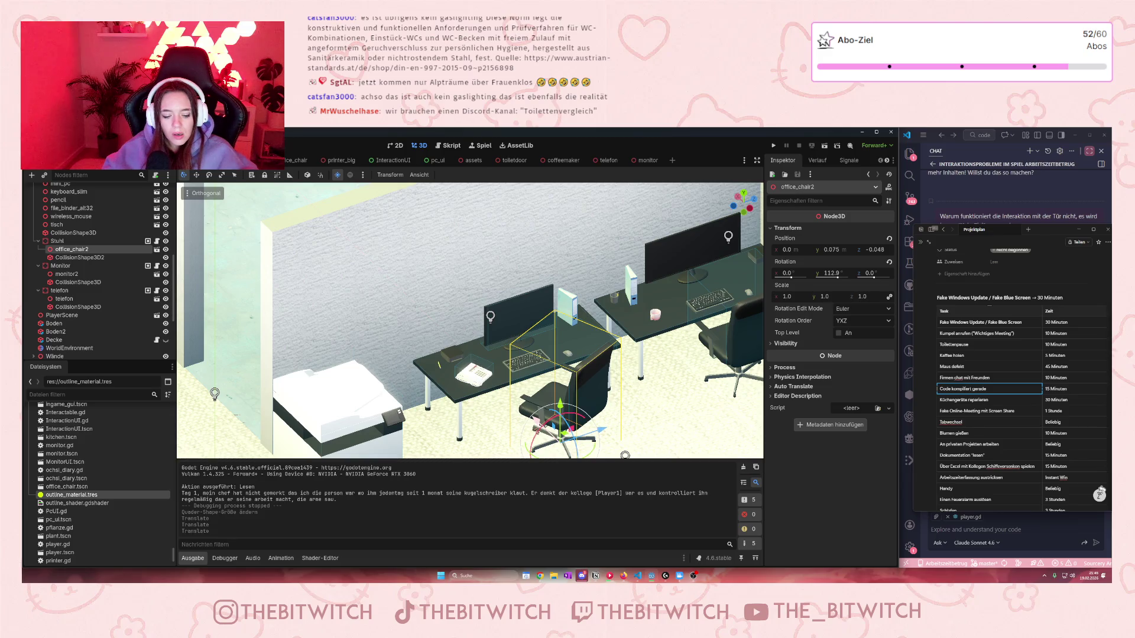
pyautogui.hotkey('ctrl', 'z')
pyautogui.scroll(3, 483, 384)
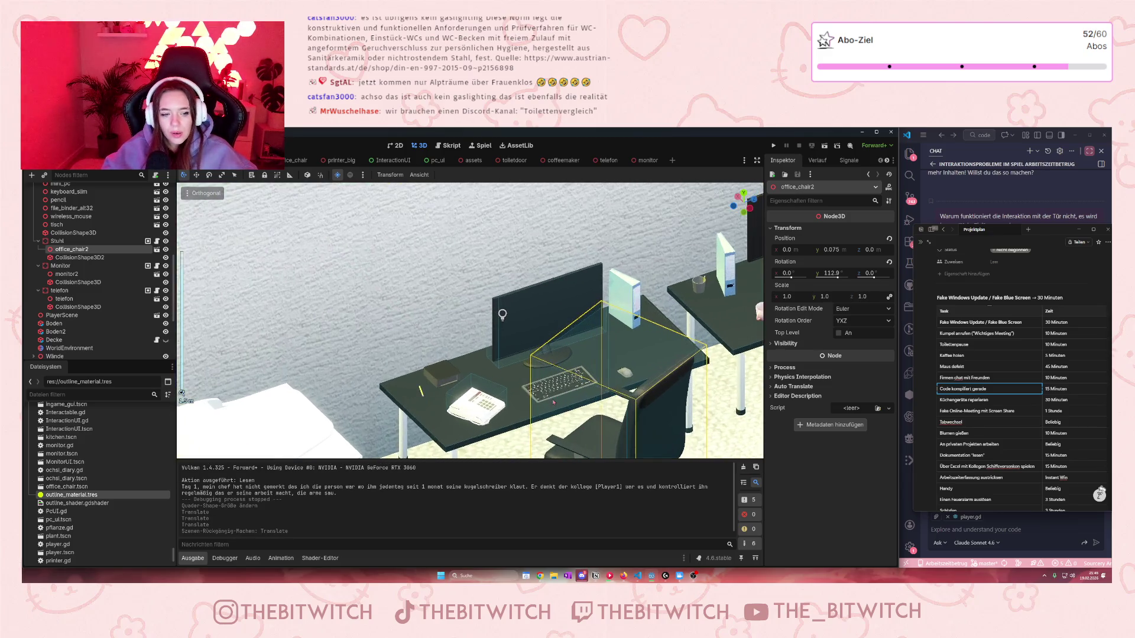
# Step: Cut the wireless_mouse from the office scene and start a new empty scene
pyautogui.moveTo(483, 384)
pyautogui.mouseDown()
pyautogui.moveTo(456, 378)
pyautogui.moveTo(477, 372)
pyautogui.moveTo(403, 332)
pyautogui.moveTo(329, 321)
pyautogui.moveTo(329, 352)
pyautogui.moveTo(621, 403)
pyautogui.mouseUp()
pyautogui.click(620, 402)
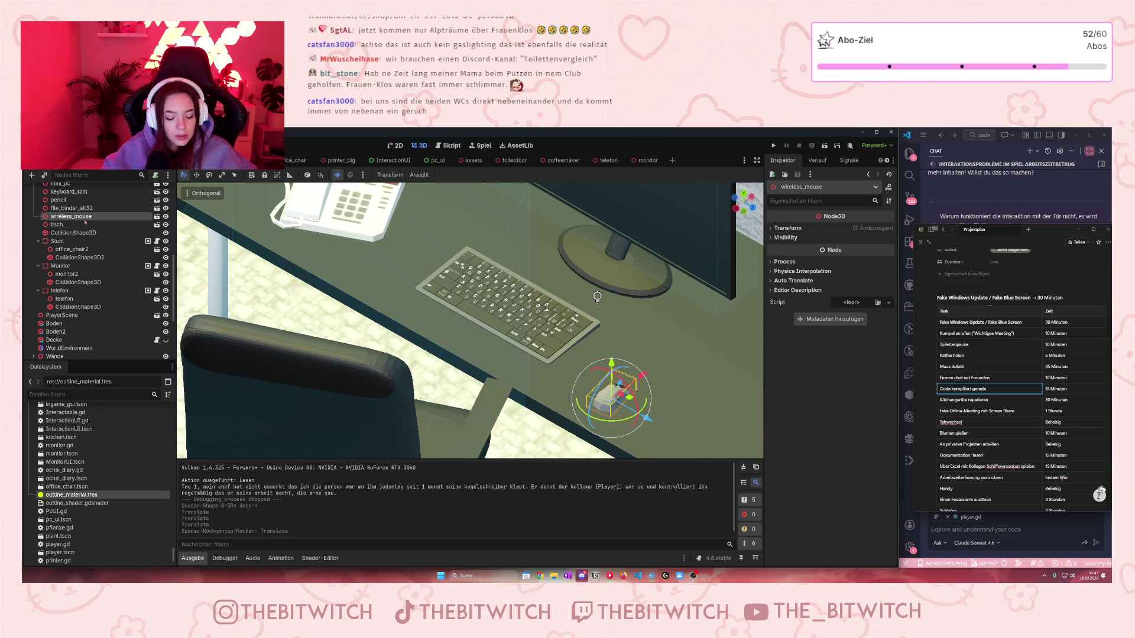
pyautogui.hotkey('ctrl', 'x')
pyautogui.click(672, 160)
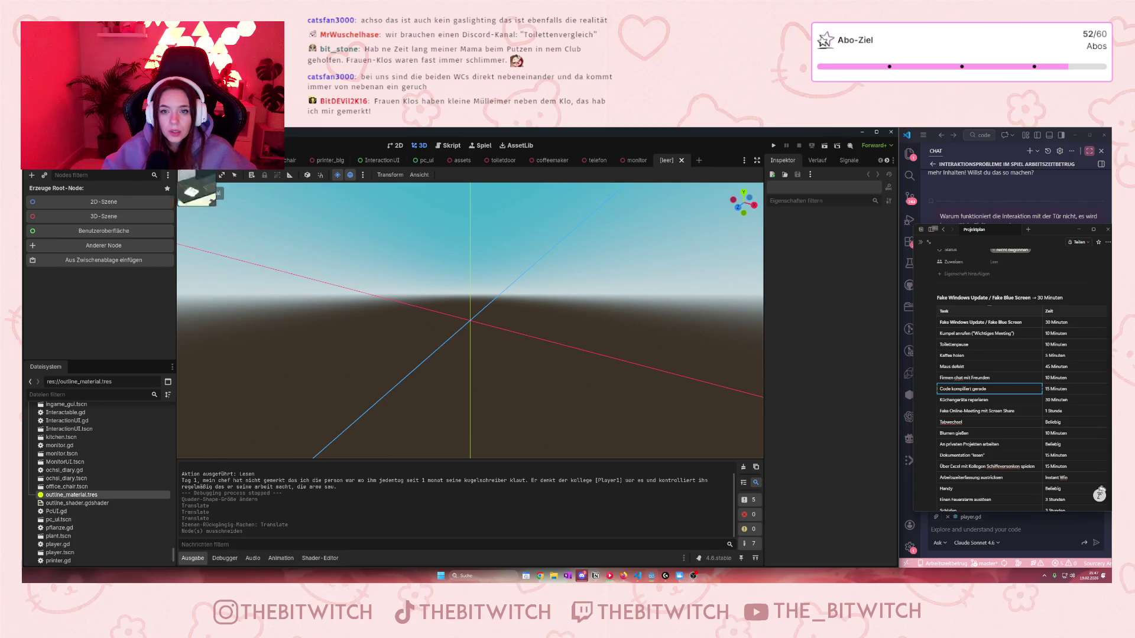
# Step: Create a 3D Scene root renamed 'Maus' and paste wireless_mouse under it
pyautogui.click(71, 217)
pyautogui.doubleClick(67, 191)
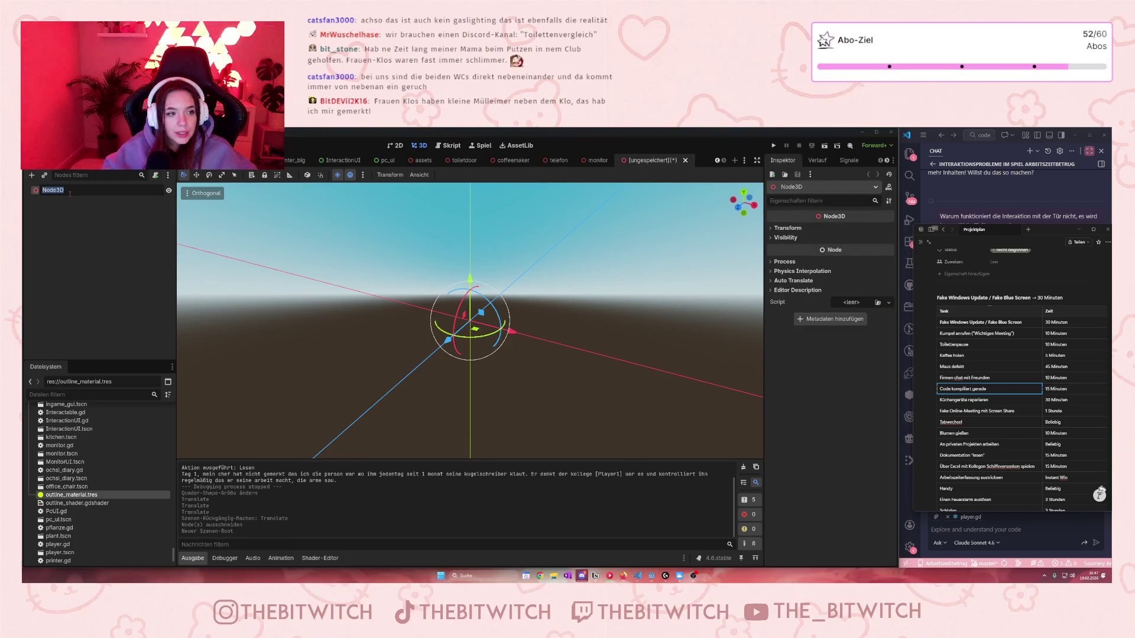
pyautogui.write('Maus')
pyautogui.press('Return')
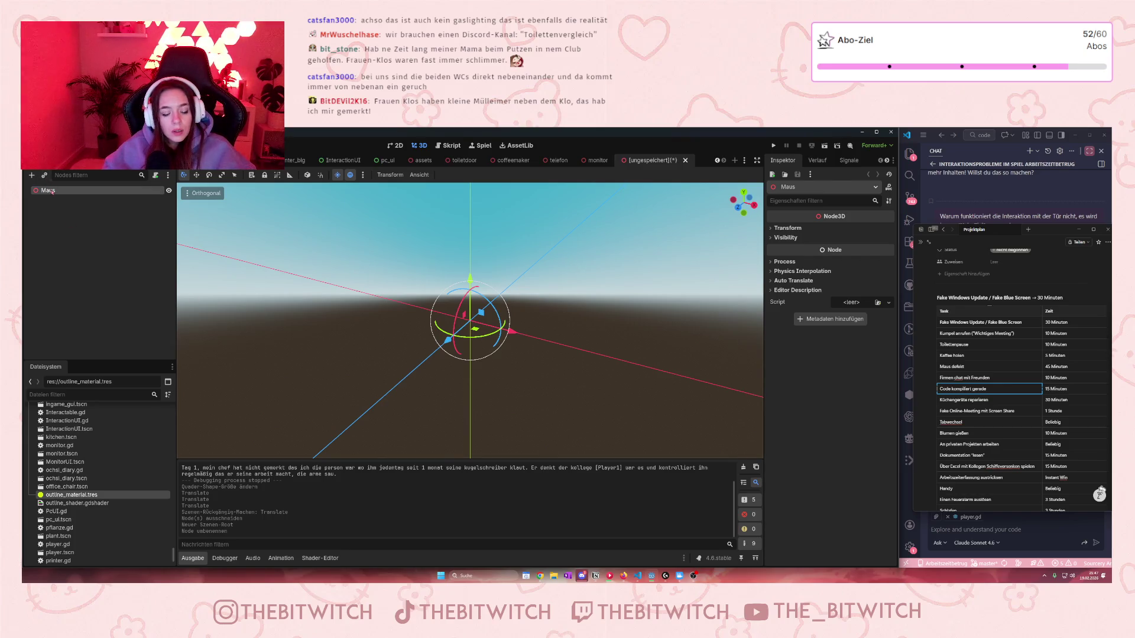
pyautogui.moveTo(52, 192); pyautogui.dragTo(52, 194)
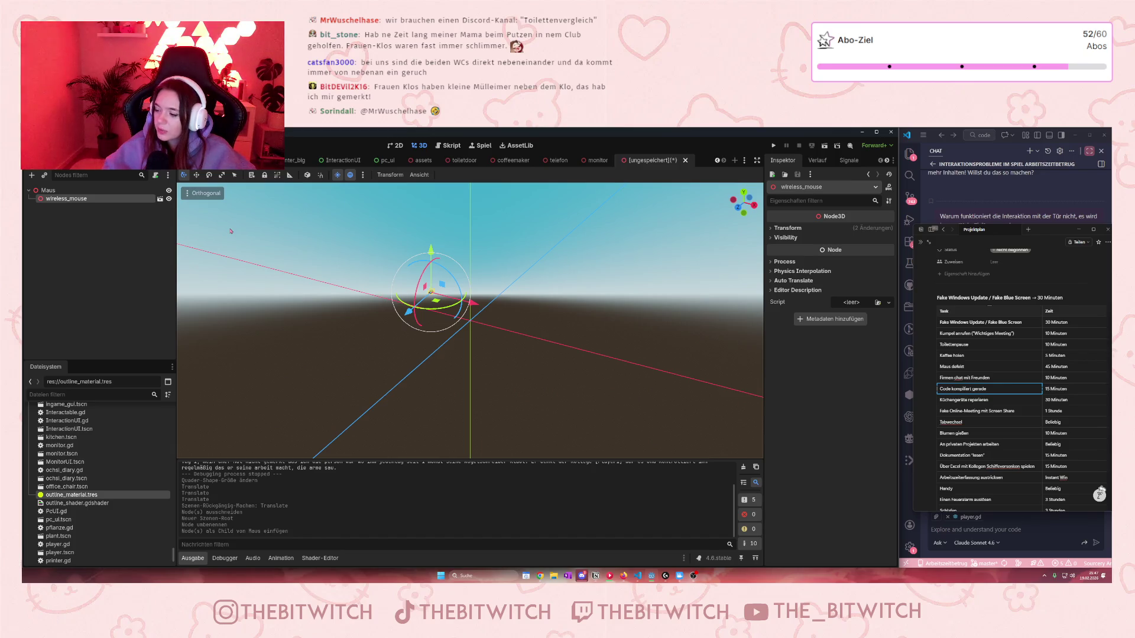
# Step: Zoom the viewport and focus it on the wireless_mouse node
pyautogui.scroll(5, 378, 241)
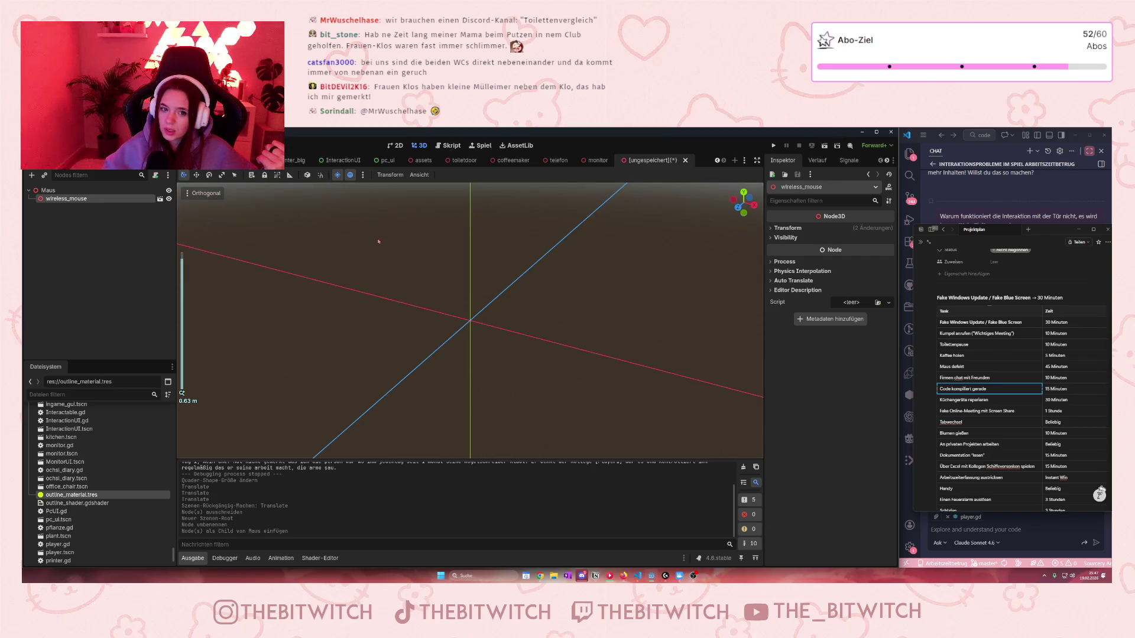
pyautogui.scroll(-3, 378, 241)
pyautogui.scroll(3, 556, 340)
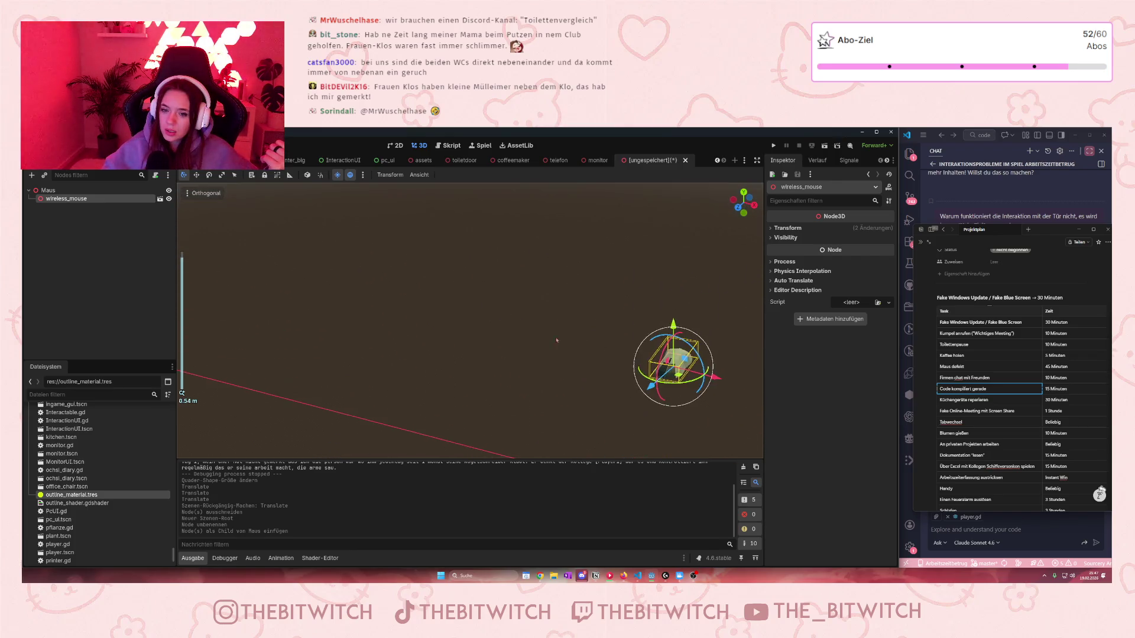
pyautogui.press('f')
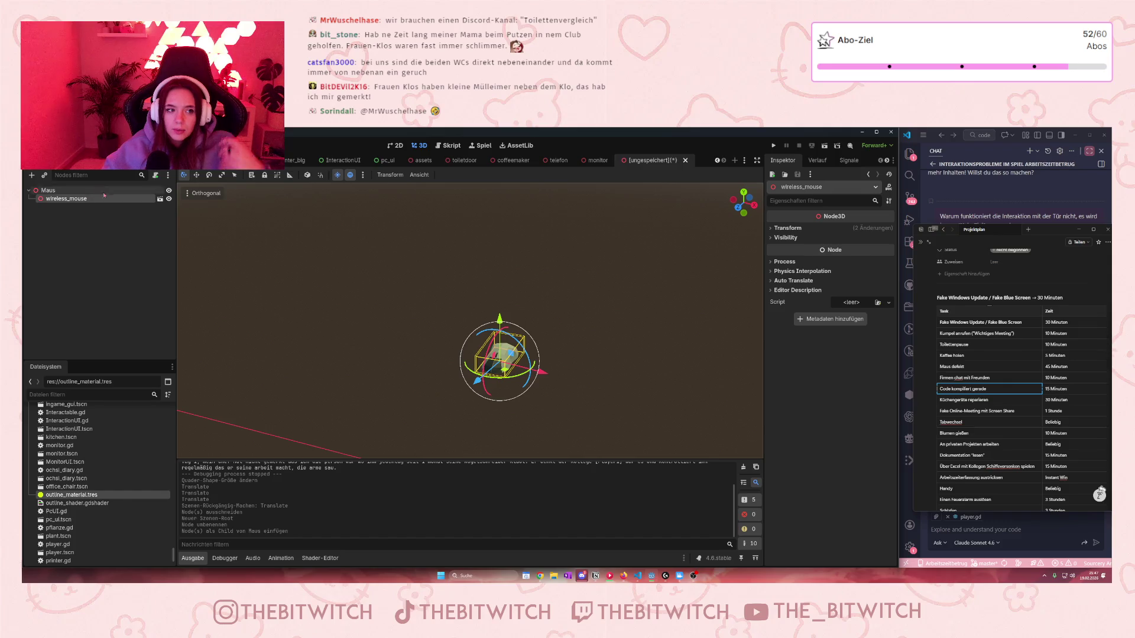
# Step: Duplicate wireless_mouse, open the imported wireless_mouse model, then return to the Maus scene
pyautogui.click(89, 216)
pyautogui.click(81, 199)
pyautogui.hotkey('ctrl', 'd')
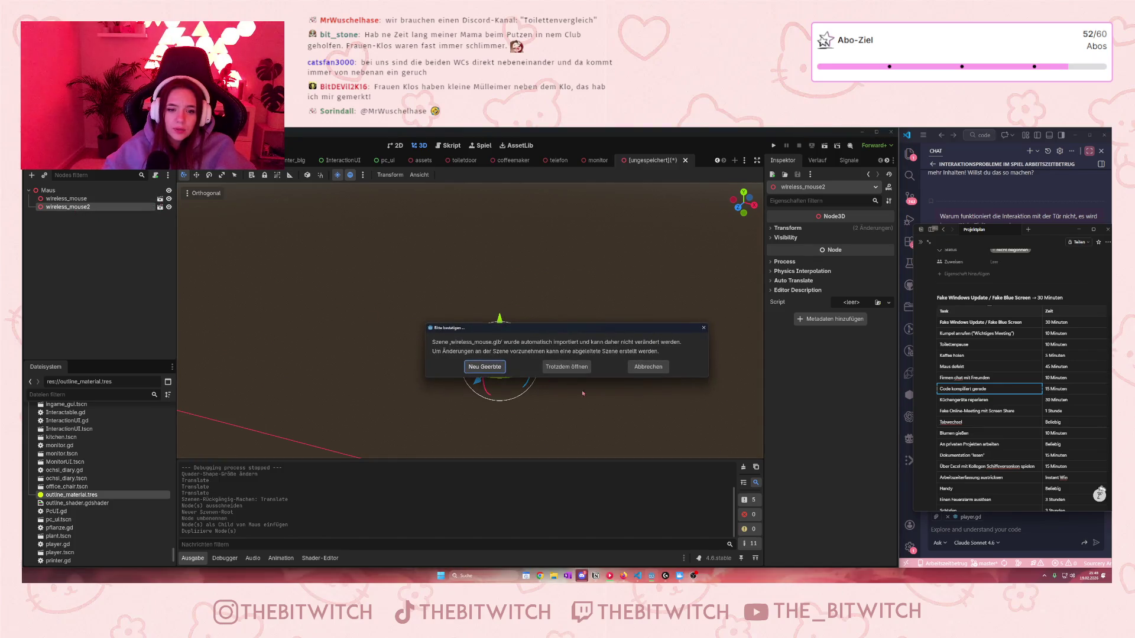
pyautogui.click(566, 367)
pyautogui.click(65, 199)
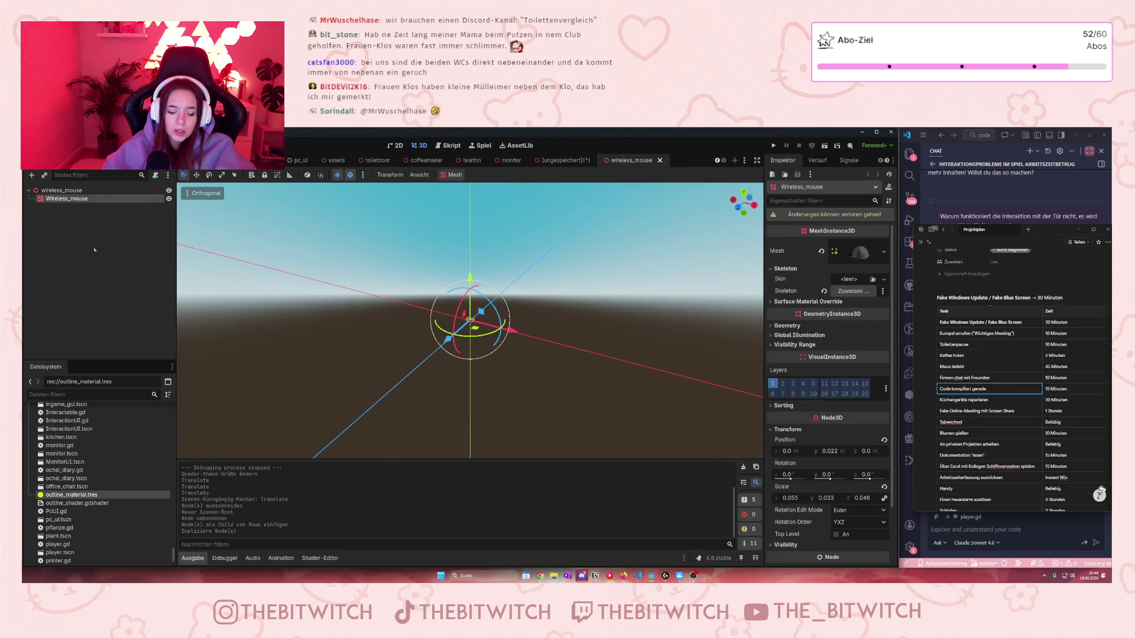
pyautogui.click(566, 160)
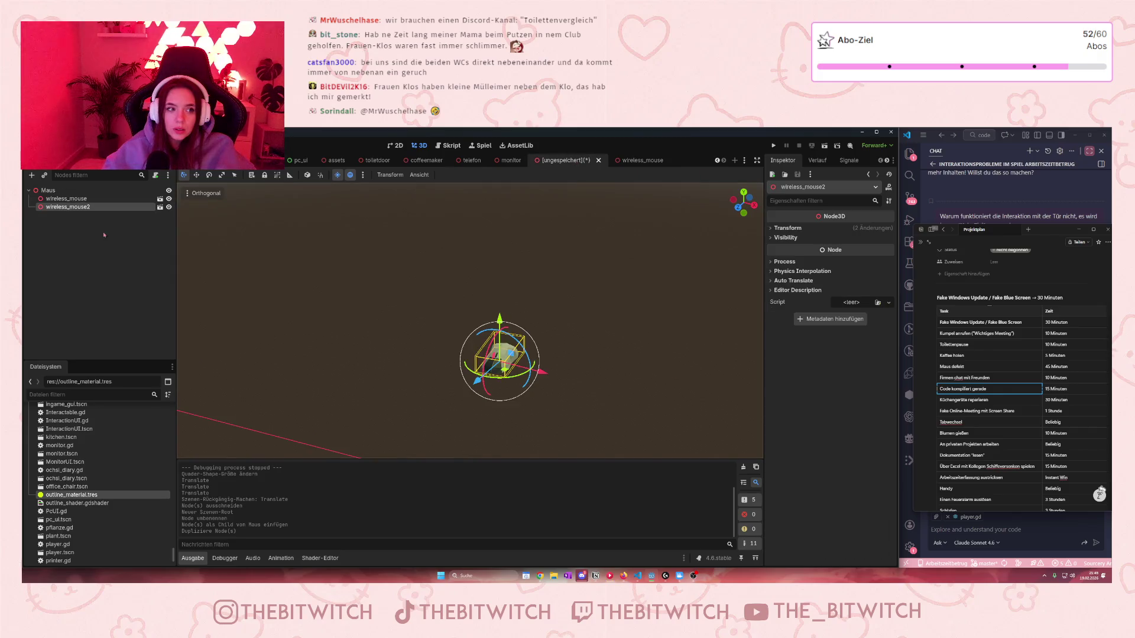
pyautogui.click(81, 201)
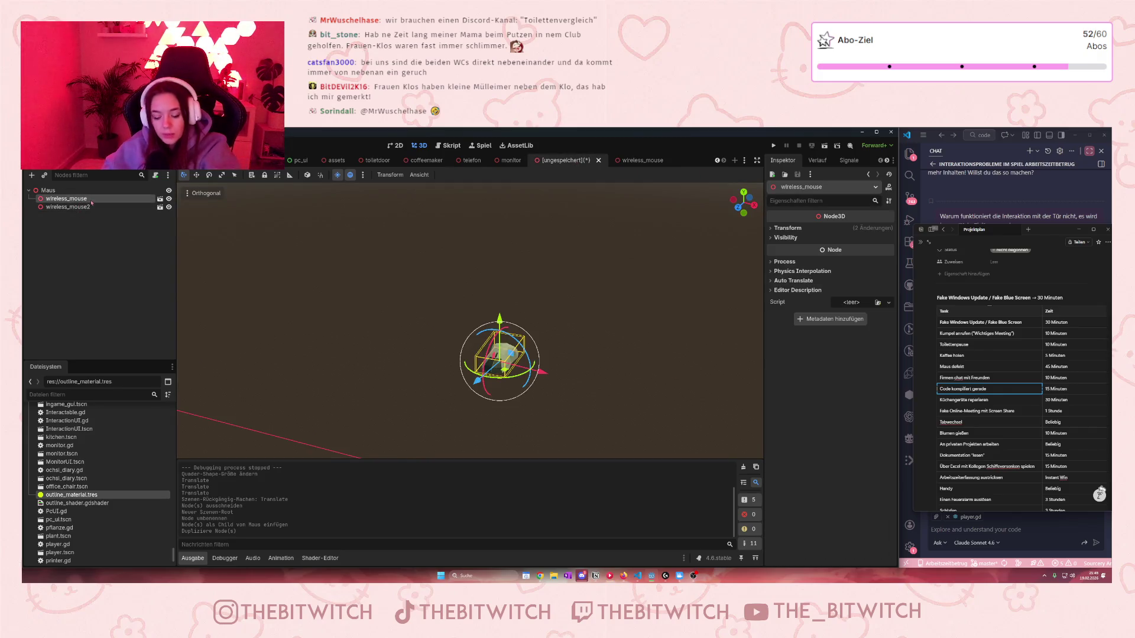
# Step: Delete the old wireless_mouse2 and wireless_mouse nodes from Maus
pyautogui.click(91, 206)
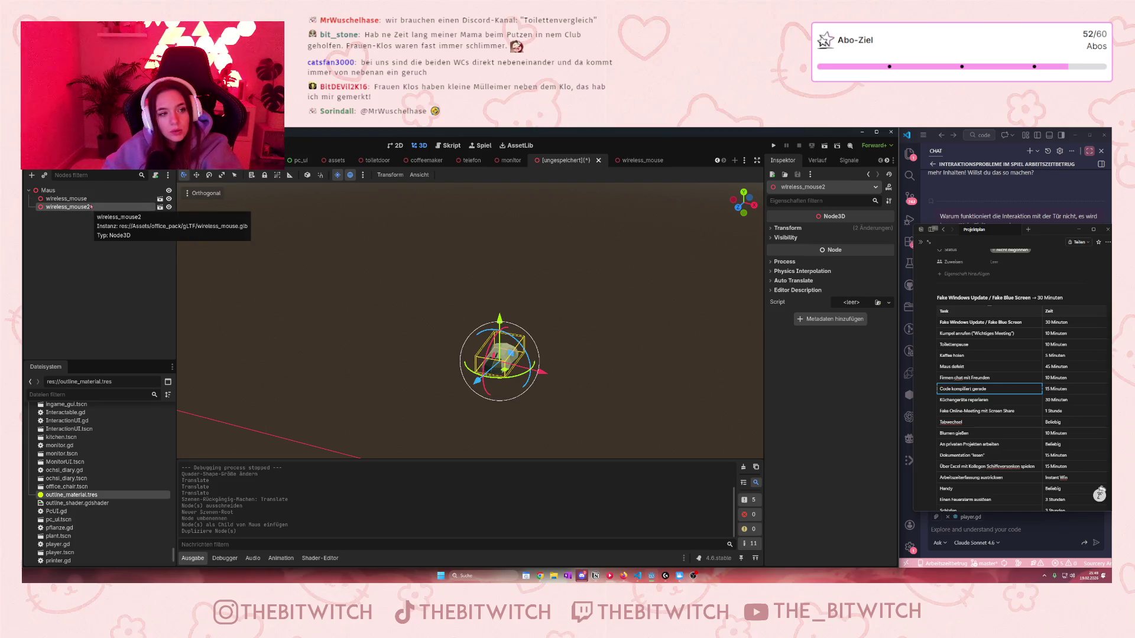
pyautogui.press('Delete')
pyautogui.press('Return')
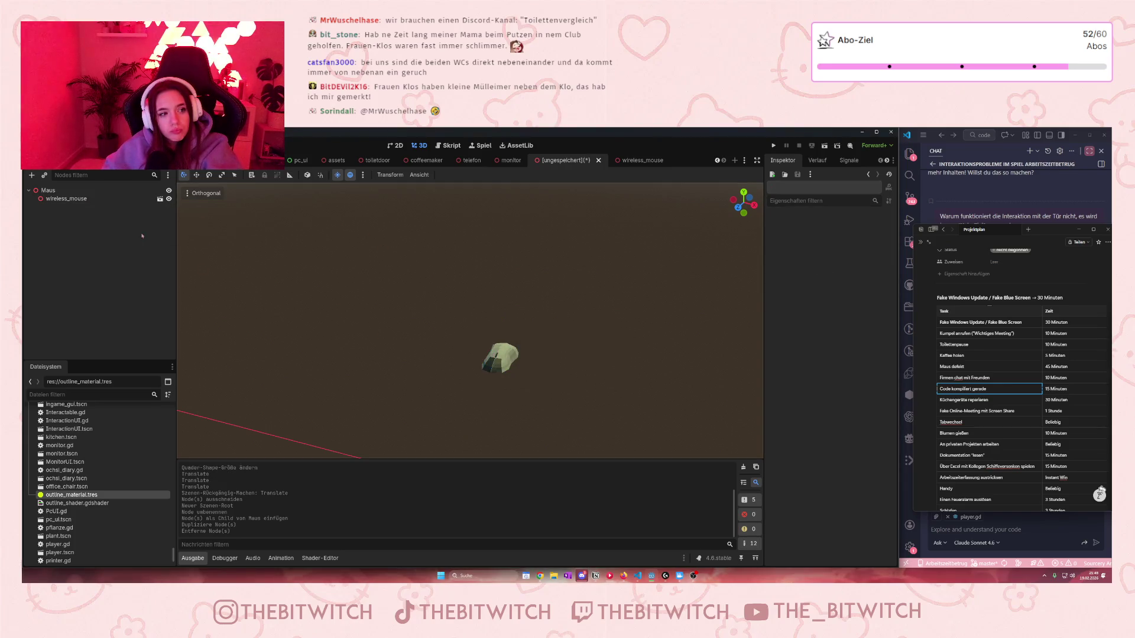
pyautogui.click(66, 199)
pyautogui.press('Delete')
pyautogui.press('Return')
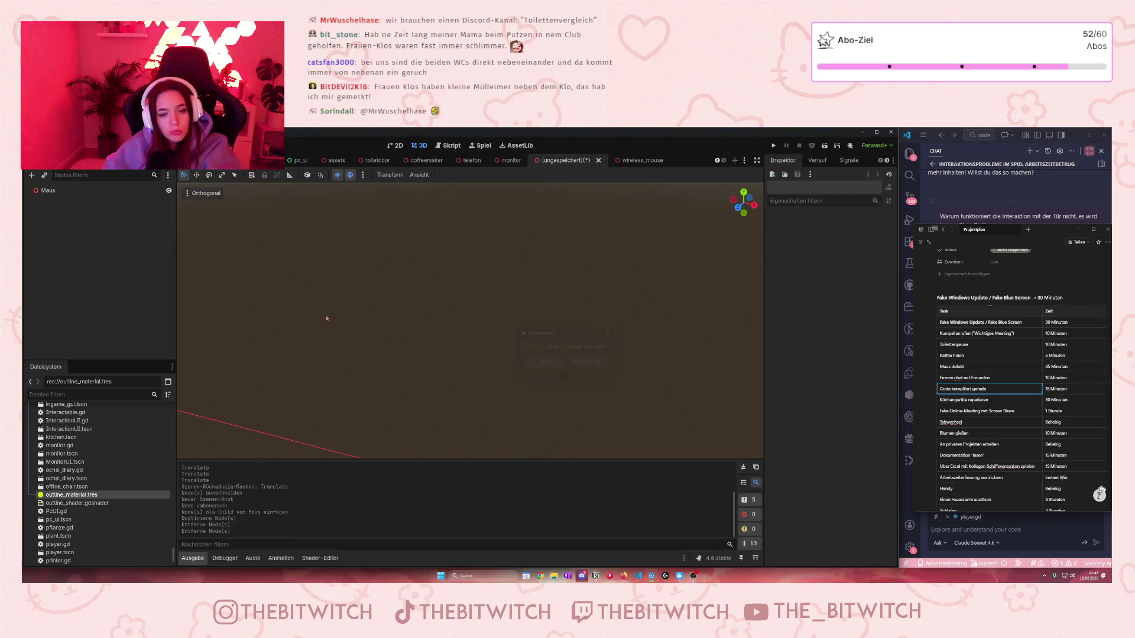
# Step: Paste Wireless_mouse under Maus, frame it, and duplicate it as Wireless_mouse2
pyautogui.hotkey('ctrl', 'v')
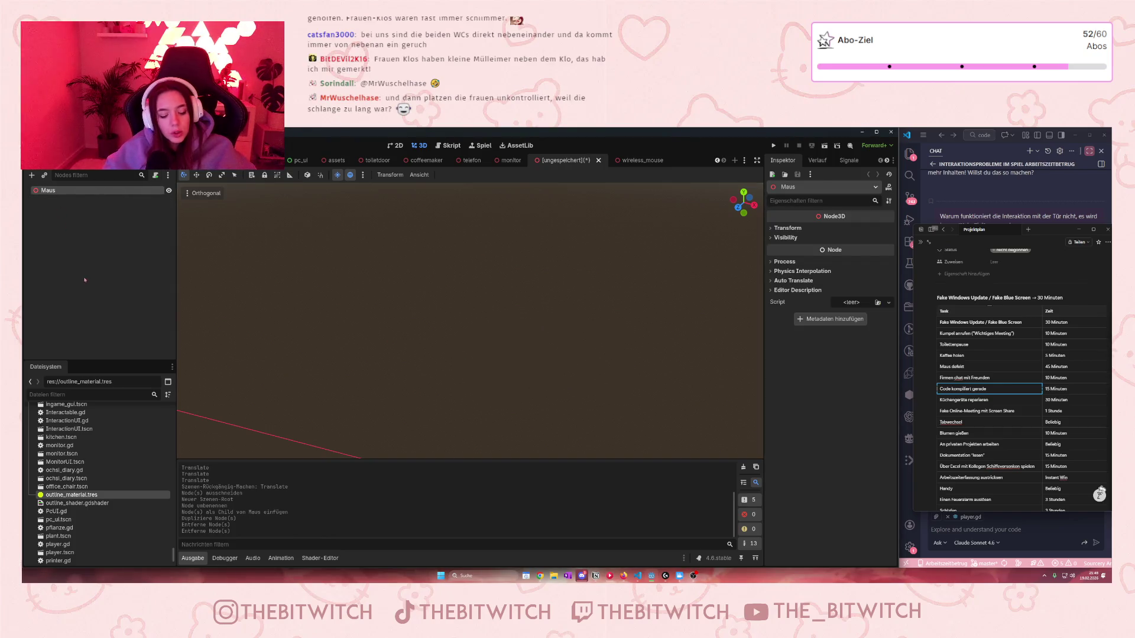
pyautogui.press('f')
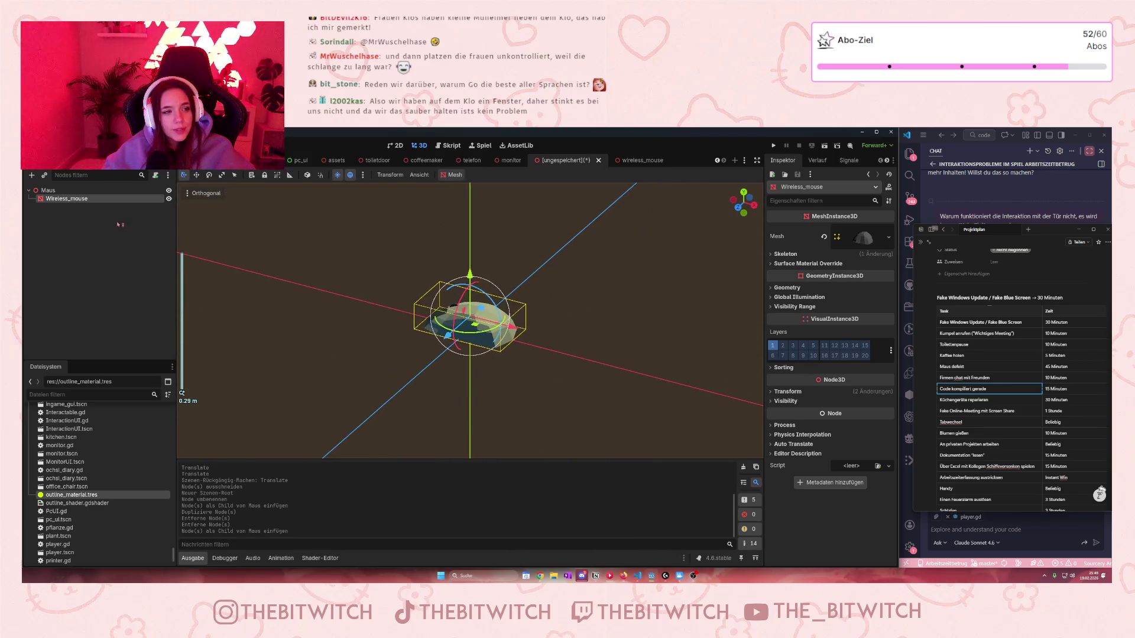
pyautogui.click(75, 243)
pyautogui.click(67, 199)
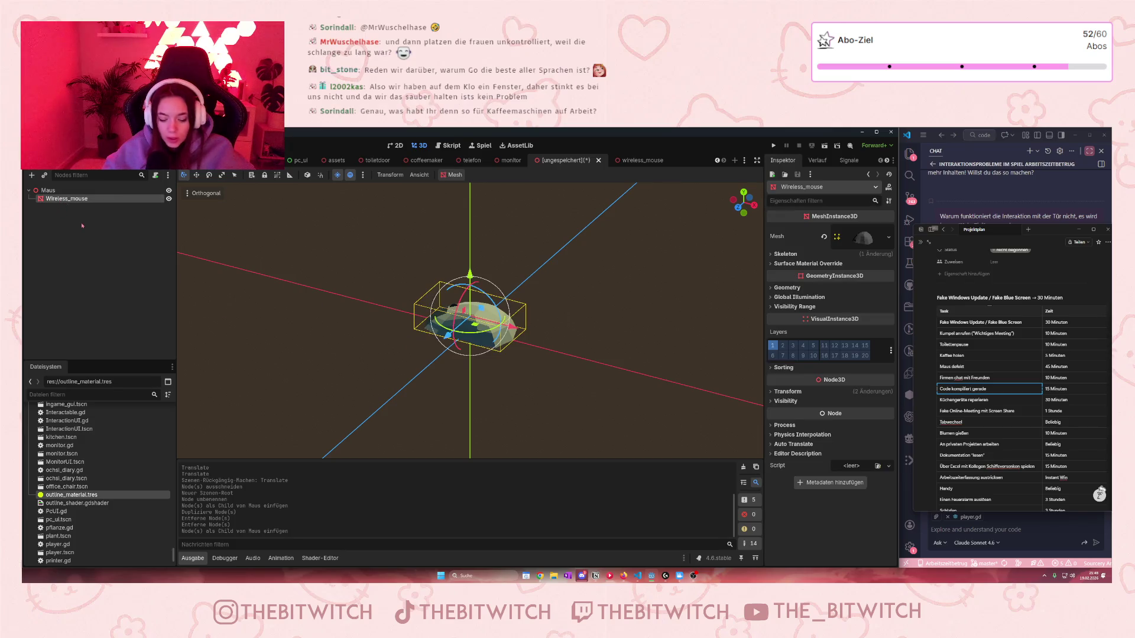
pyautogui.hotkey('ctrl', 'd')
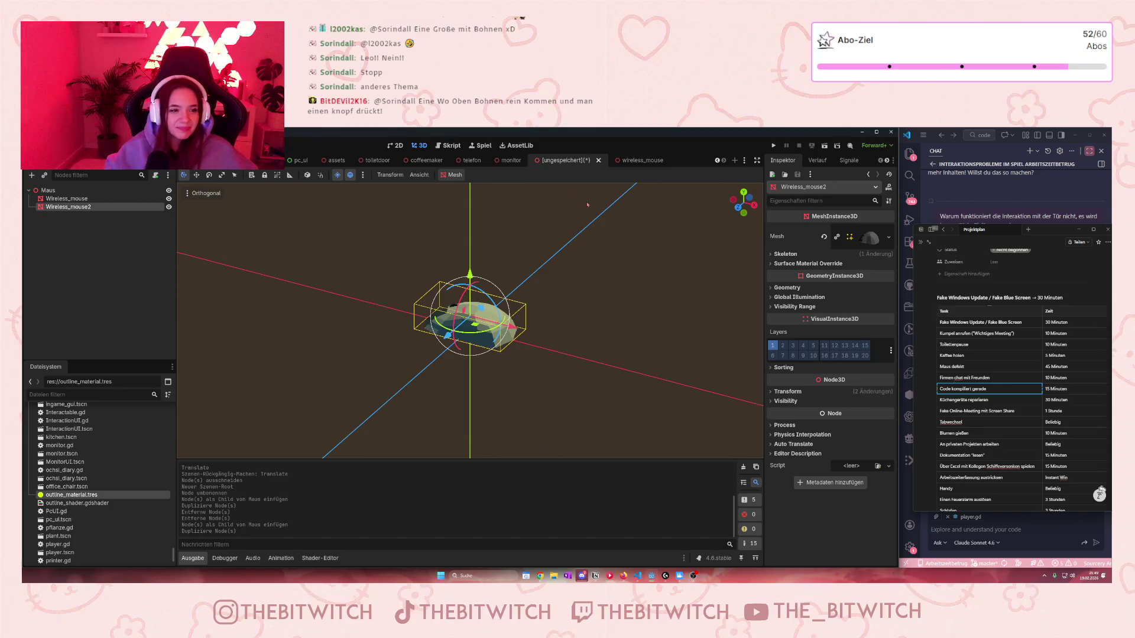
# Step: Open the Mesh property dropdown of Wireless_mouse2 in the Inspector
pyautogui.click(889, 237)
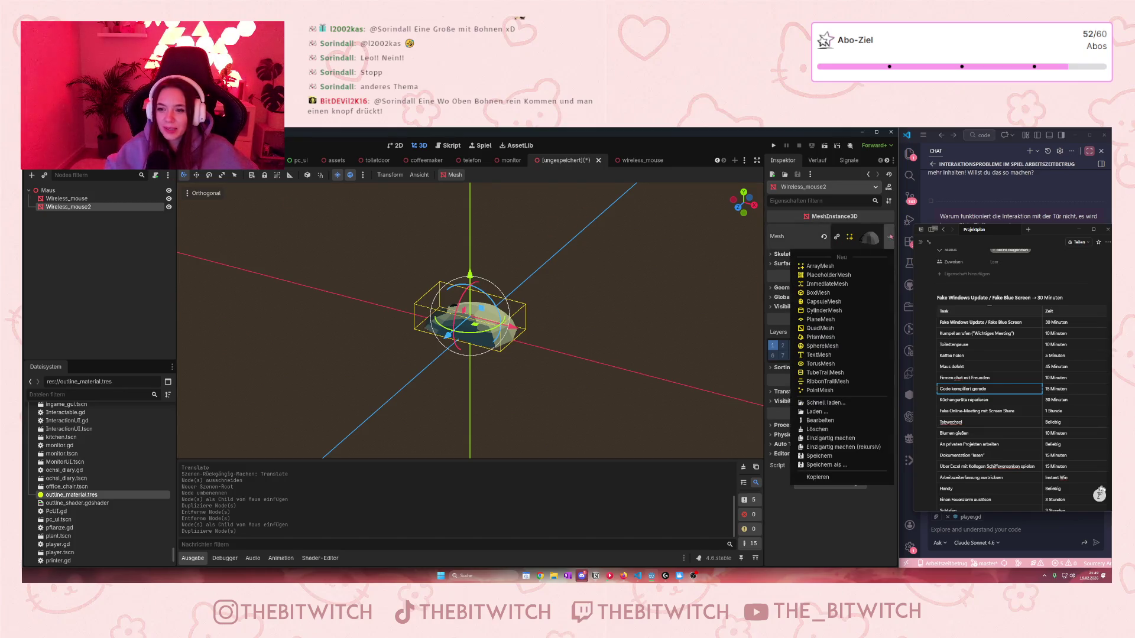
# Step: Make Wireless_mouse2's mesh unique and assign outline_material.tres to surface overrides 0 and 1
pyautogui.click(830, 438)
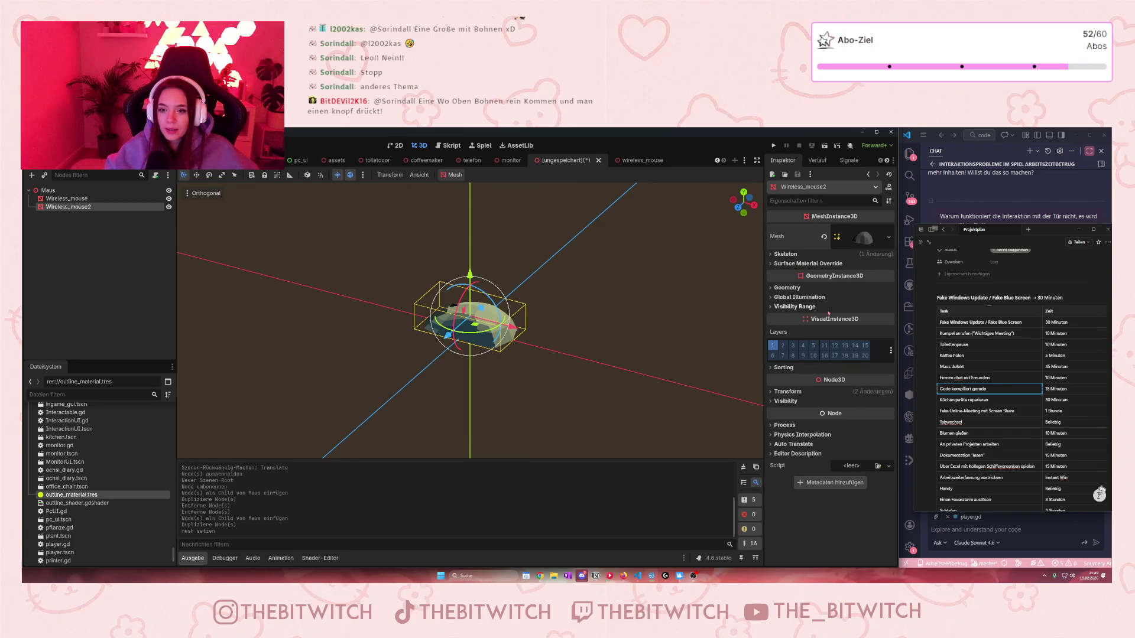
pyautogui.click(779, 265)
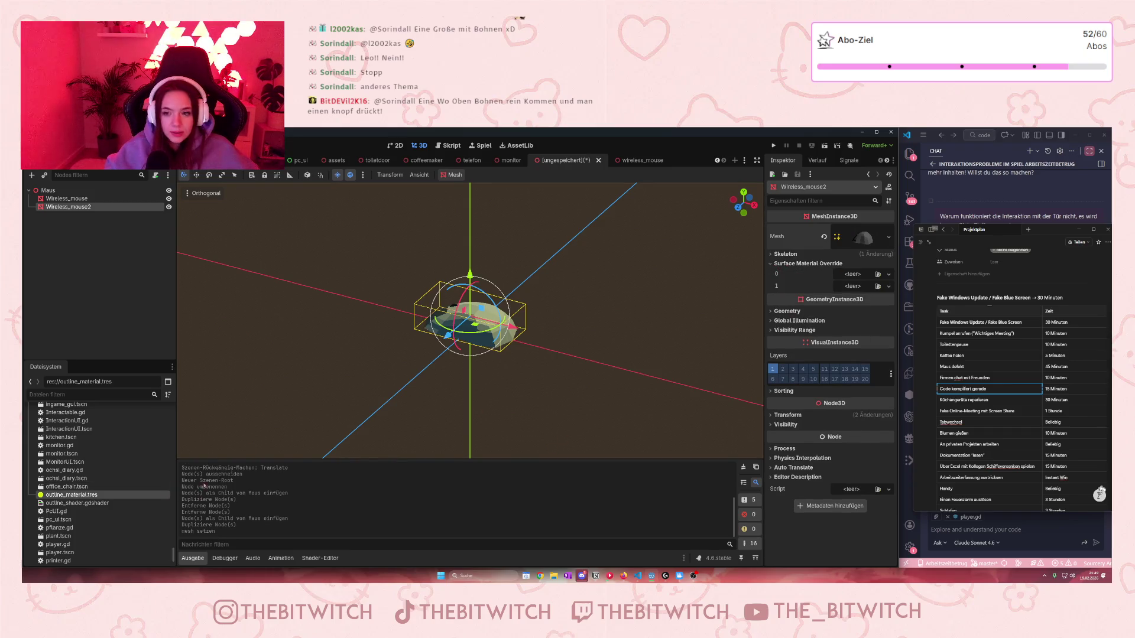
pyautogui.moveTo(109, 495); pyautogui.dragTo(853, 279)
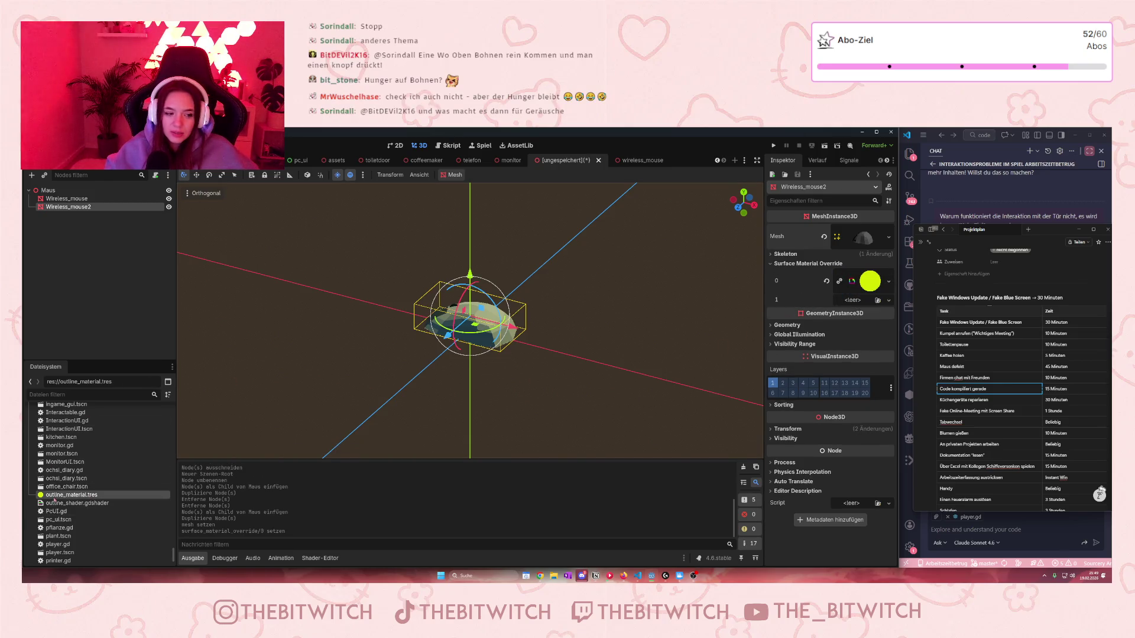
pyautogui.moveTo(54, 495)
pyautogui.mouseDown()
pyautogui.moveTo(112, 491)
pyautogui.moveTo(853, 299)
pyautogui.mouseUp()
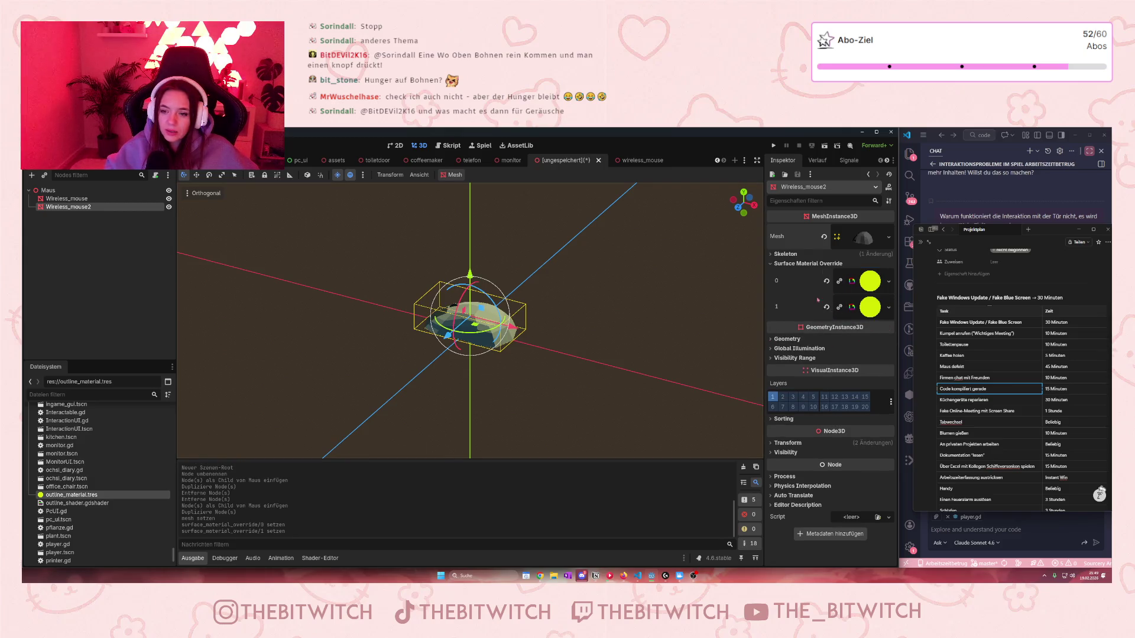
# Step: Raise the outline material's Outline Width to 0.052 and inspect the result
pyautogui.click(889, 282)
pyautogui.click(870, 284)
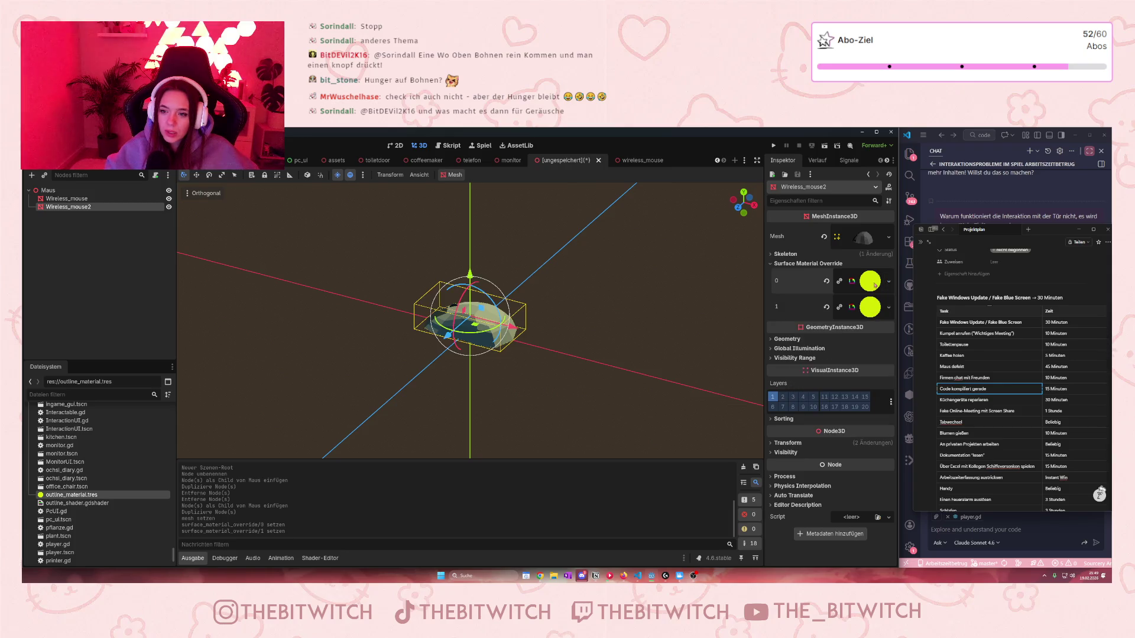
pyautogui.click(869, 285)
pyautogui.click(852, 394)
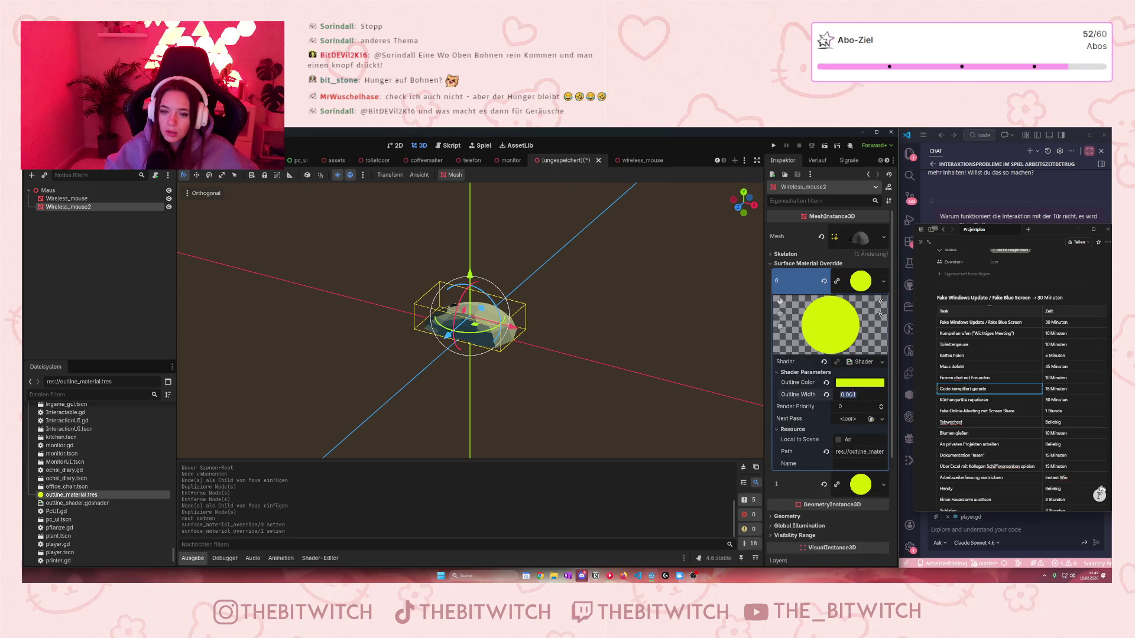
pyautogui.press('Up')
pyautogui.press('Up')
pyautogui.press('Up')
pyautogui.press('Up')
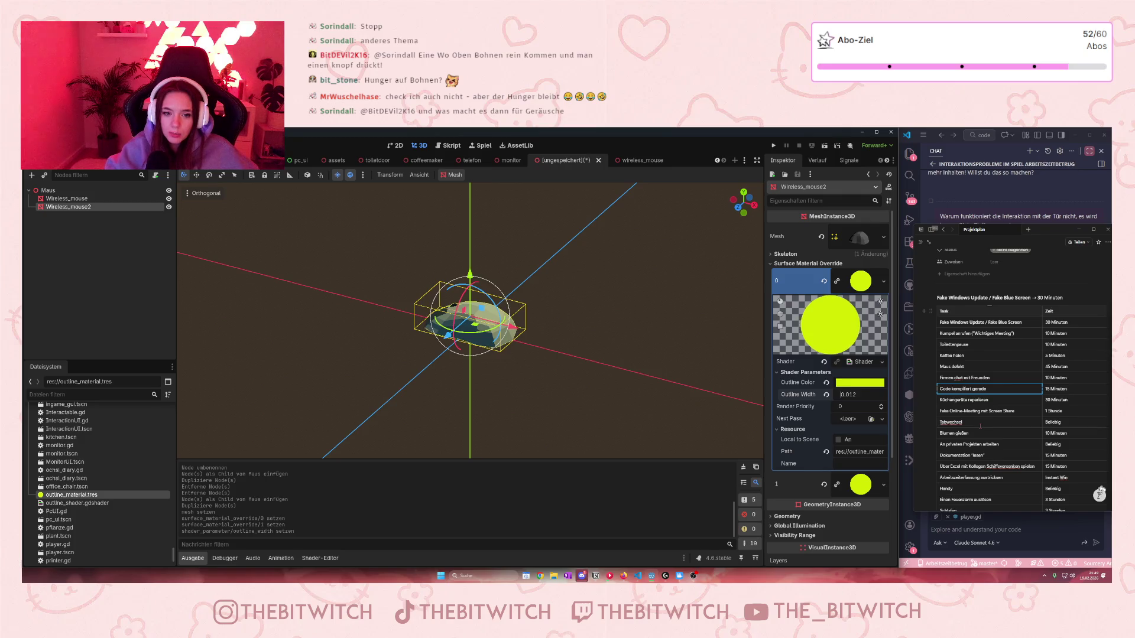
pyautogui.press('Up')
pyautogui.press('Up')
pyautogui.press('Up')
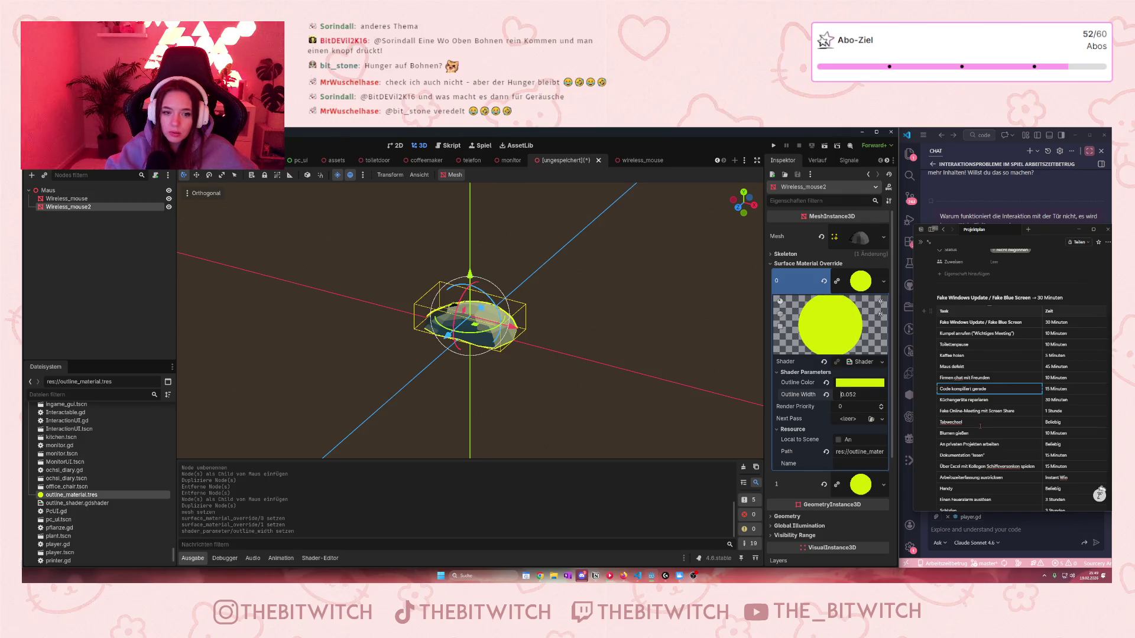
pyautogui.moveTo(627, 349); pyautogui.dragTo(700, 374)
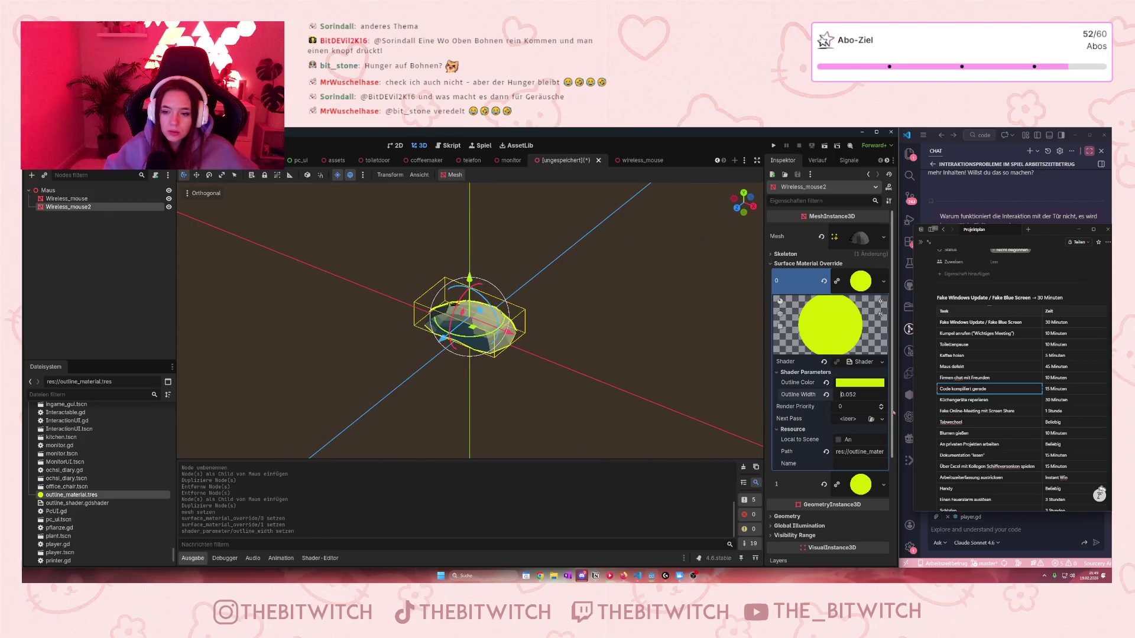
pyautogui.click(860, 485)
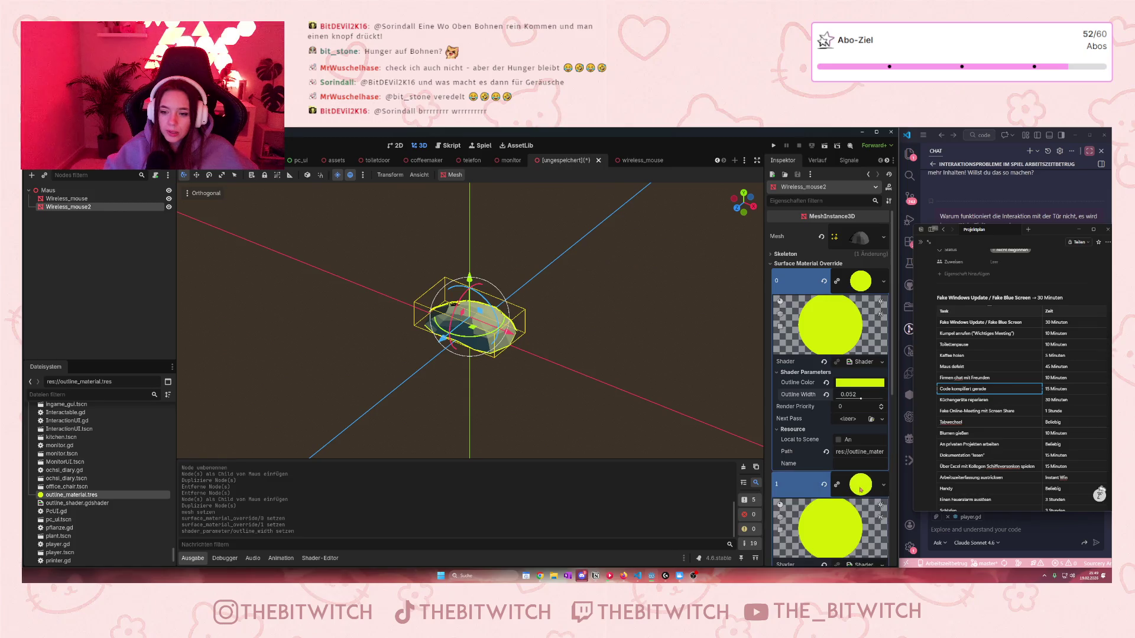
pyautogui.scroll(-3, 851, 502)
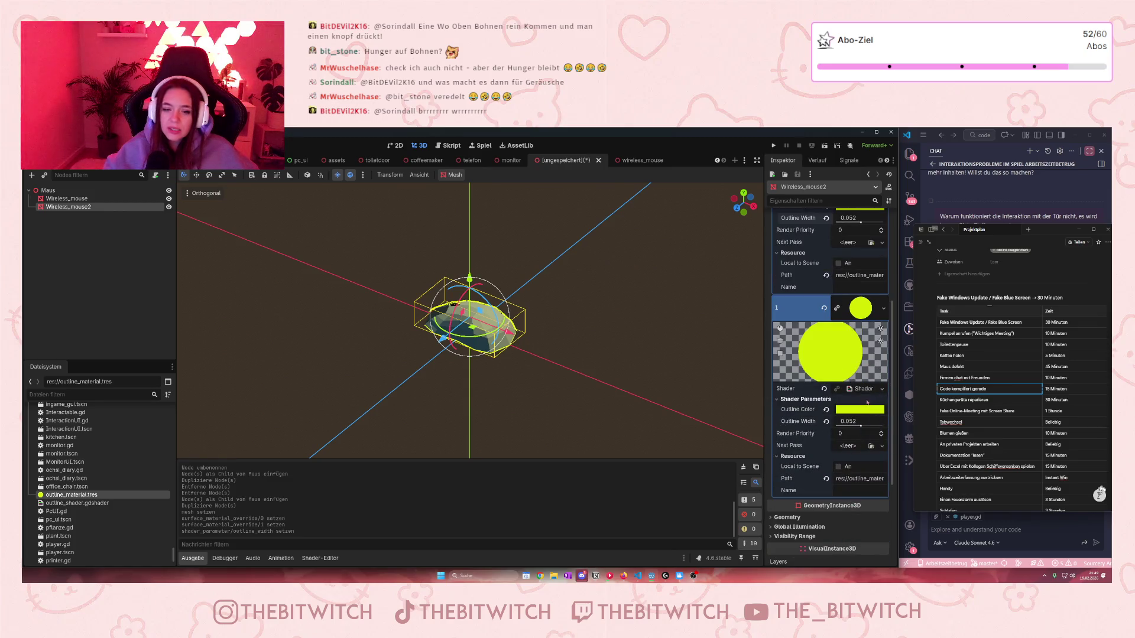
pyautogui.scroll(3, 837, 313)
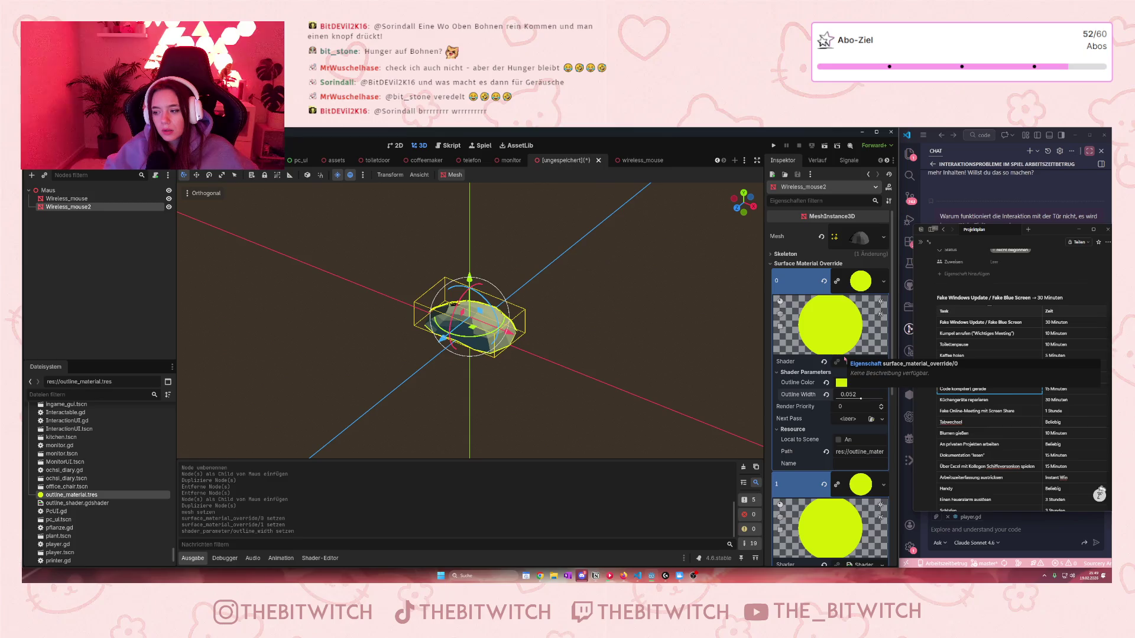
# Step: Redo the outline_material.tres assignment on both surfaces and make each material unique
pyautogui.hotkey('ctrl', 'z')
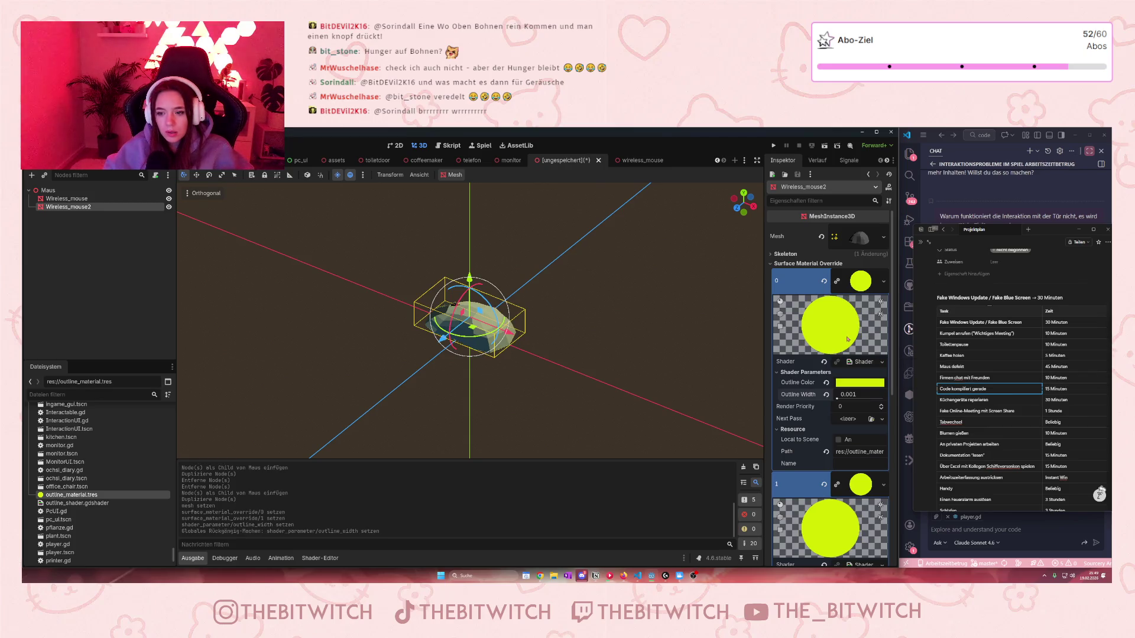
pyautogui.hotkey('ctrl', 'z')
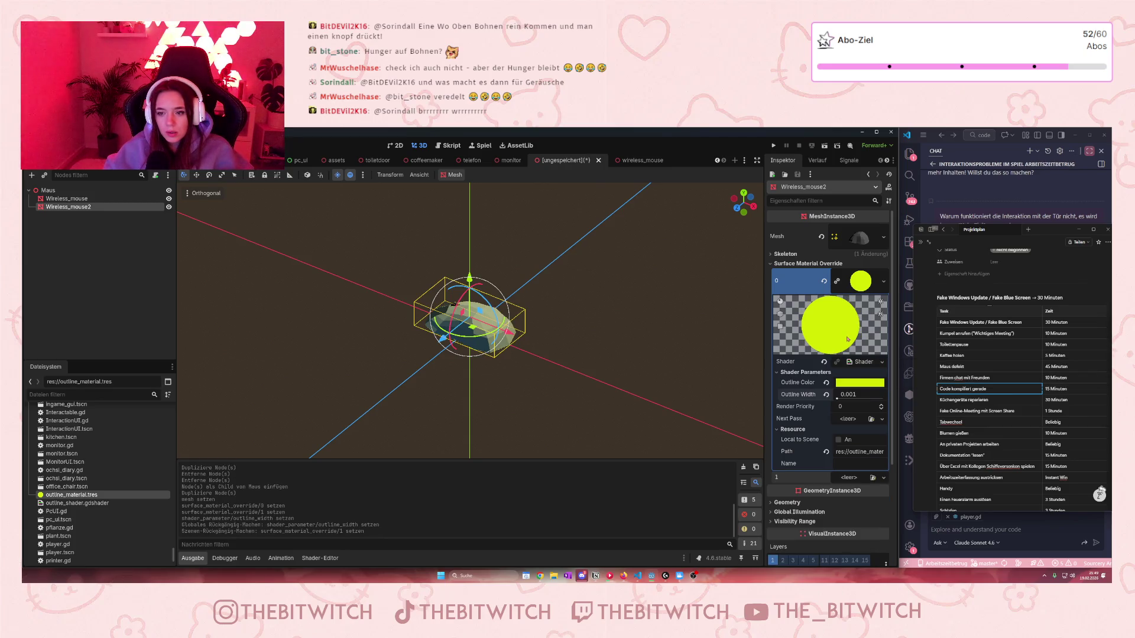
pyautogui.hotkey('ctrl', 'z')
pyautogui.moveTo(88, 495)
pyautogui.mouseDown()
pyautogui.moveTo(177, 454)
pyautogui.moveTo(851, 275)
pyautogui.mouseUp()
pyautogui.moveTo(88, 495)
pyautogui.mouseDown()
pyautogui.moveTo(804, 413)
pyautogui.moveTo(854, 479)
pyautogui.mouseUp()
pyautogui.click(883, 282)
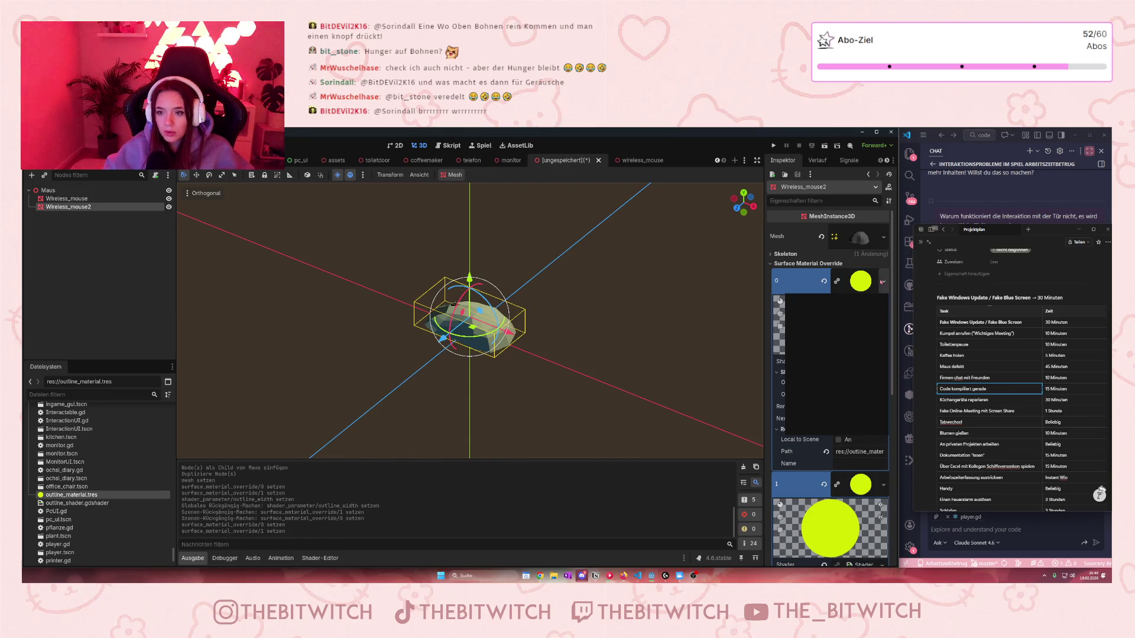
pyautogui.click(854, 376)
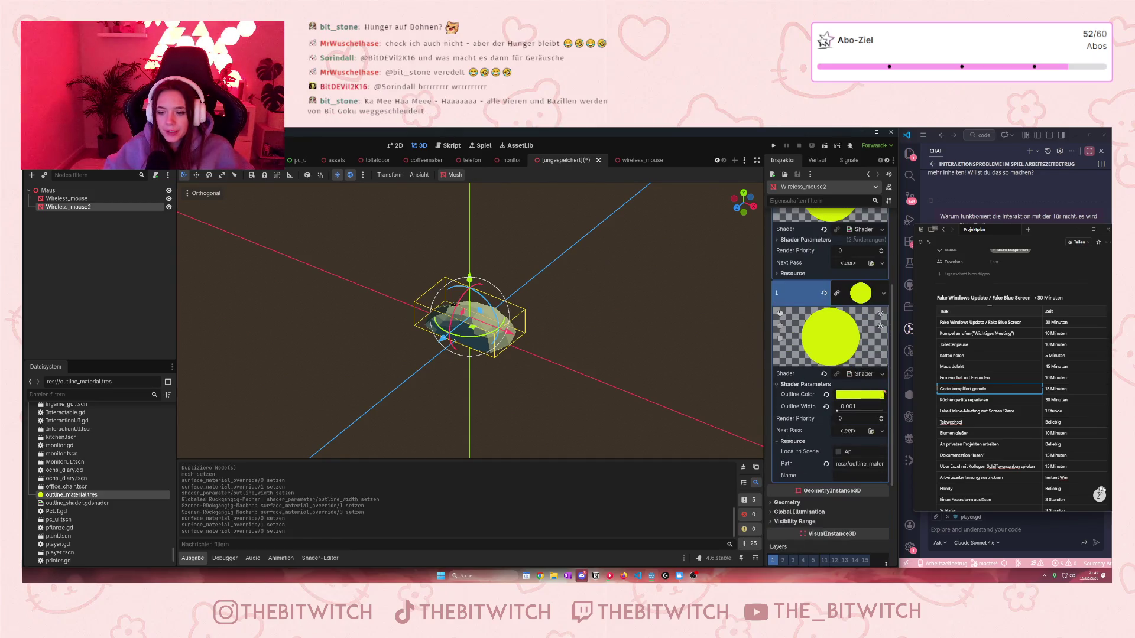
pyautogui.click(883, 293)
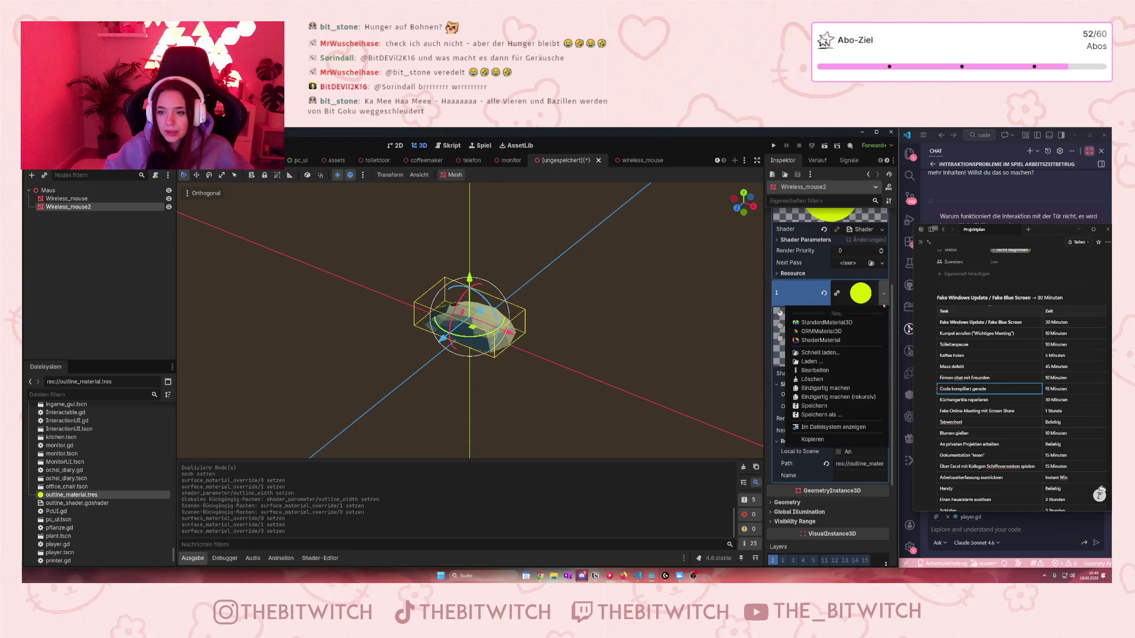
pyautogui.click(845, 390)
# Step: Set Outline Width to 0.06 on surface material overrides 0 and 1
pyautogui.scroll(3, 852, 381)
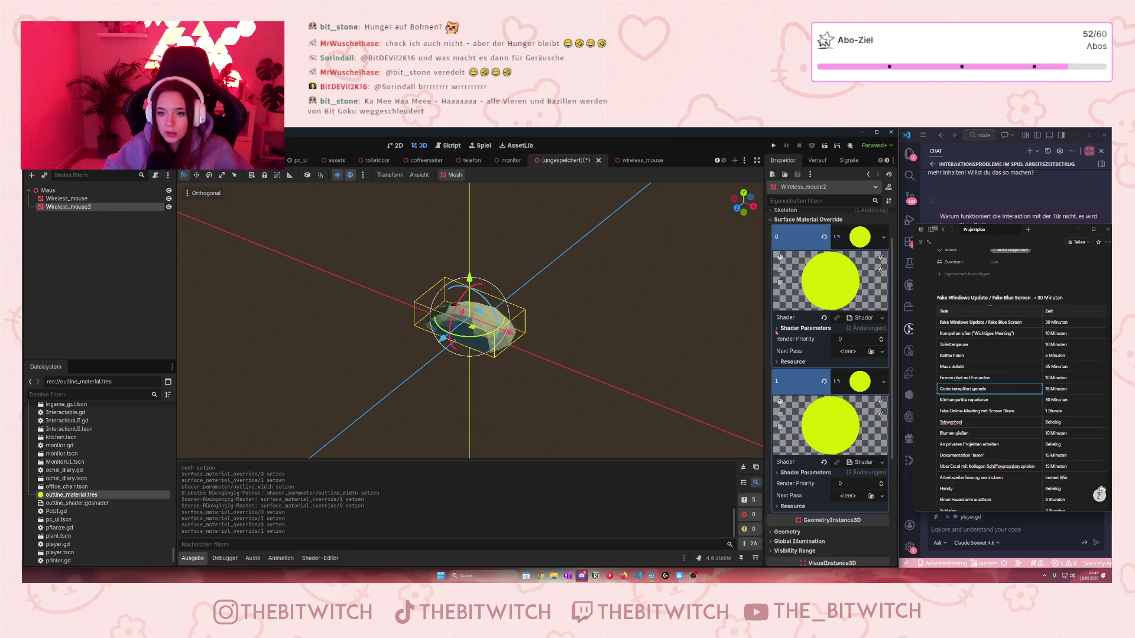
pyautogui.click(805, 328)
pyautogui.click(849, 352)
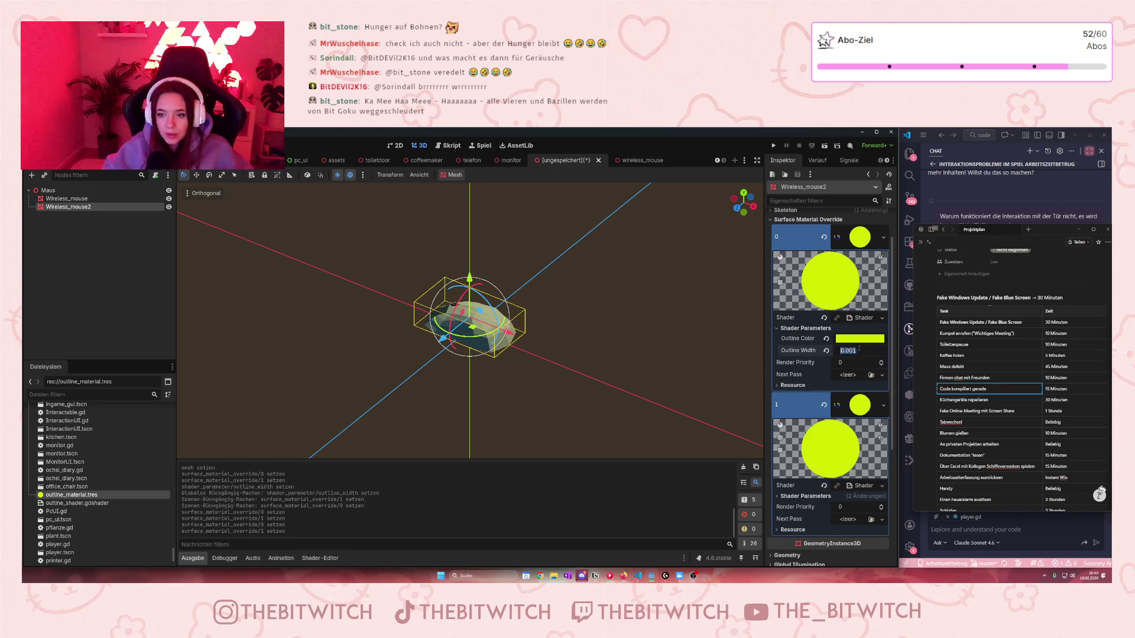
pyautogui.moveTo(888, 340)
pyautogui.write('0.')
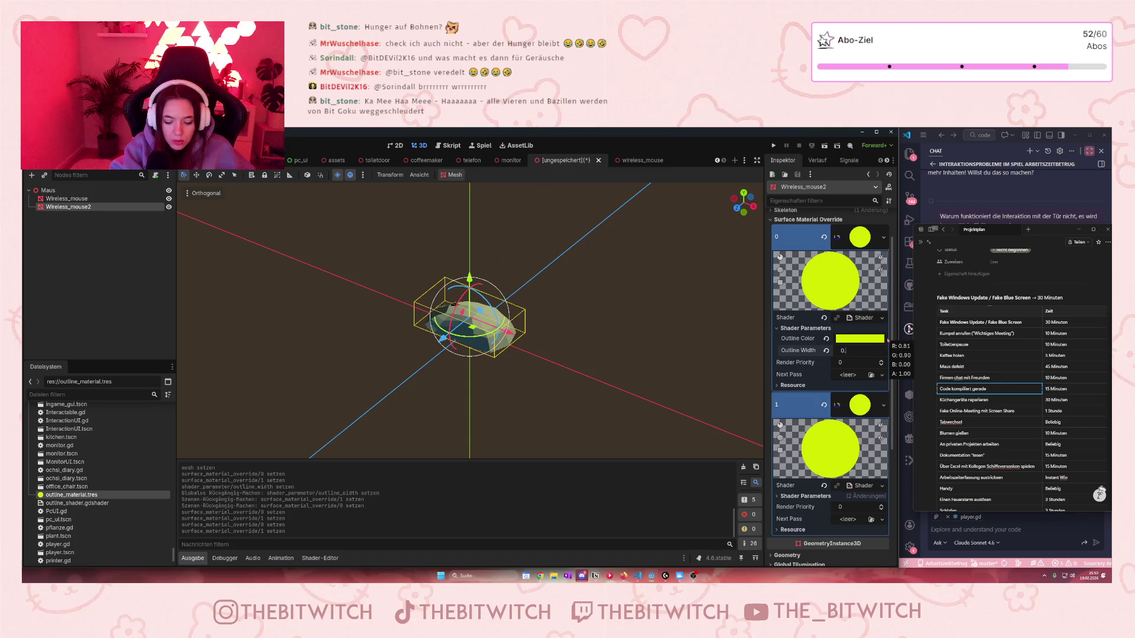
pyautogui.write('06')
pyautogui.press('Return')
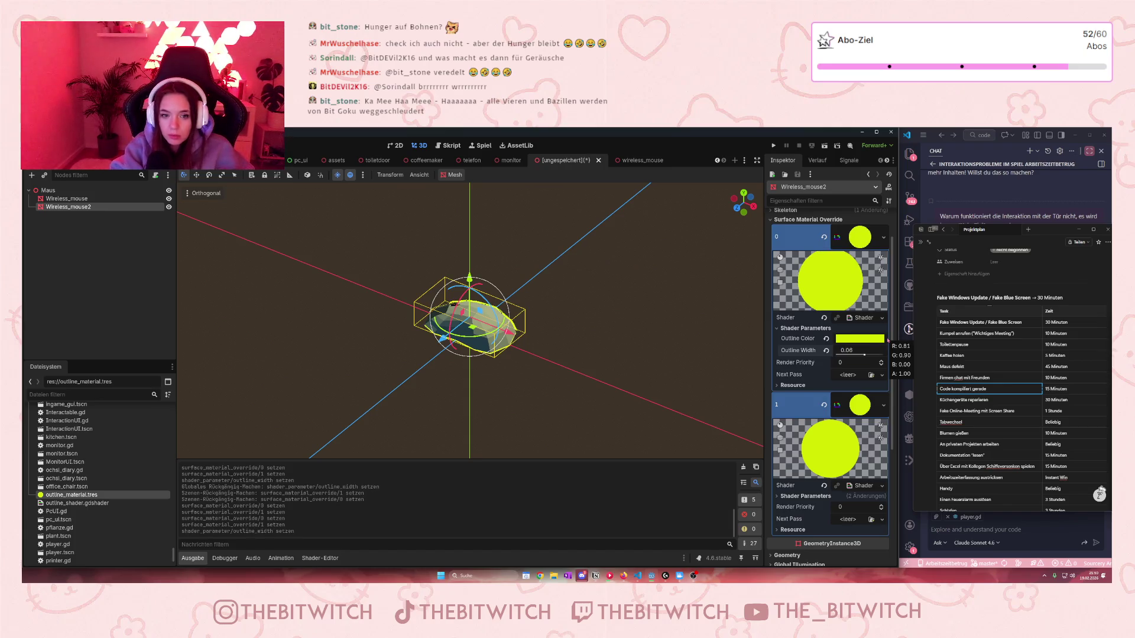
pyautogui.scroll(-3, 857, 355)
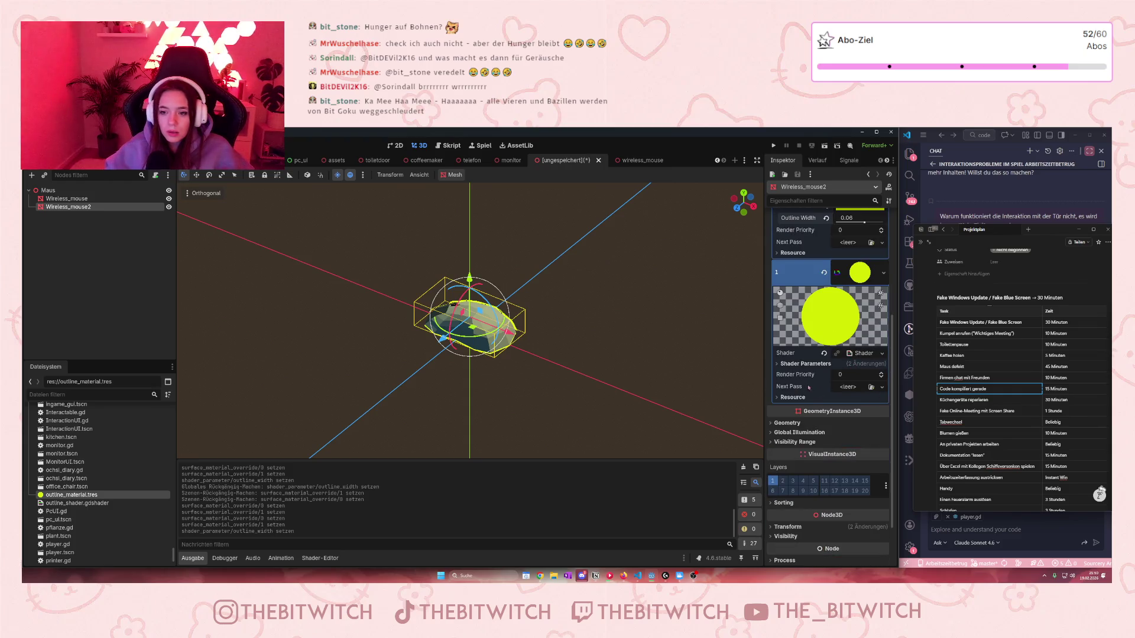
pyautogui.click(790, 365)
pyautogui.click(838, 386)
pyautogui.write('0')
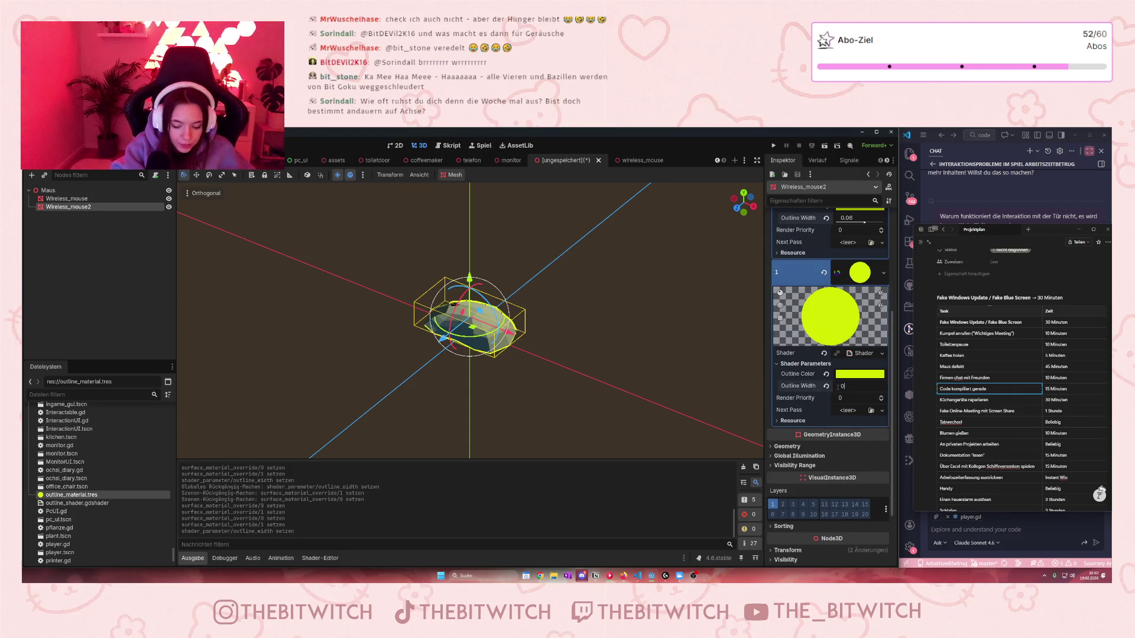
pyautogui.write('.06')
pyautogui.press('Return')
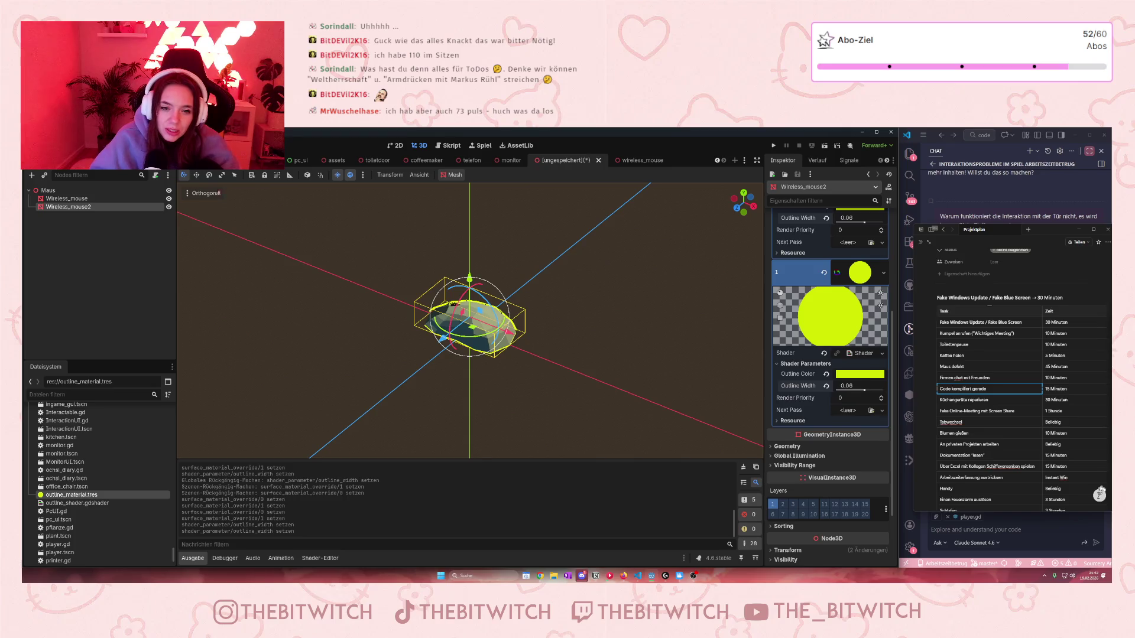
# Step: Hide the Wireless_mouse2 outline copy and save the mouse scene as maus.tscn
pyautogui.click(168, 207)
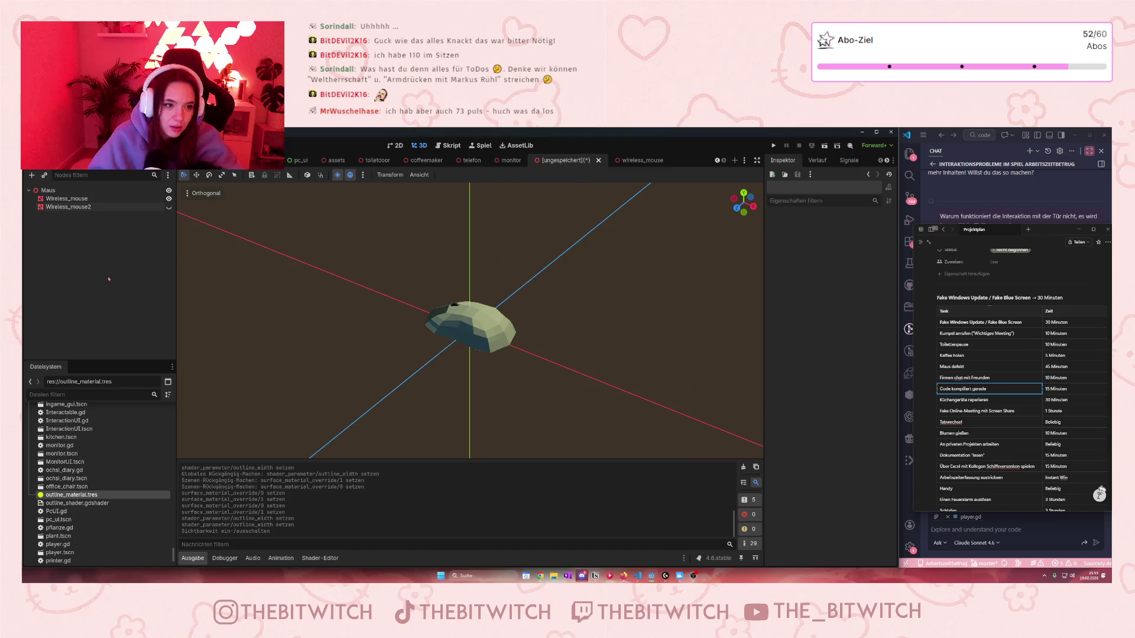
pyautogui.hotkey('ctrl', 's')
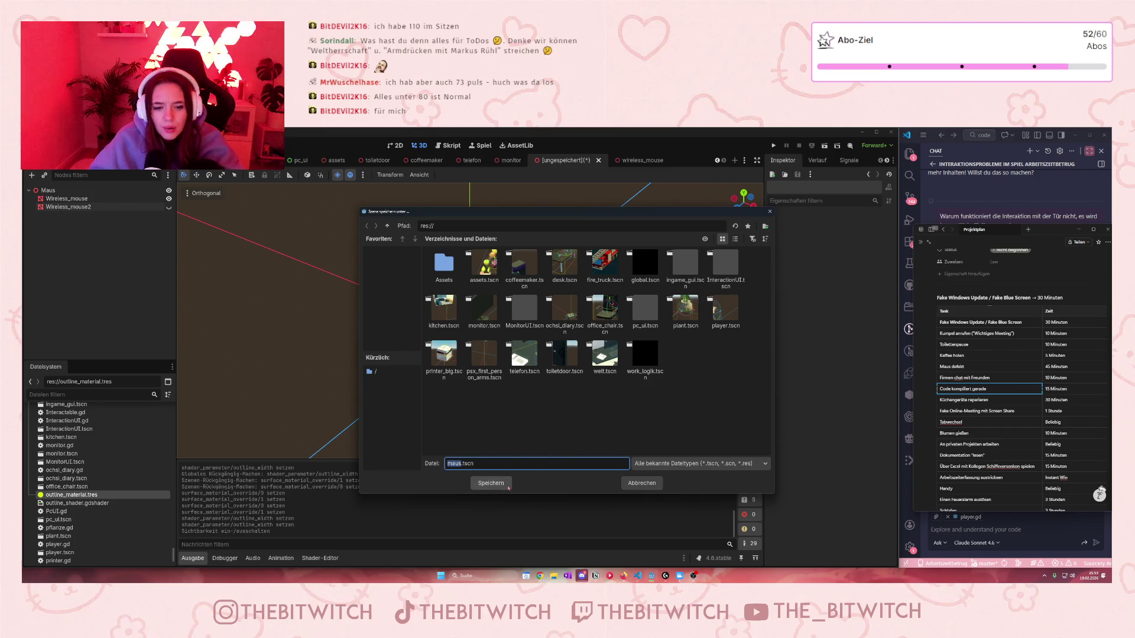
pyautogui.click(490, 483)
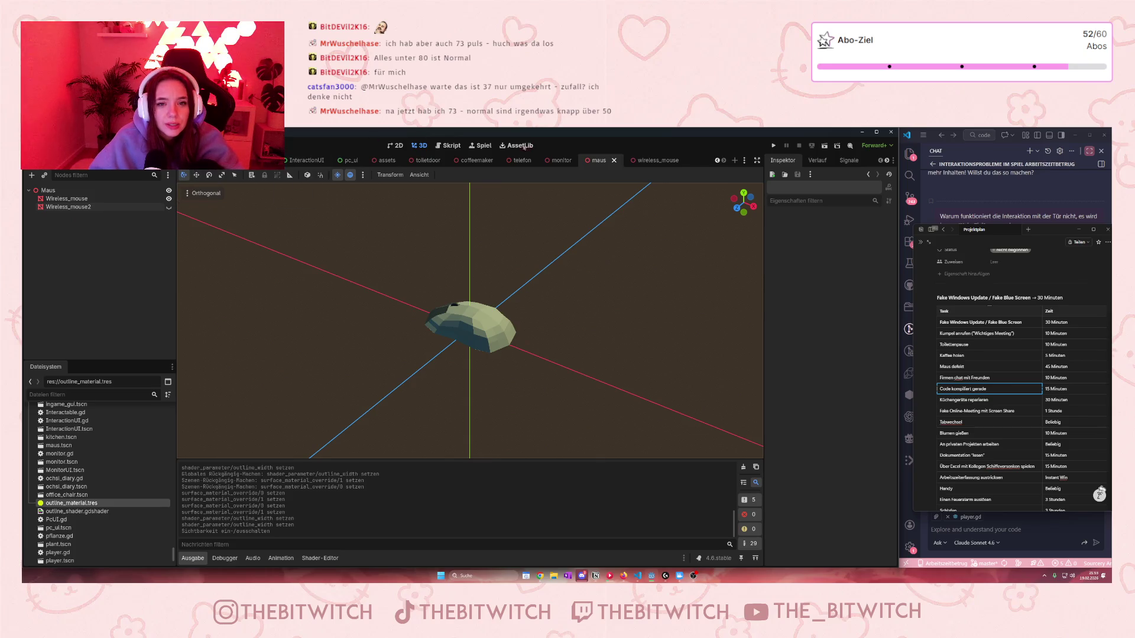
# Step: Switch to the office scene tab
pyautogui.scroll(2, 711, 165)
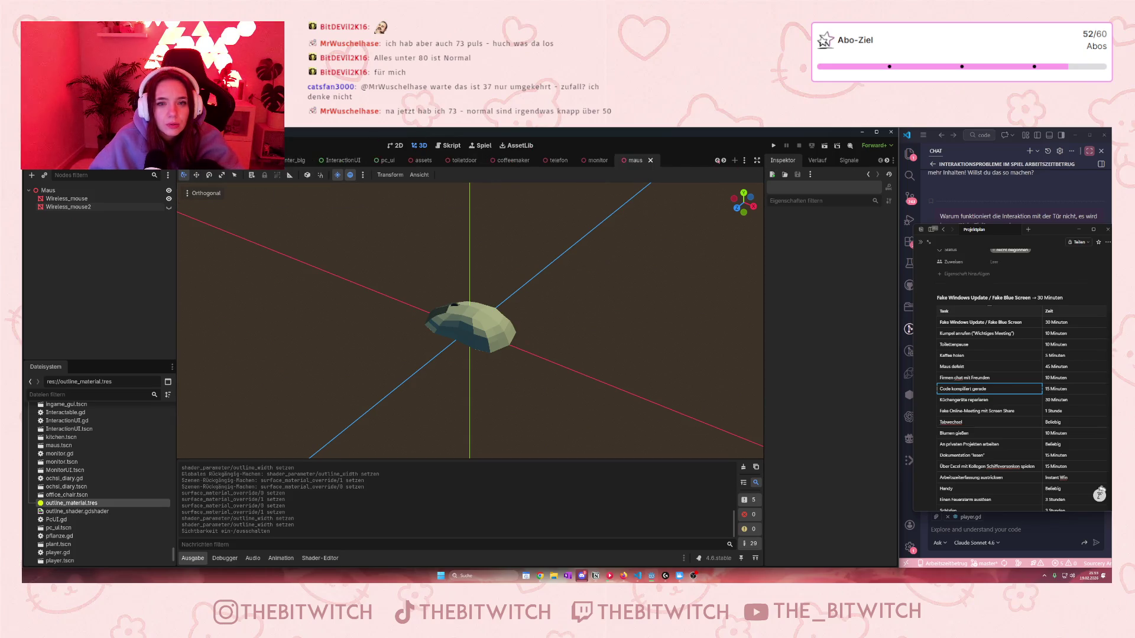
pyautogui.click(197, 161)
pyautogui.scroll(4, 69, 267)
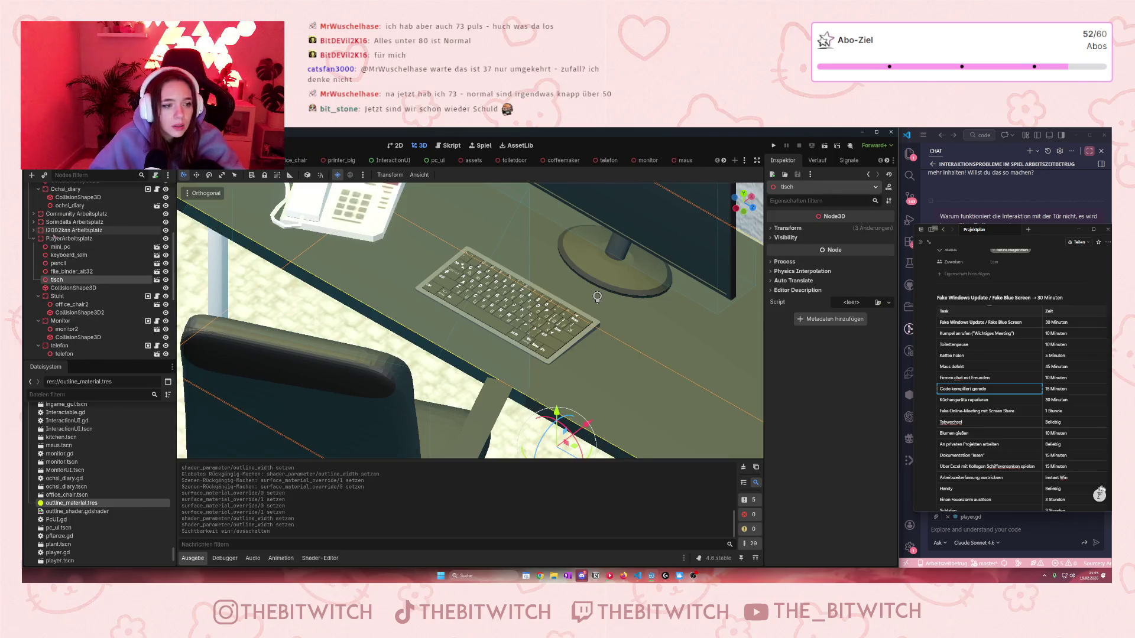
# Step: Instance maus.tscn under the PlayerArbeitsplatz node and select the new Maus instance
pyautogui.scroll(-2, 65, 256)
pyautogui.click(59, 217)
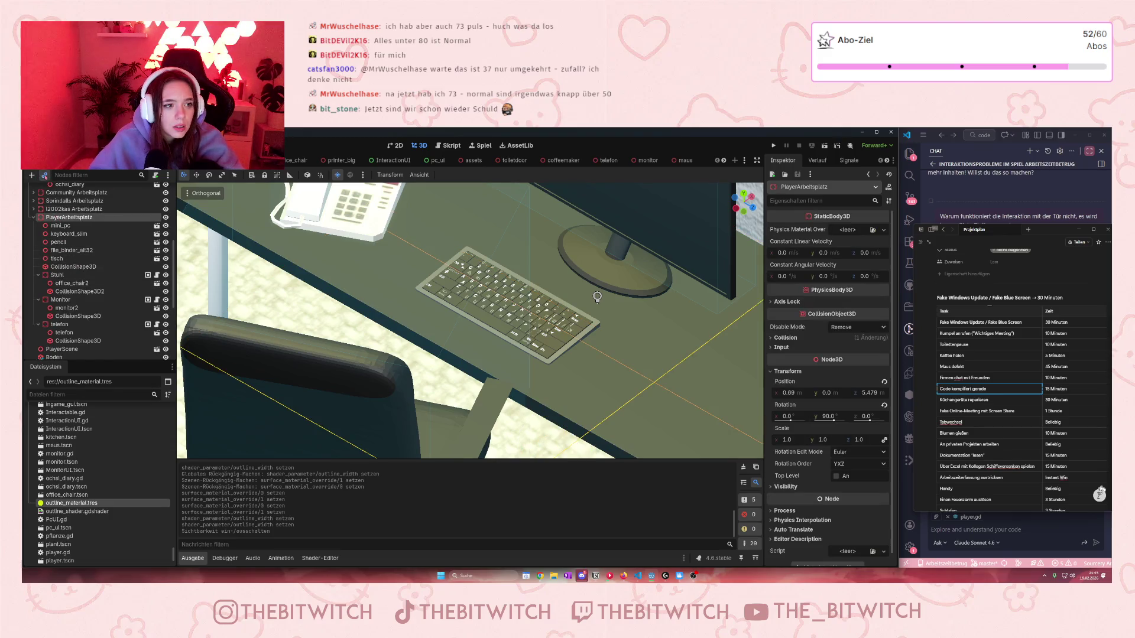
pyautogui.hotkey('ctrl', 'shift', 'a')
pyautogui.write('ma')
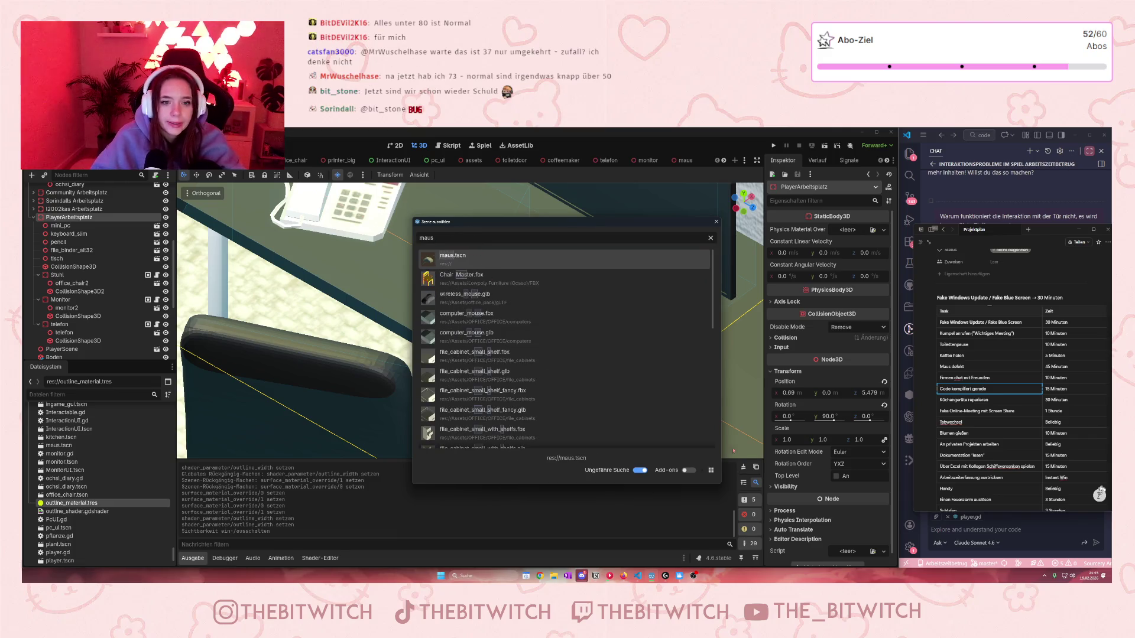
pyautogui.doubleClick(504, 259)
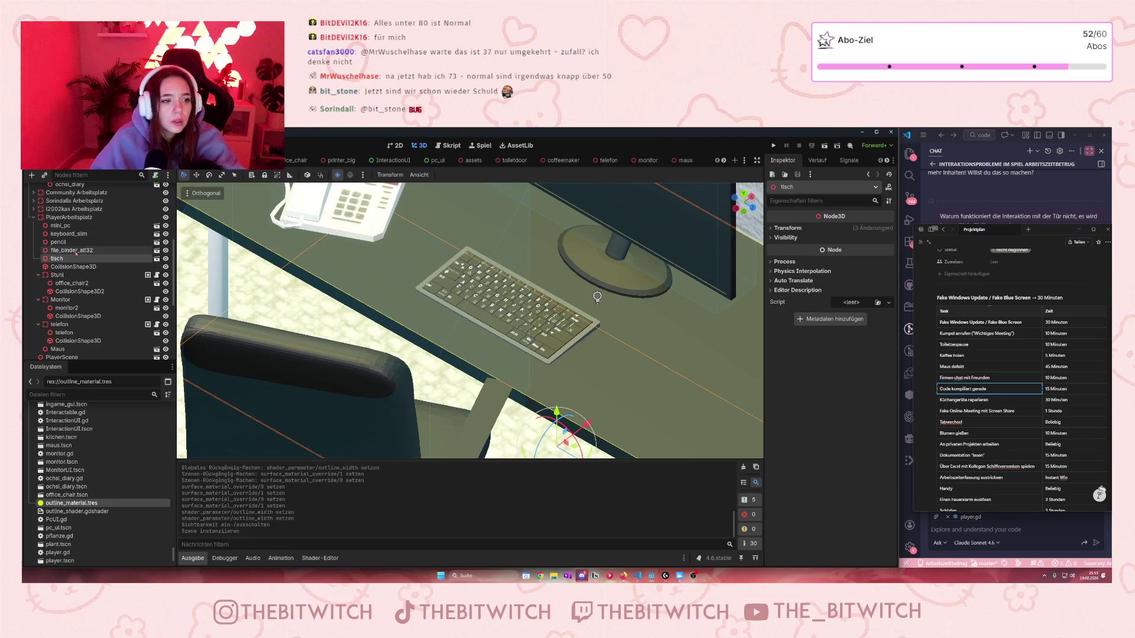
pyautogui.scroll(-1, 67, 309)
pyautogui.click(57, 328)
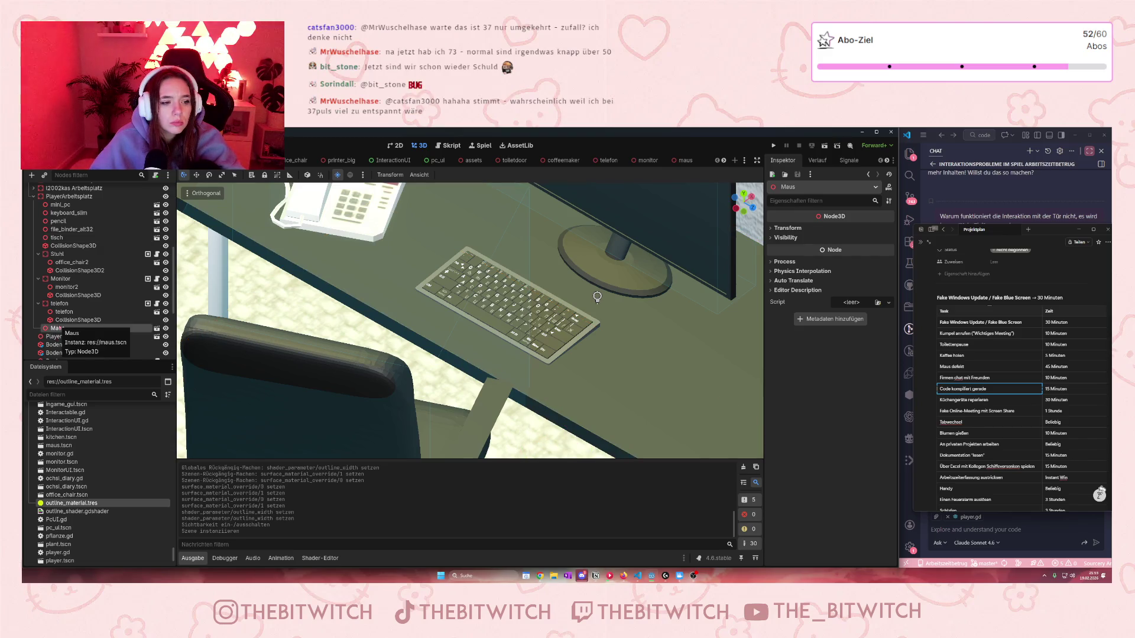
# Step: Start adding a new child node to PlayerArbeitsplatz
pyautogui.rightClick(56, 203)
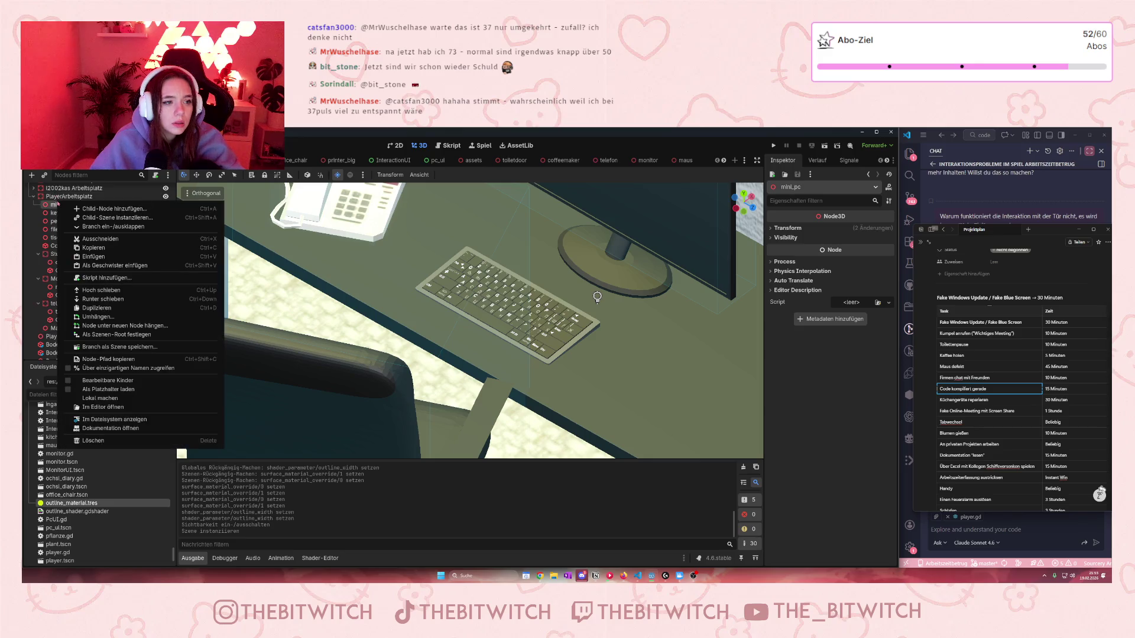
pyautogui.click(54, 200)
pyautogui.rightClick(66, 197)
pyautogui.click(94, 206)
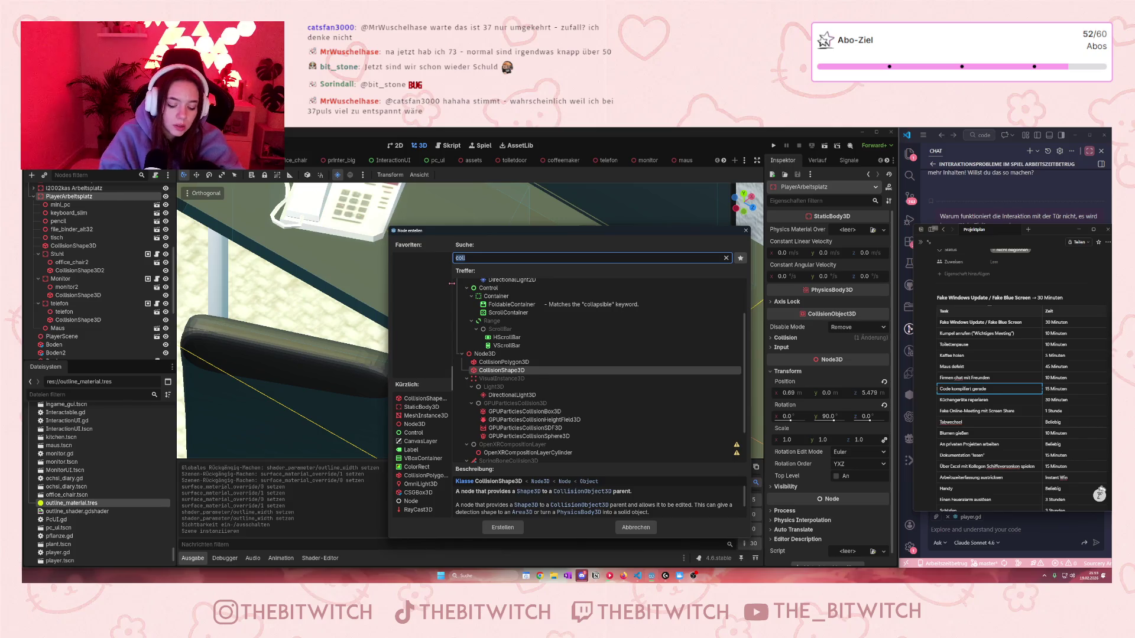
# Step: Create a StaticBody3D under PlayerArbeitsplatz and move Maus inside it
pyautogui.write('stat')
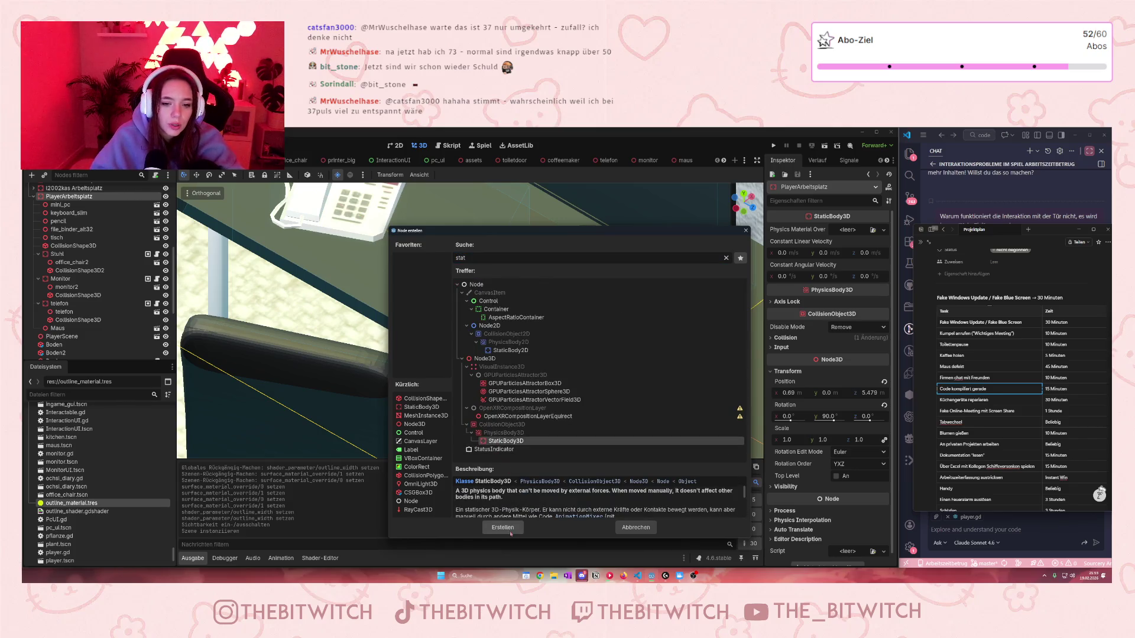
pyautogui.click(502, 527)
pyautogui.moveTo(60, 328); pyautogui.dragTo(66, 336)
# Step: Add a CollisionShape3D child to the StaticBody3D, then open the maus scene
pyautogui.click(67, 328)
pyautogui.rightClick(71, 328)
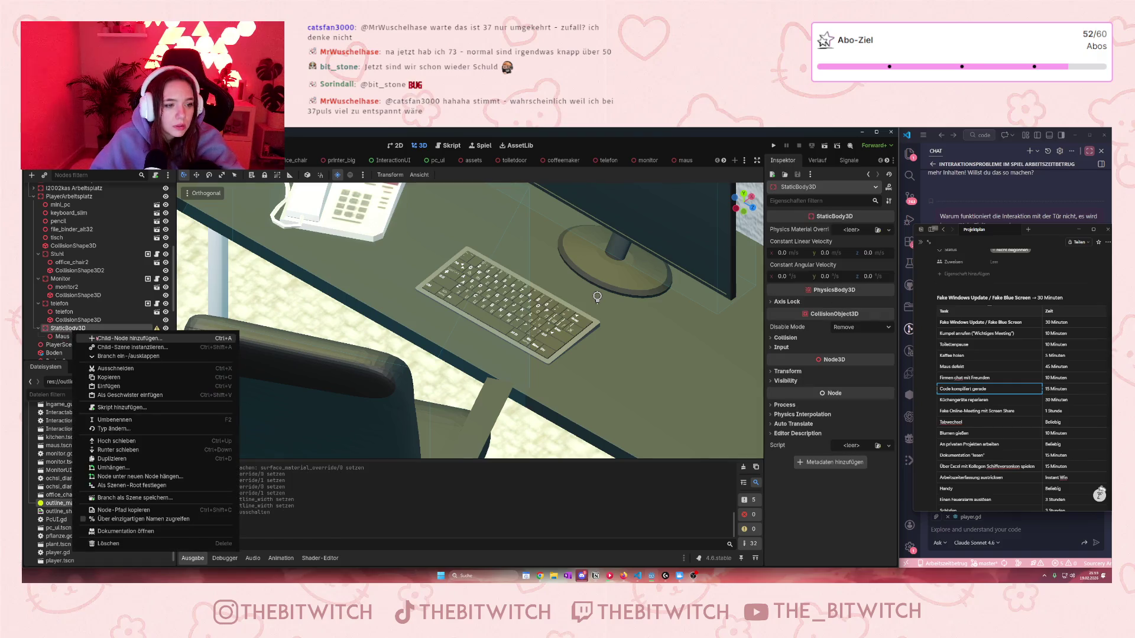
pyautogui.click(101, 338)
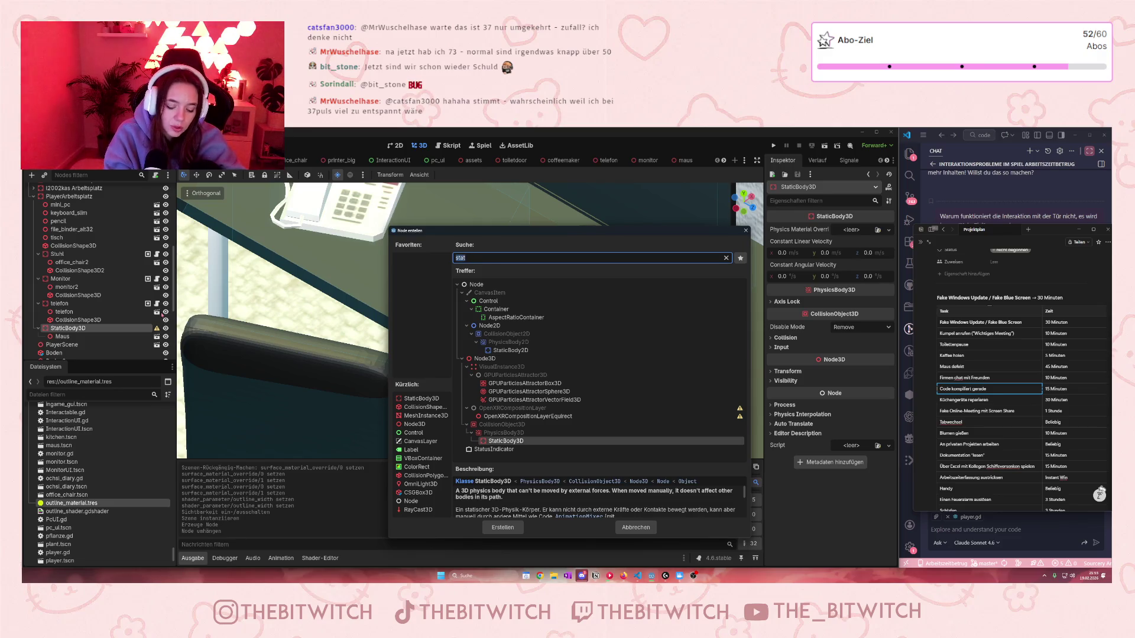
pyautogui.write('coll')
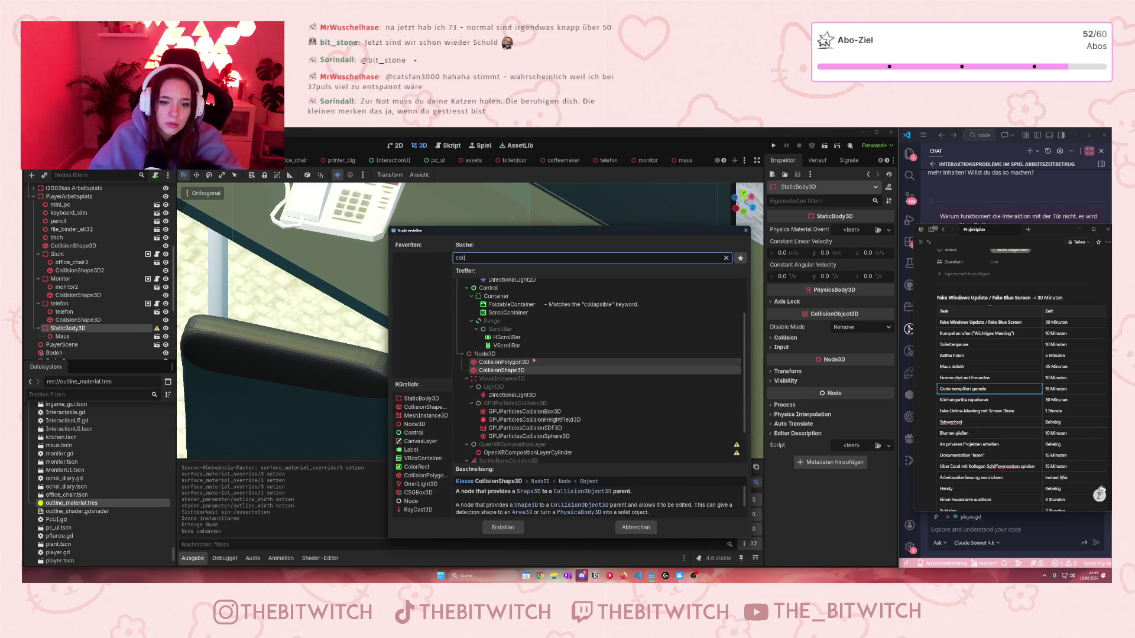
pyautogui.click(509, 499)
pyautogui.click(502, 527)
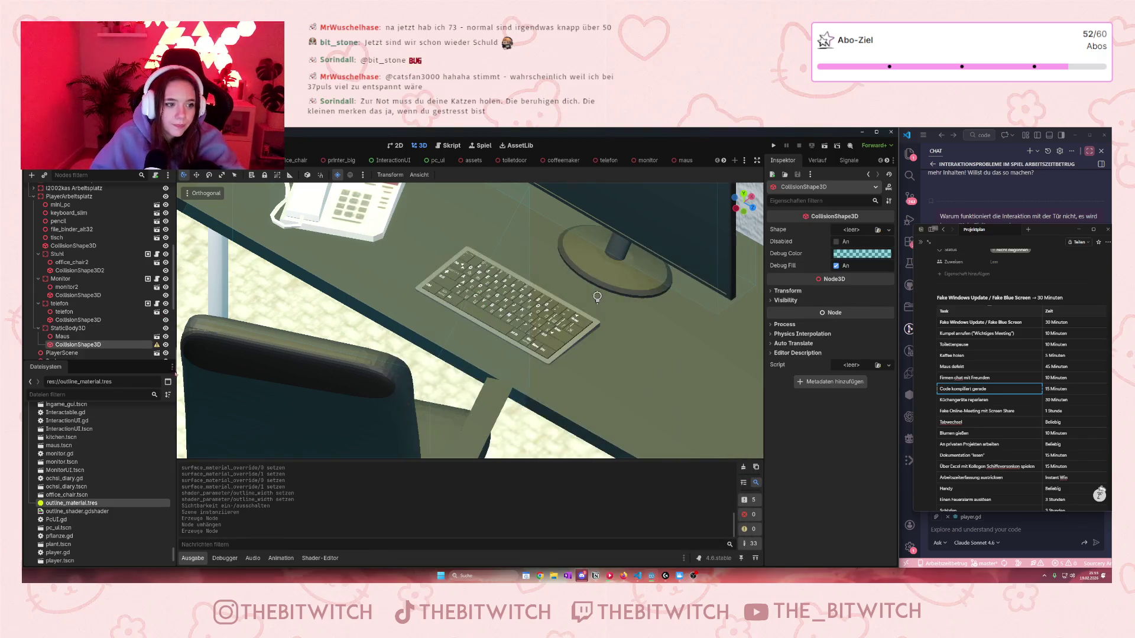
pyautogui.click(156, 345)
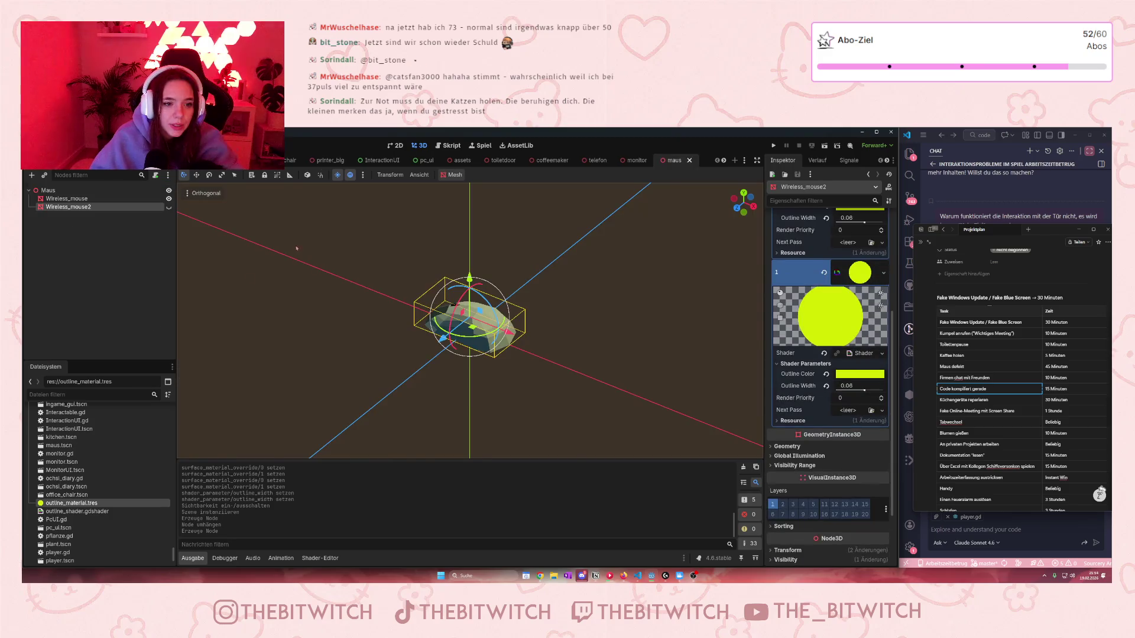
# Step: Rename Wireless_mouse2 to OutlineMesh and switch back to the office scene
pyautogui.doubleClick(61, 208)
pyautogui.write('Outlin')
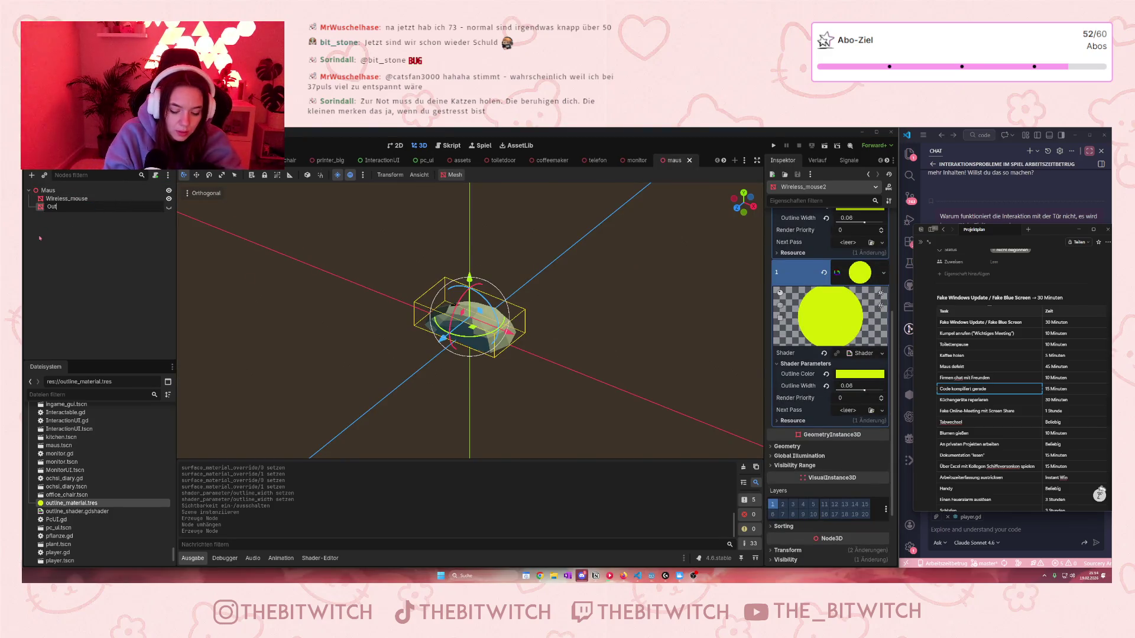
pyautogui.write('eMesh')
pyautogui.press('Return')
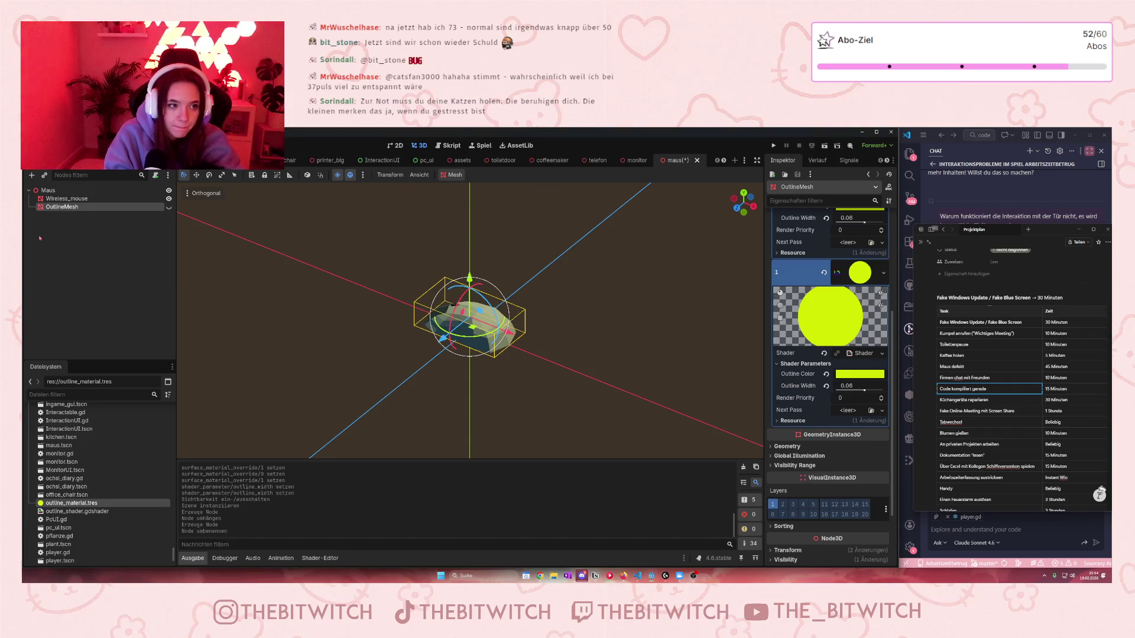
pyautogui.hotkey('ctrl', 'Tab')
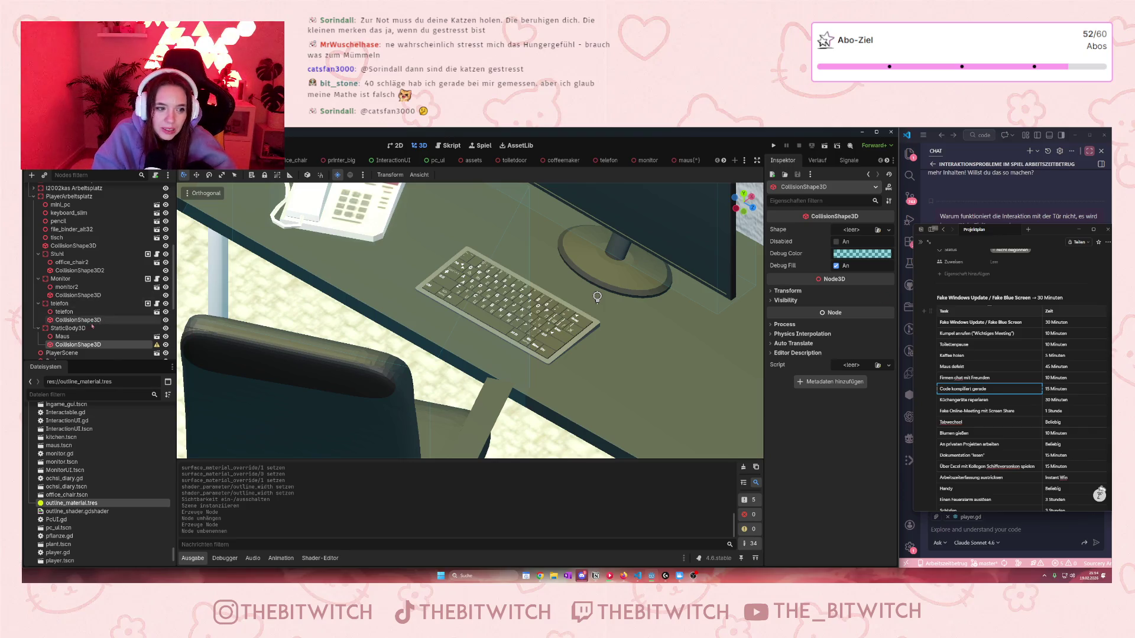
# Step: Place the Maus instance on the desk right of the keyboard and rotate it
pyautogui.scroll(-1, 92, 326)
pyautogui.click(62, 315)
pyautogui.scroll(-5, 406, 315)
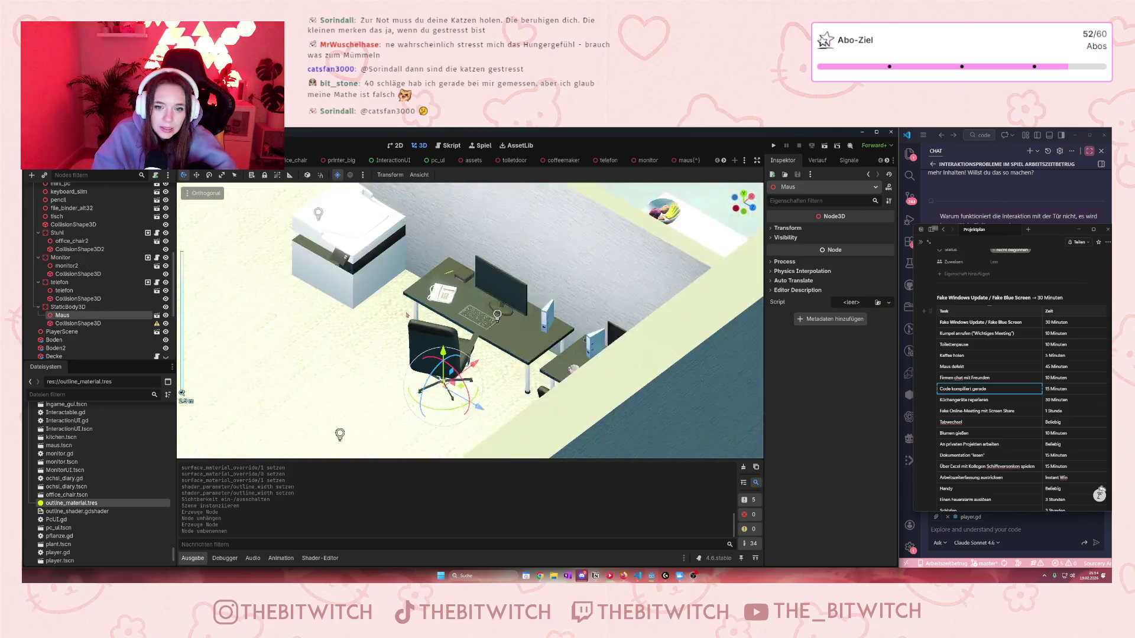
pyautogui.scroll(-2, 406, 315)
pyautogui.scroll(4, 473, 344)
pyautogui.moveTo(466, 369)
pyautogui.mouseDown()
pyautogui.moveTo(578, 323)
pyautogui.moveTo(588, 207)
pyautogui.moveTo(562, 338)
pyautogui.mouseUp()
pyautogui.scroll(3, 578, 323)
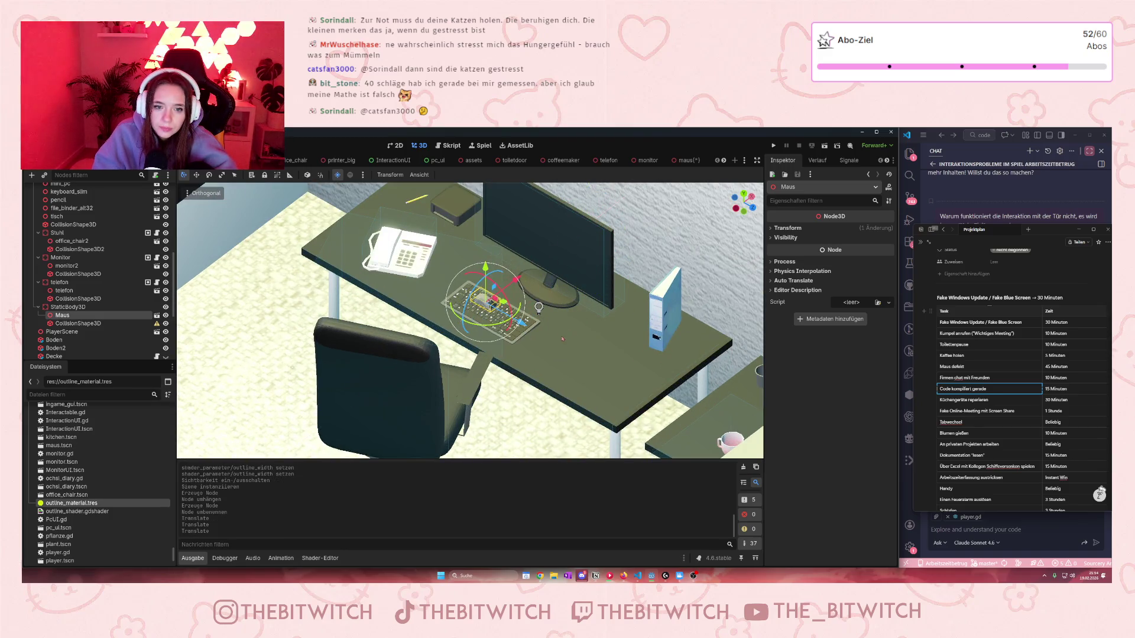
pyautogui.moveTo(497, 305)
pyautogui.mouseDown()
pyautogui.moveTo(606, 364)
pyautogui.moveTo(592, 334)
pyautogui.moveTo(596, 346)
pyautogui.mouseUp()
pyautogui.moveTo(614, 398)
pyautogui.mouseDown()
pyautogui.moveTo(621, 367)
pyautogui.moveTo(603, 387)
pyautogui.moveTo(577, 372)
pyautogui.mouseUp()
pyautogui.scroll(3, 577, 373)
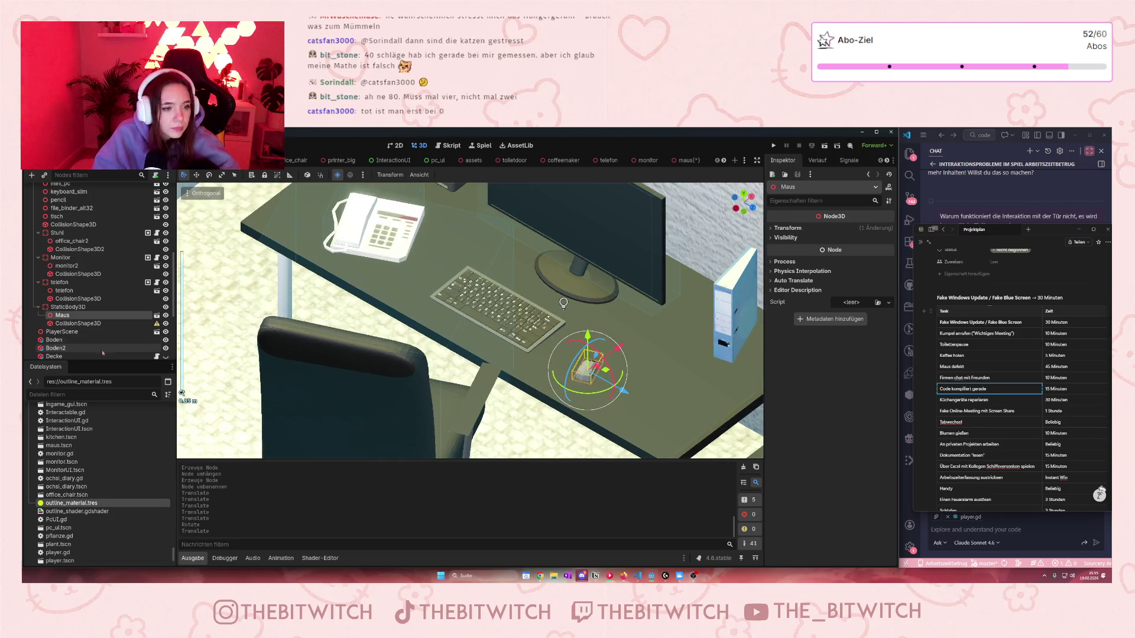
# Step: Give the mouse's CollisionShape3D a BoxShape3D shape
pyautogui.click(587, 370)
pyautogui.scroll(-5, 469, 321)
pyautogui.scroll(3, 470, 321)
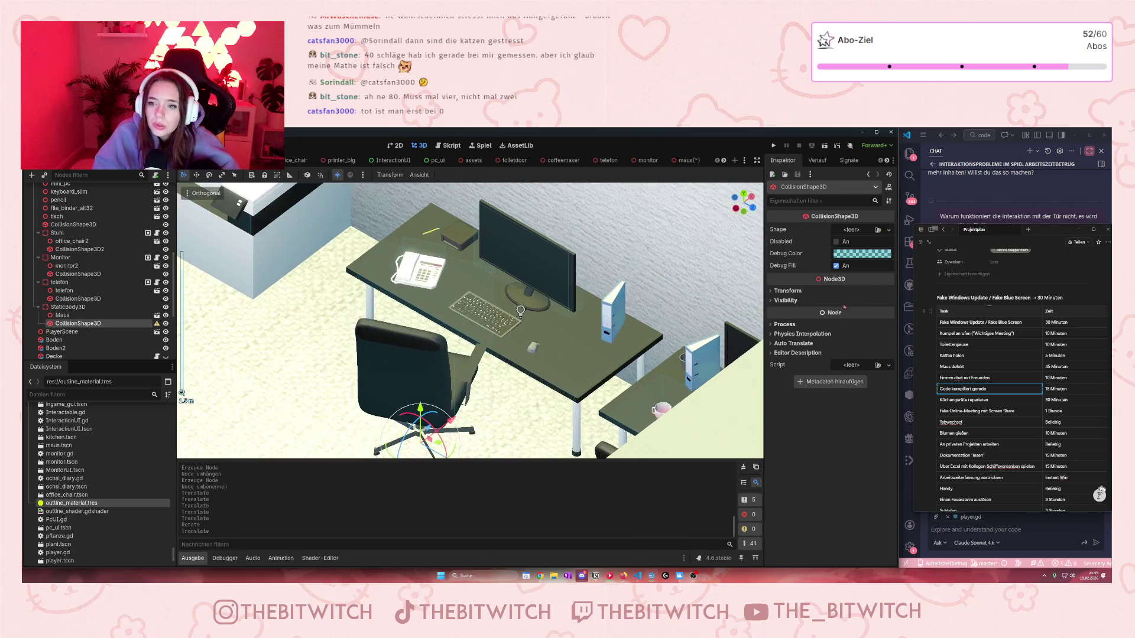
pyautogui.click(862, 232)
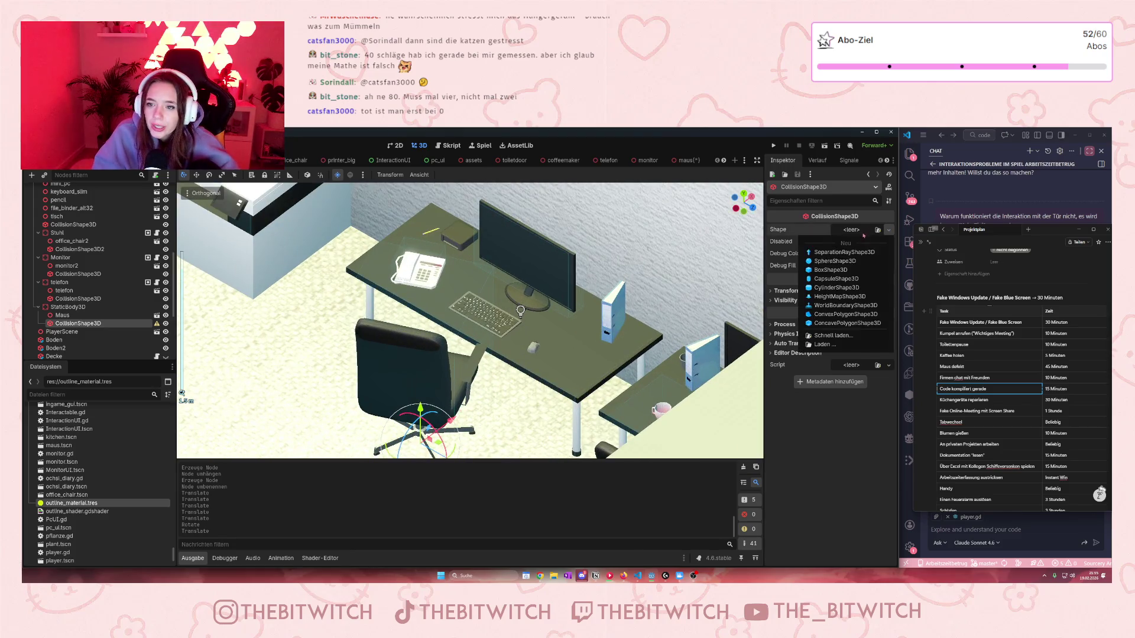
pyautogui.click(833, 270)
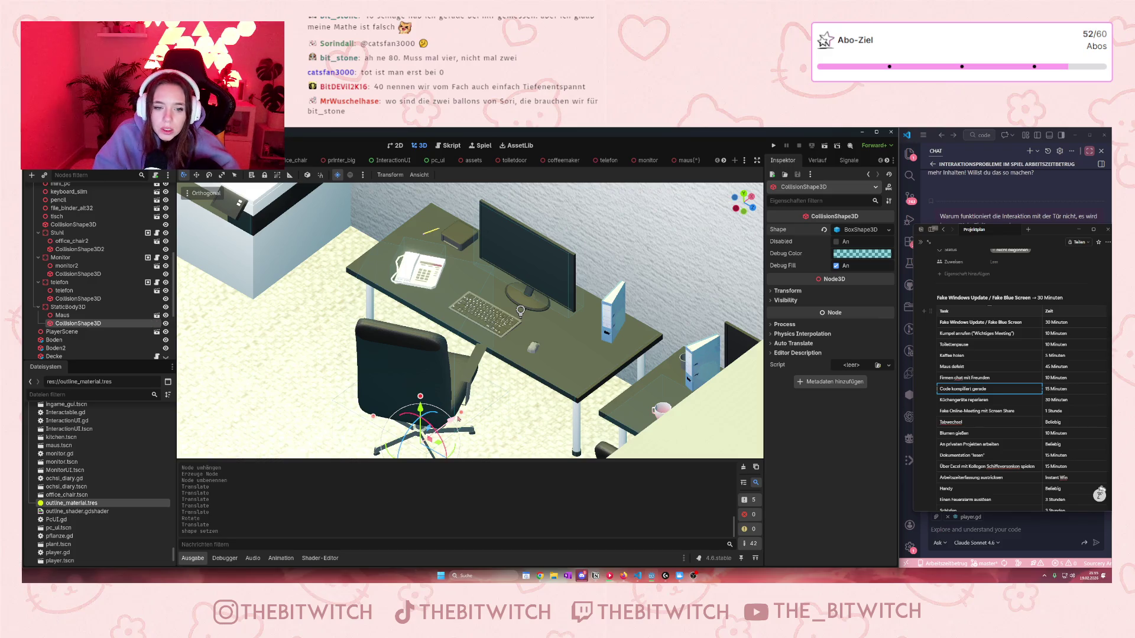
# Step: Move the collision box over the mouse and shrink its depth and length to fit
pyautogui.moveTo(579, 358)
pyautogui.mouseDown()
pyautogui.moveTo(601, 312)
pyautogui.moveTo(601, 236)
pyautogui.mouseUp()
pyautogui.scroll(3, 577, 360)
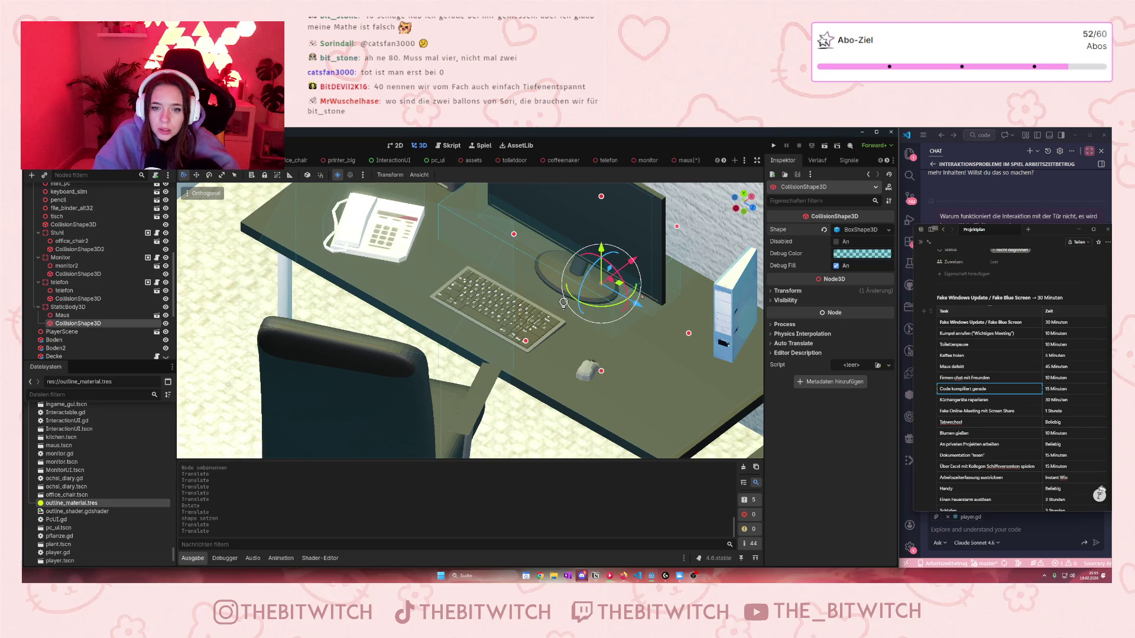
pyautogui.moveTo(637, 290)
pyautogui.mouseDown()
pyautogui.moveTo(692, 348)
pyautogui.moveTo(685, 362)
pyautogui.mouseUp()
pyautogui.moveTo(736, 419)
pyautogui.mouseDown()
pyautogui.moveTo(680, 390)
pyautogui.moveTo(620, 384)
pyautogui.moveTo(652, 402)
pyautogui.mouseUp()
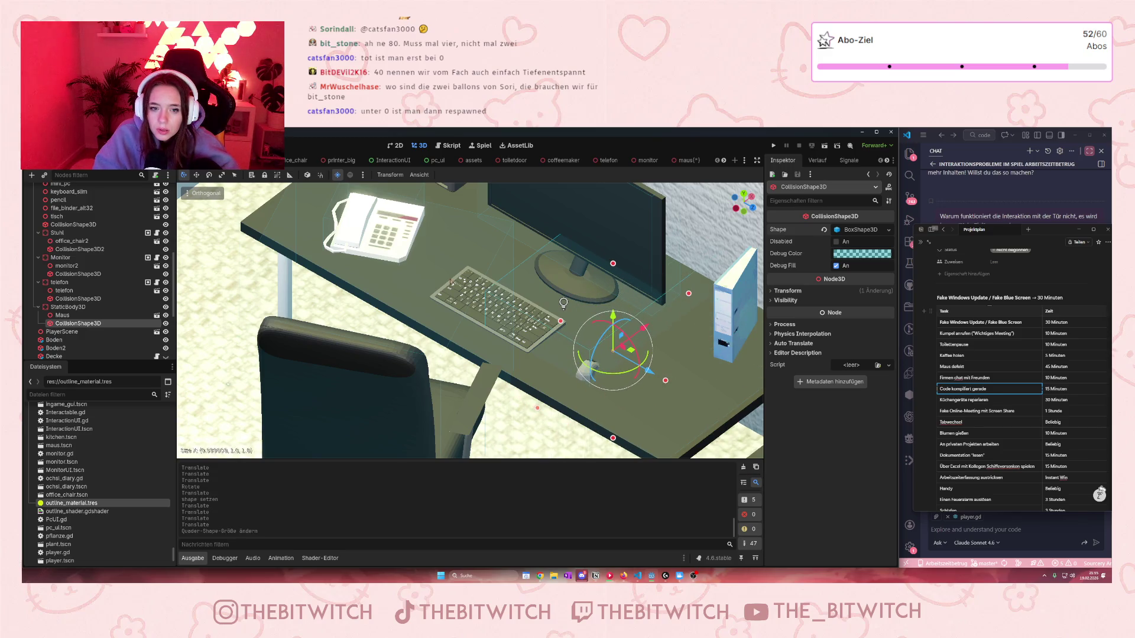
pyautogui.moveTo(561, 321); pyautogui.dragTo(649, 371)
pyautogui.moveTo(733, 318); pyautogui.dragTo(609, 364)
pyautogui.moveTo(591, 432); pyautogui.dragTo(582, 435)
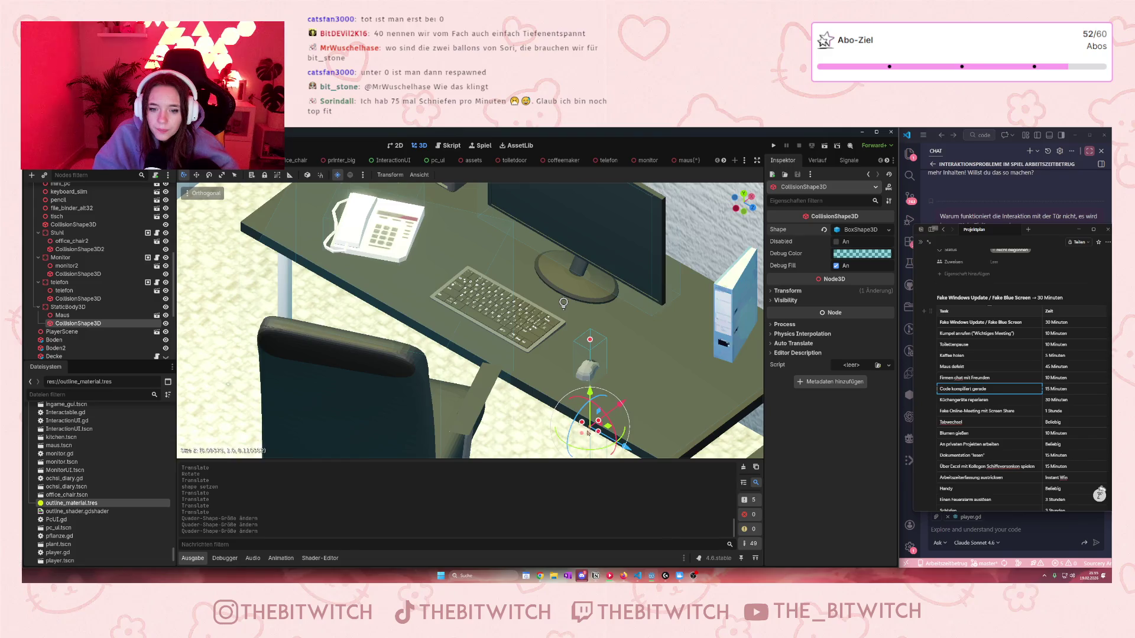
# Step: Lower the box height to about 0.2 and widen its depth to cover the mouse
pyautogui.scroll(-3, 573, 443)
pyautogui.scroll(-2, 568, 449)
pyautogui.moveTo(539, 329); pyautogui.dragTo(535, 354)
pyautogui.scroll(3, 535, 354)
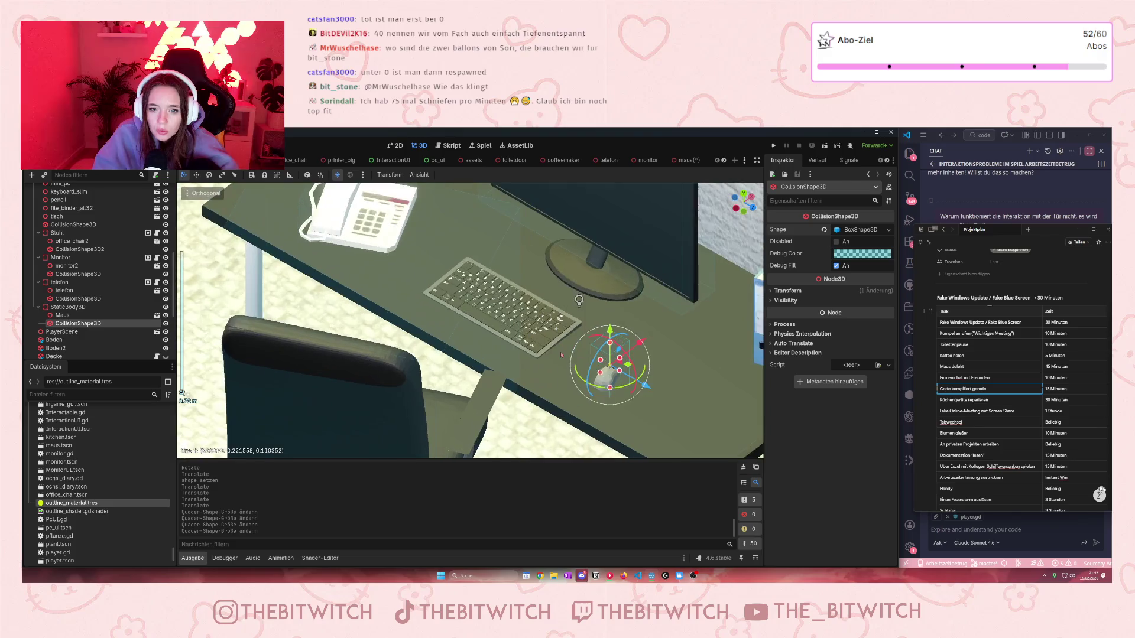
pyautogui.moveTo(600, 373)
pyautogui.mouseDown()
pyautogui.moveTo(620, 379)
pyautogui.moveTo(631, 352)
pyautogui.mouseUp()
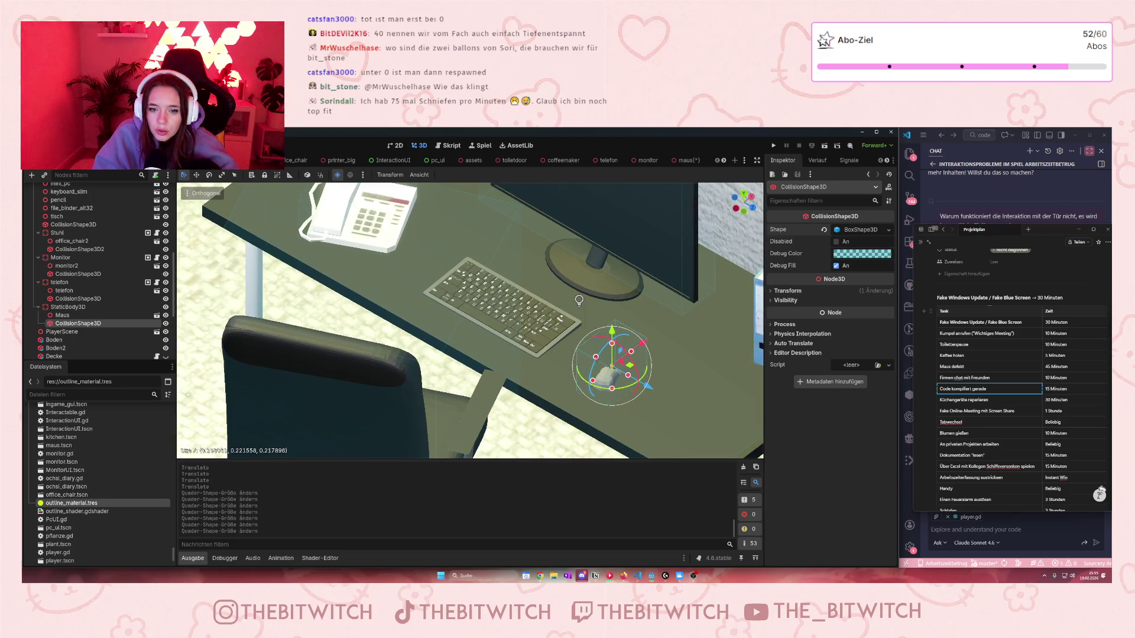
pyautogui.click(100, 308)
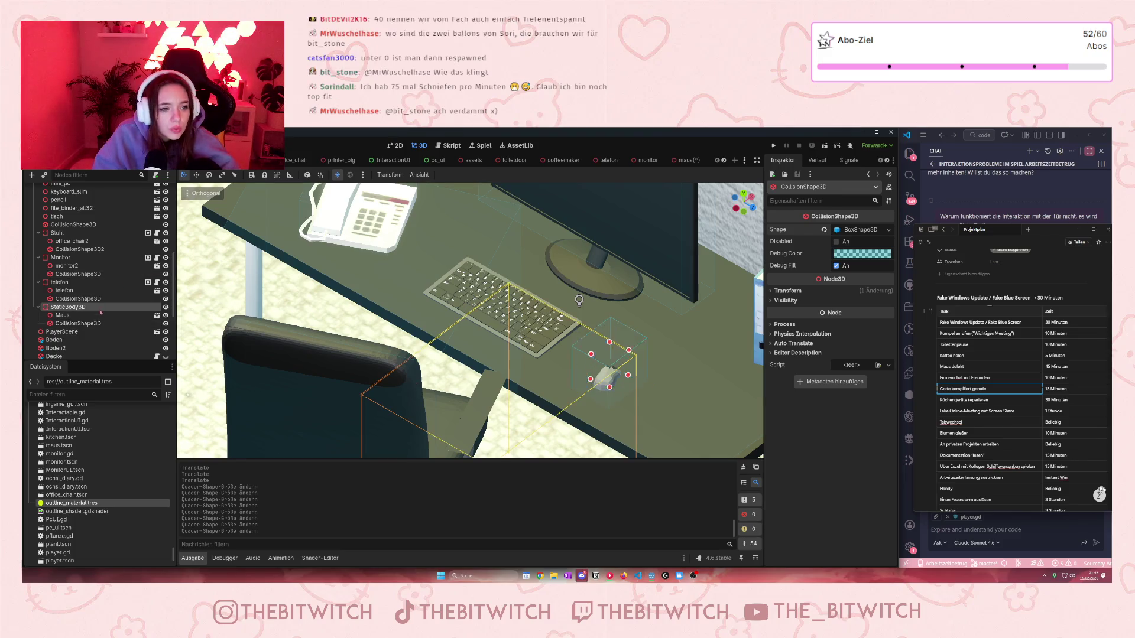
# Step: Rename the mouse's StaticBody3D to Maus
pyautogui.doubleClick(75, 308)
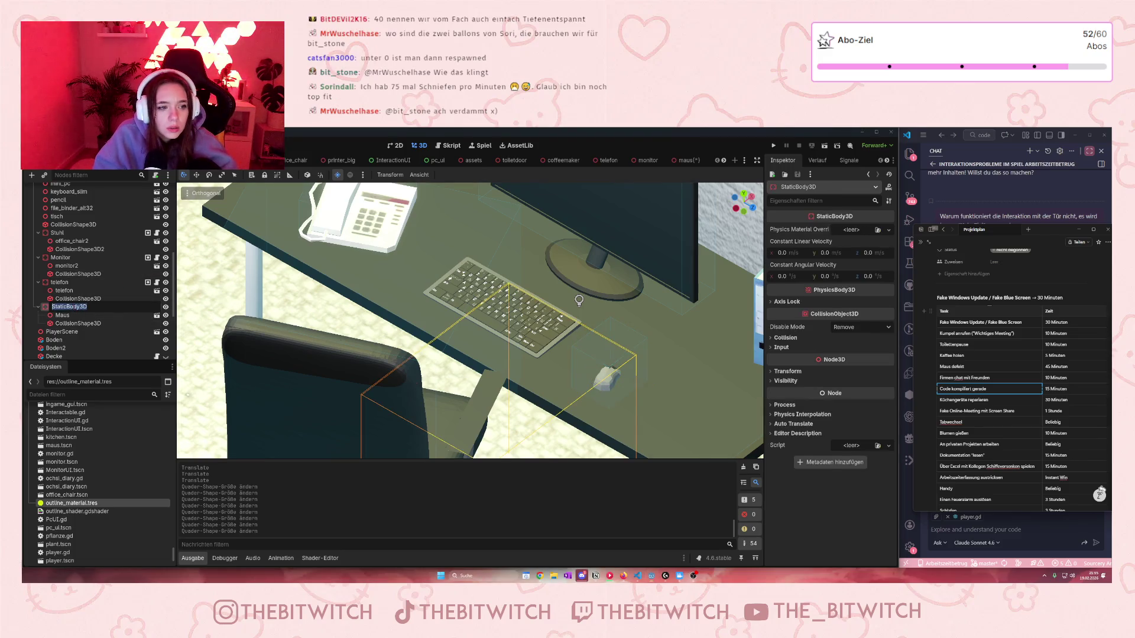
pyautogui.write('Maus')
pyautogui.press('Return')
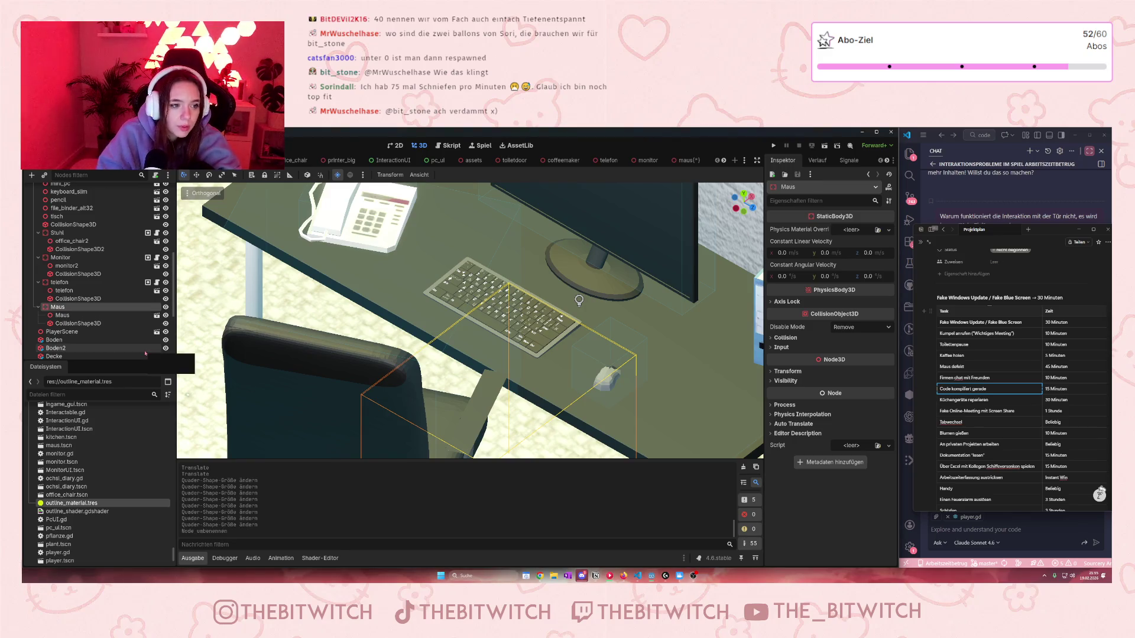
# Step: Add Maus to the Interactable group and attach a new maus.gd script
pyautogui.scroll(-1, 850, 161)
pyautogui.click(852, 163)
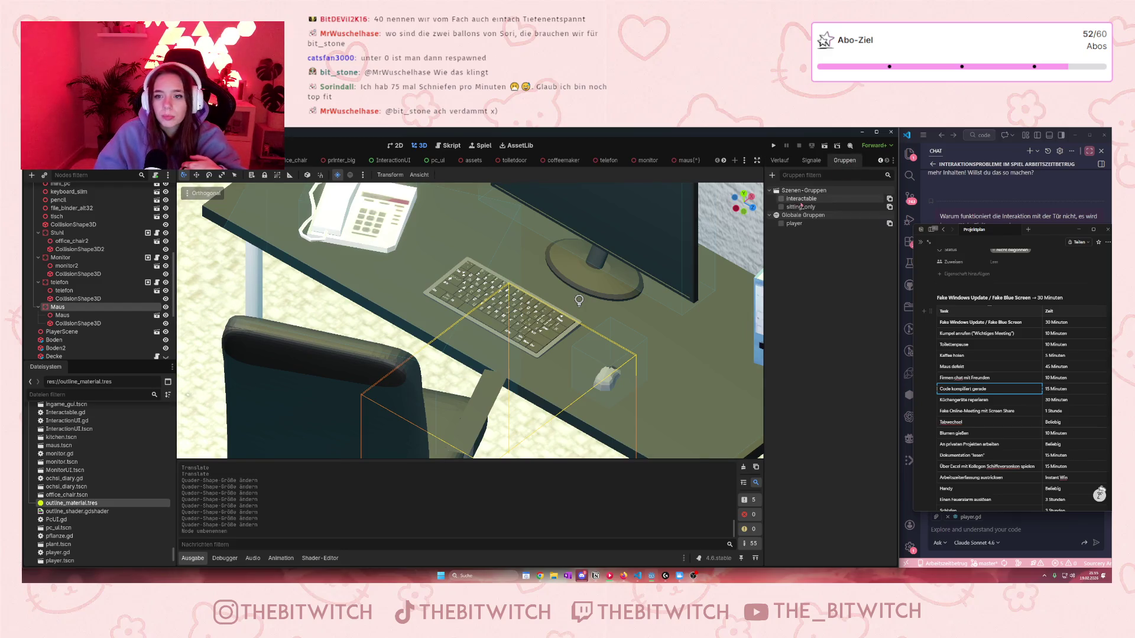
pyautogui.click(782, 199)
pyautogui.click(155, 175)
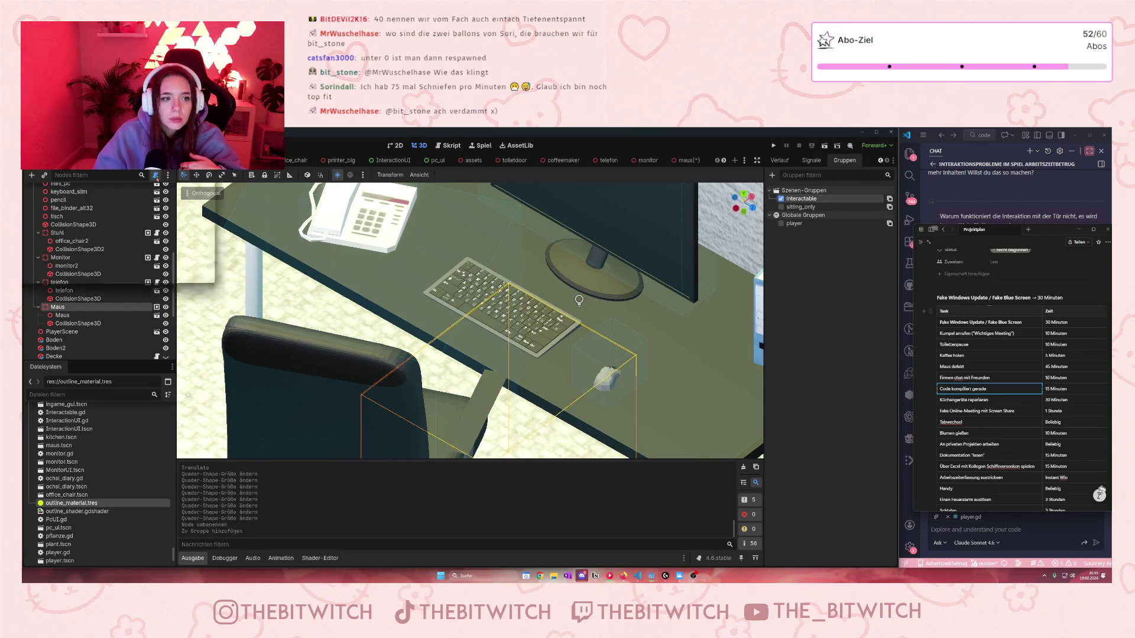
pyautogui.click(527, 418)
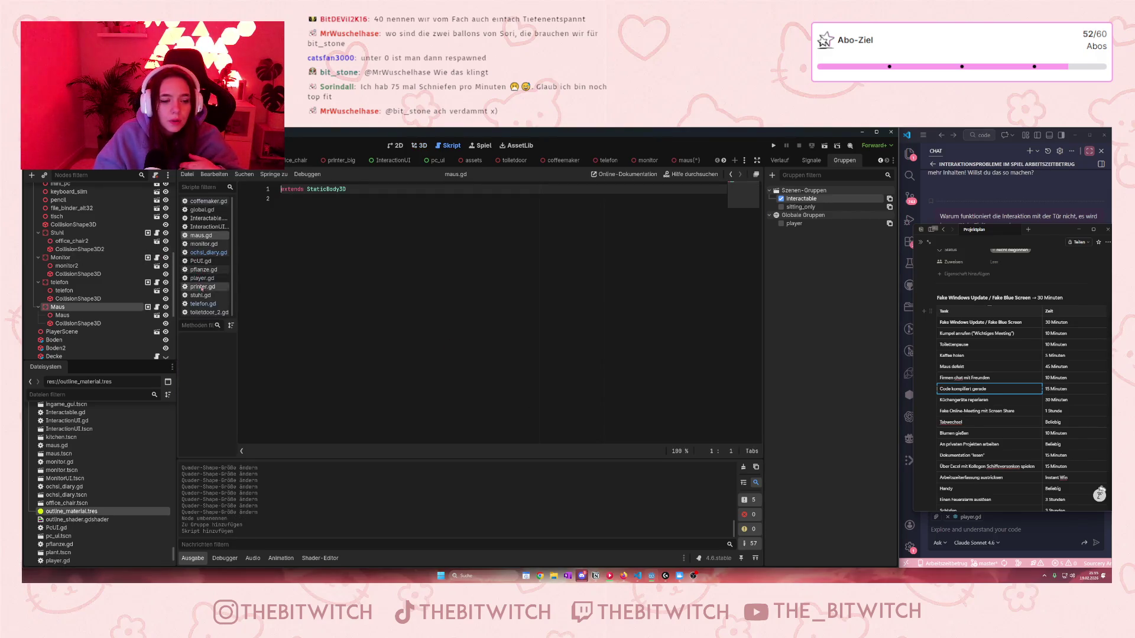
# Step: Replace maus.gd's placeholder code with all the code from telefon.gd
pyautogui.click(201, 304)
pyautogui.click(339, 275)
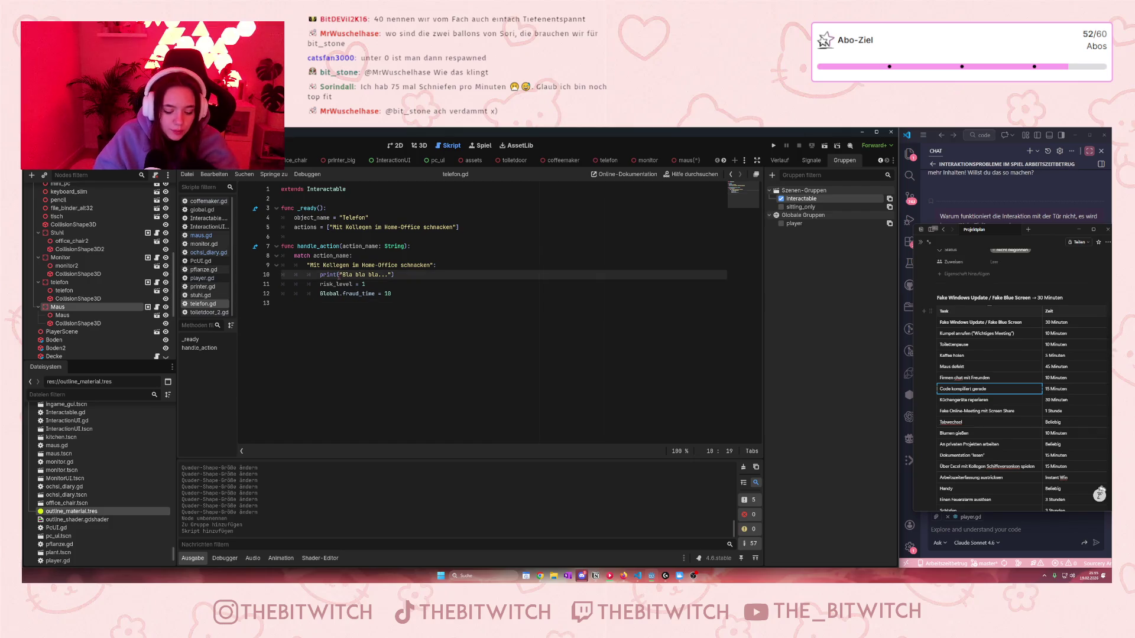
pyautogui.hotkey('ctrl', 'a')
pyautogui.click(201, 235)
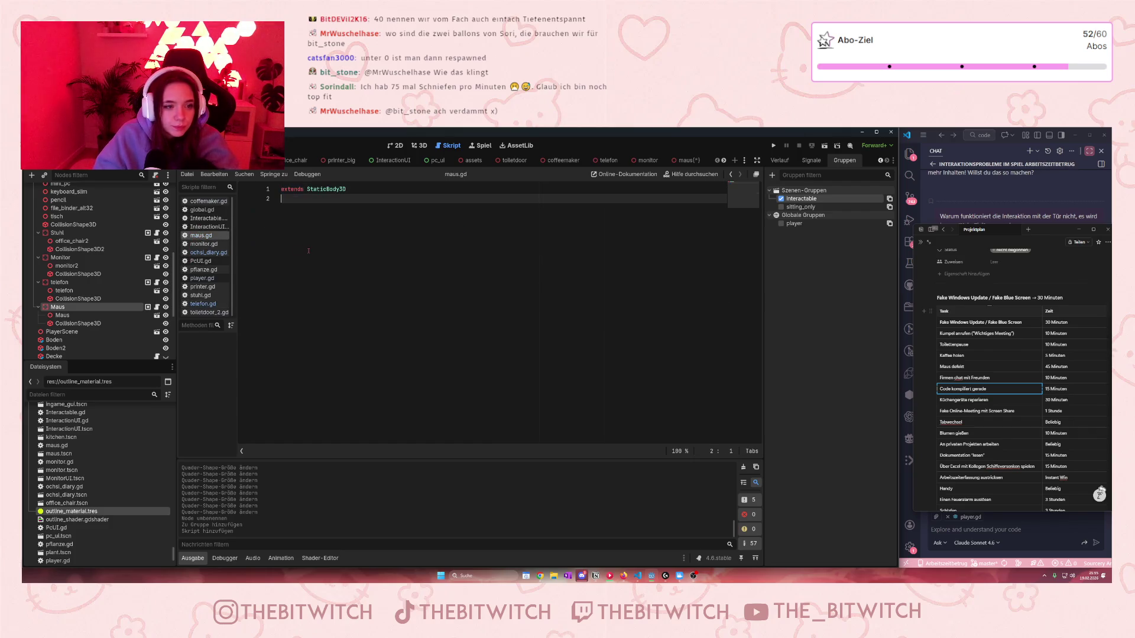
pyautogui.hotkey('ctrl', 'a')
pyautogui.write('extends Interactable  func _ready(): \tobject_name = "Telefon" \tactions = ["Mit Kollegen im Home-Office schnacken"] \t func handle_action(action_name: String): \tmatch action_name: \t\t"Mit Kollegen im Home-Office schnacken": \t\t\tprint("Bla bla bla...") \t\t\trisk_level = 1 \t\t\tGlobal.fraud_time = 10')
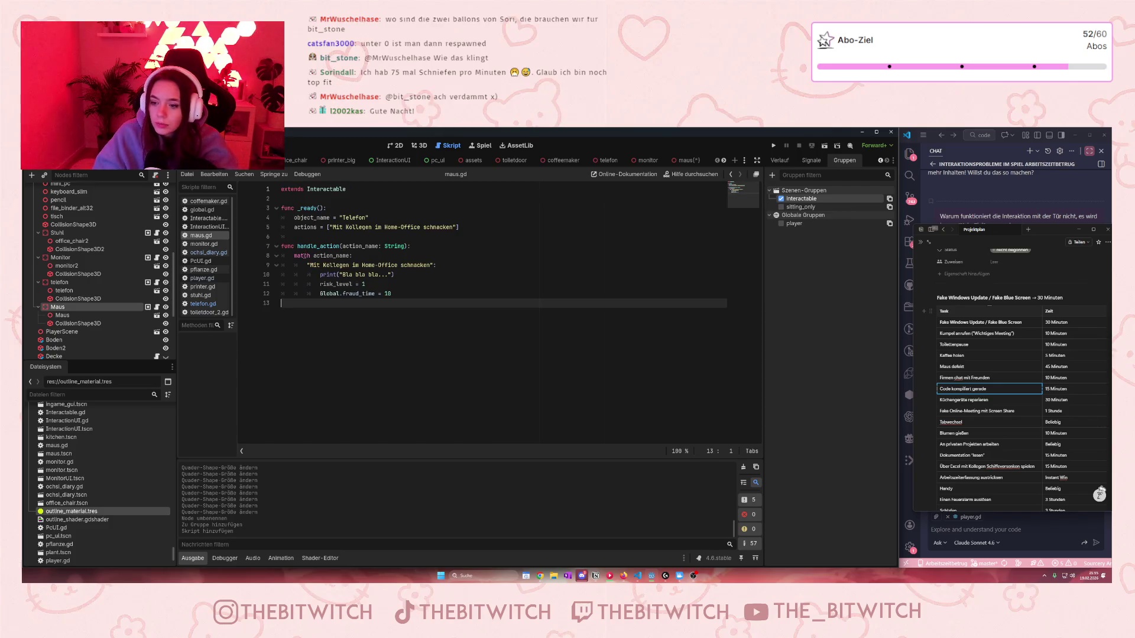
# Step: Change object_name to "Maus" and the actions list to ["Defekt"]
pyautogui.doubleClick(342, 218)
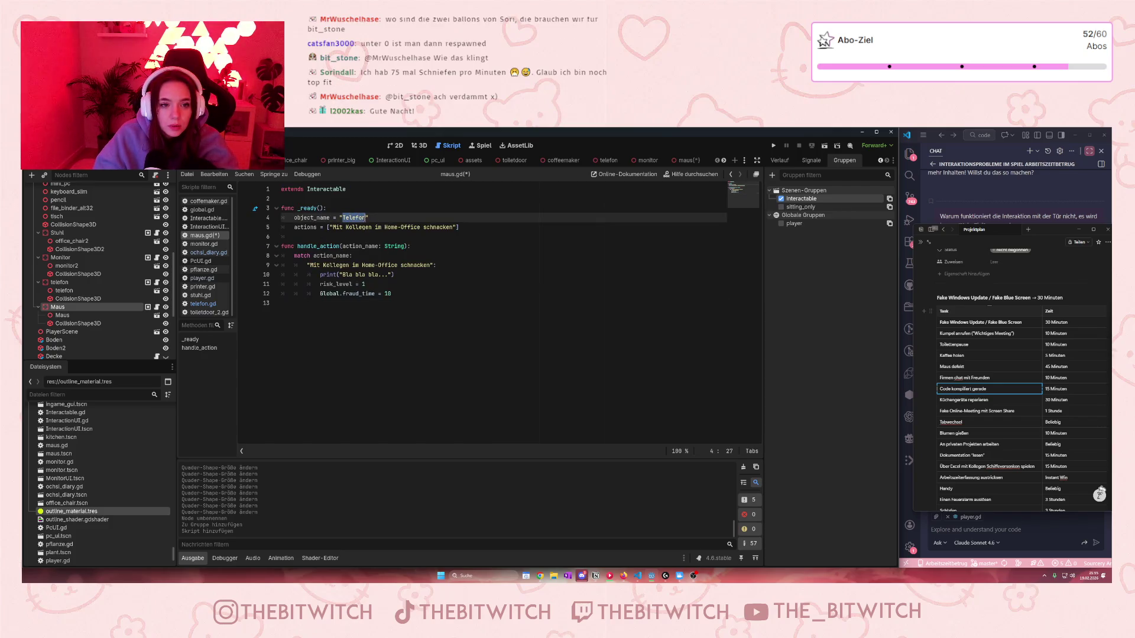
pyautogui.write('Maus')
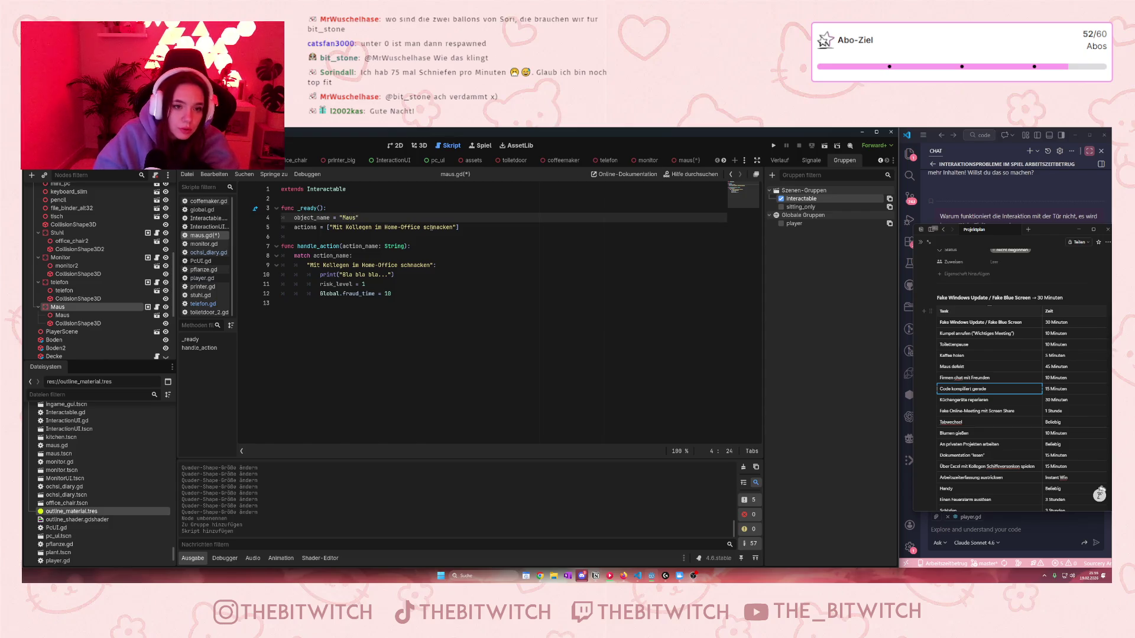
pyautogui.moveTo(453, 227); pyautogui.dragTo(333, 226)
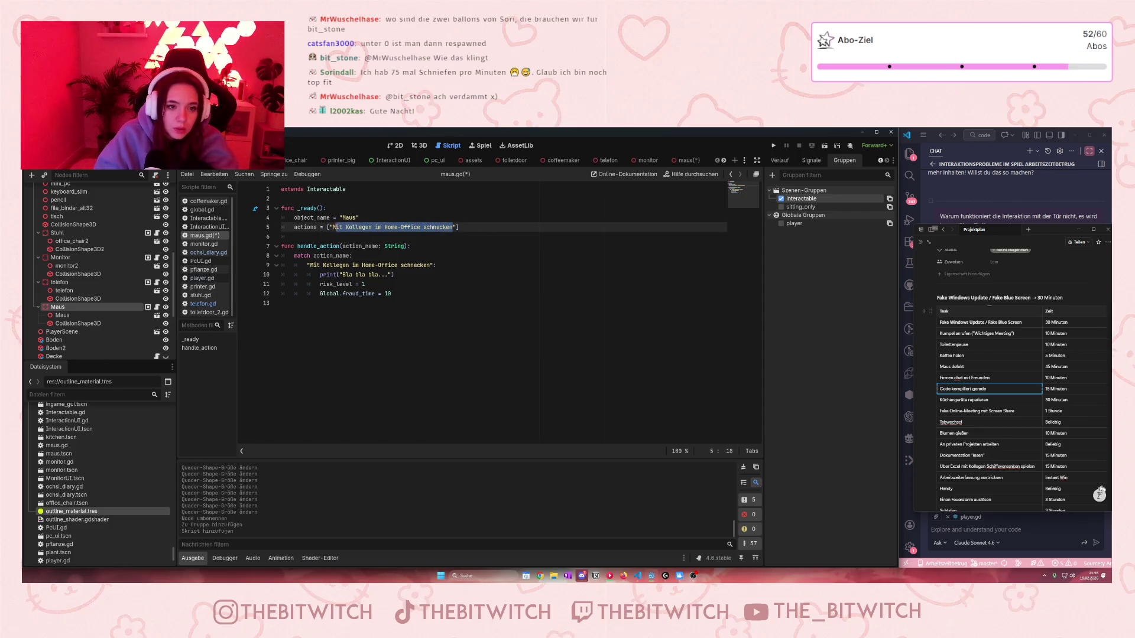
pyautogui.write('"')
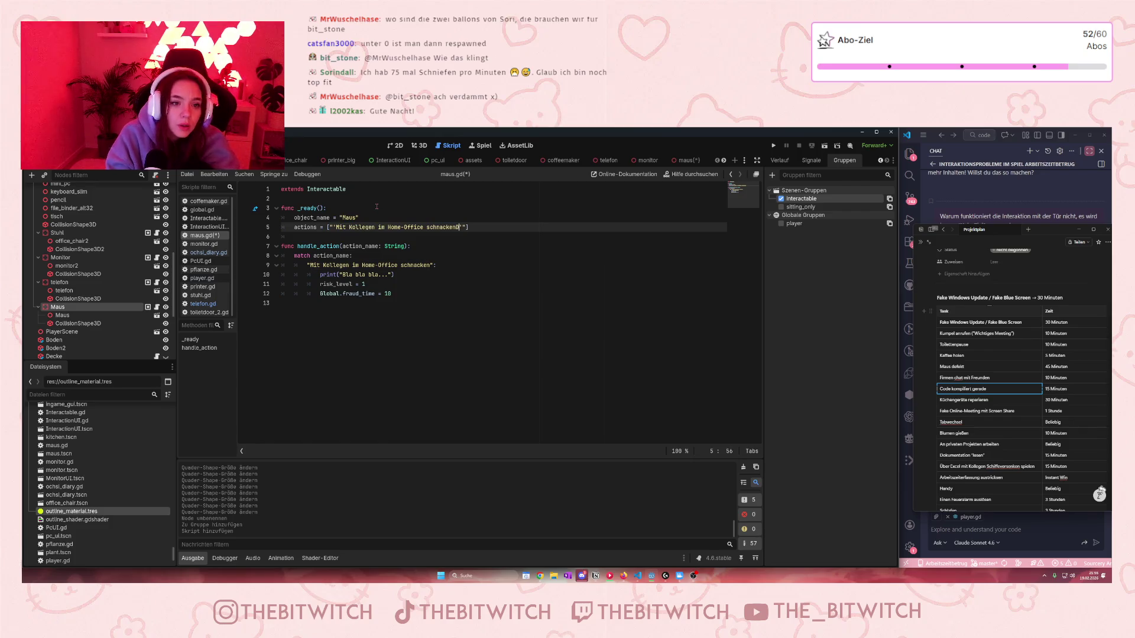
pyautogui.press('BackSpace')
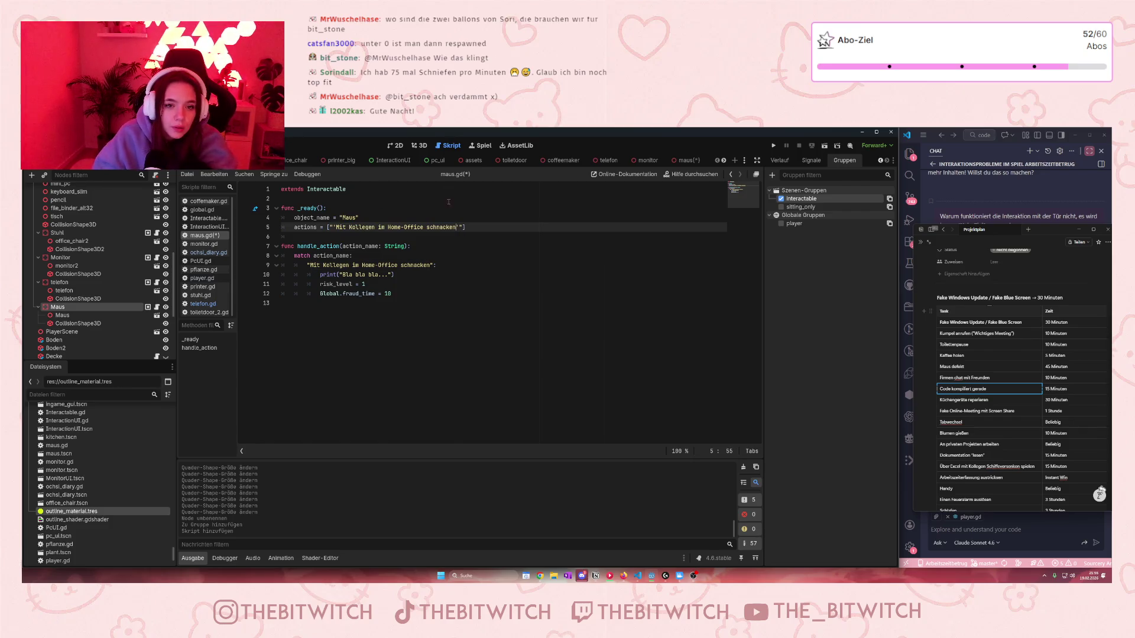
pyautogui.moveTo(455, 228); pyautogui.dragTo(337, 220)
pyautogui.write('Defekt')
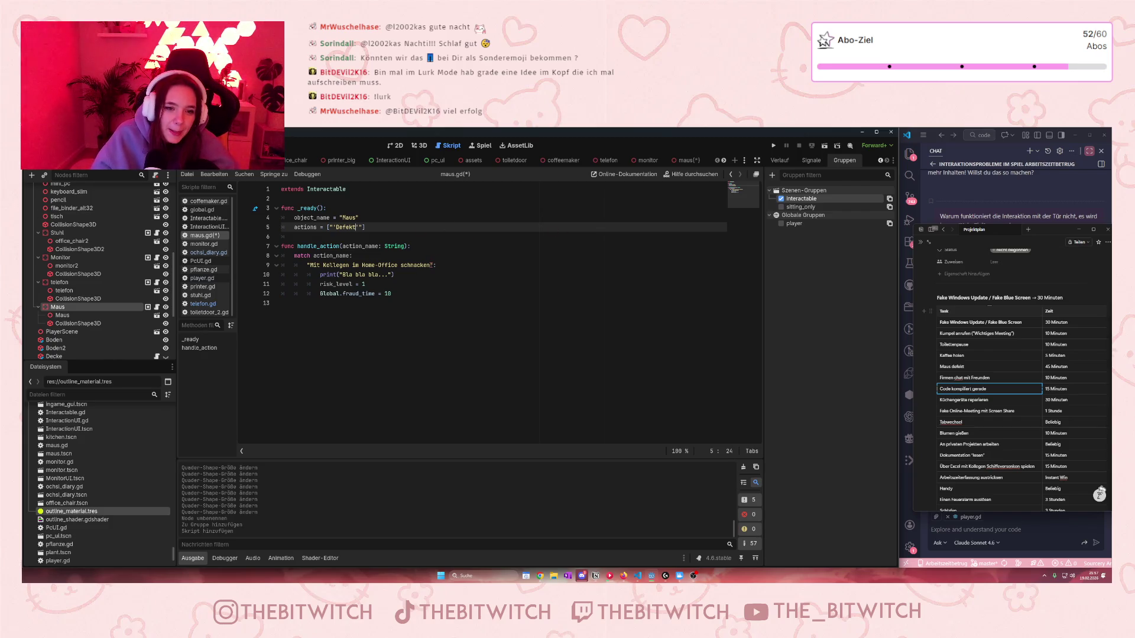
# Step: Change the match case to "Defekt" and its print text to "Erstmal austauschen"
pyautogui.moveTo(431, 265); pyautogui.dragTo(311, 265)
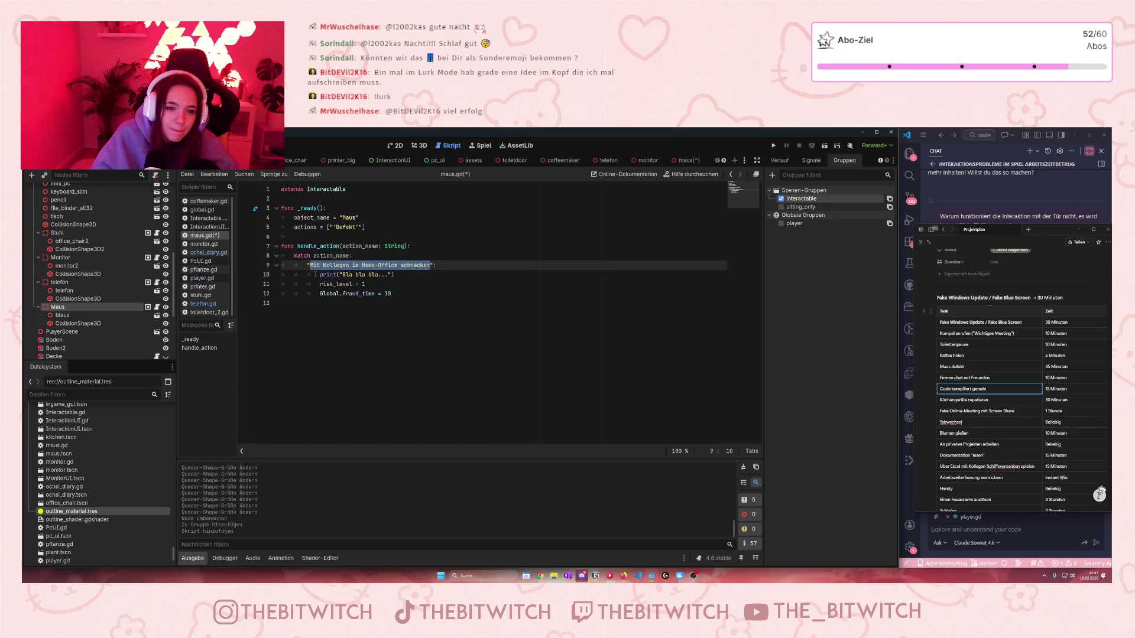
pyautogui.write("'")
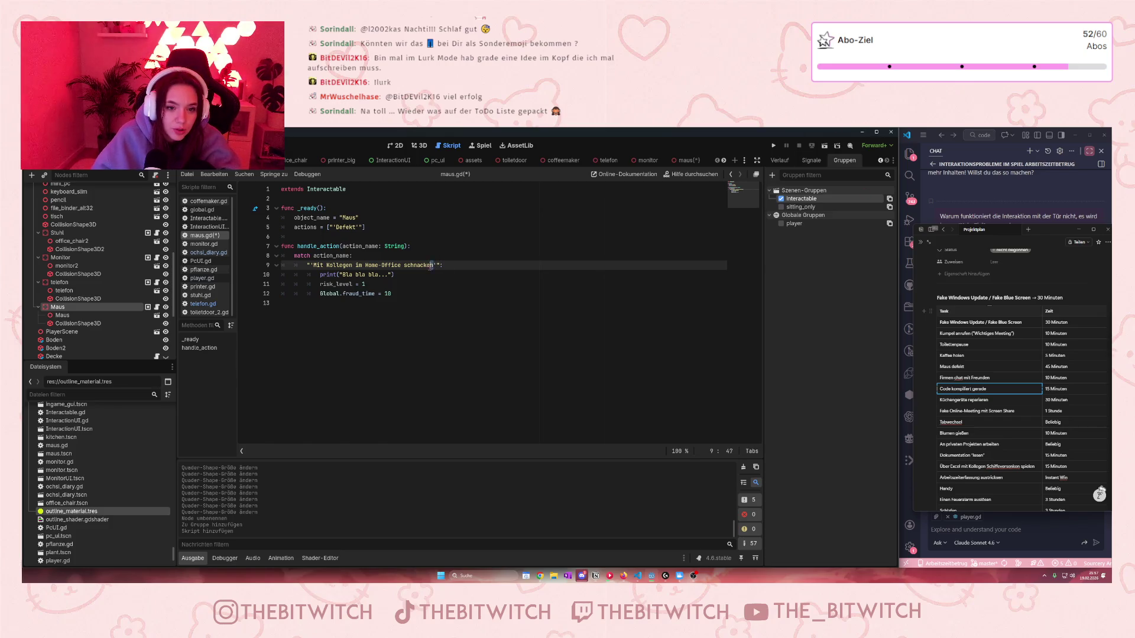
pyautogui.moveTo(432, 265); pyautogui.dragTo(314, 265)
pyautogui.write('Defekt')
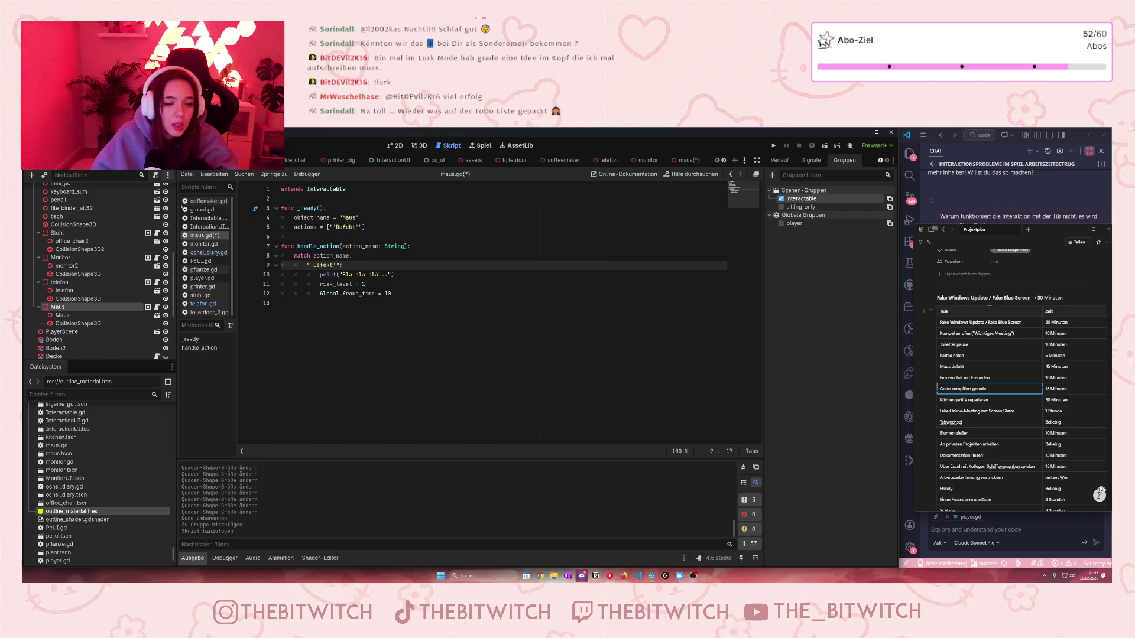
pyautogui.moveTo(389, 277); pyautogui.dragTo(344, 276)
pyautogui.write('Erst')
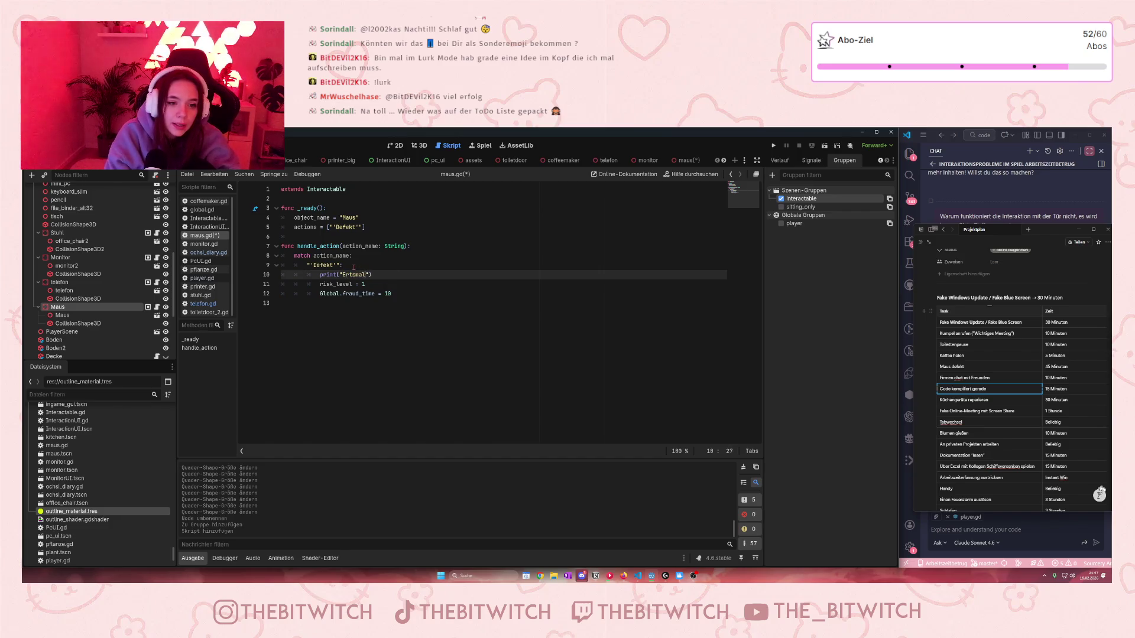
pyautogui.write('mal austausc')
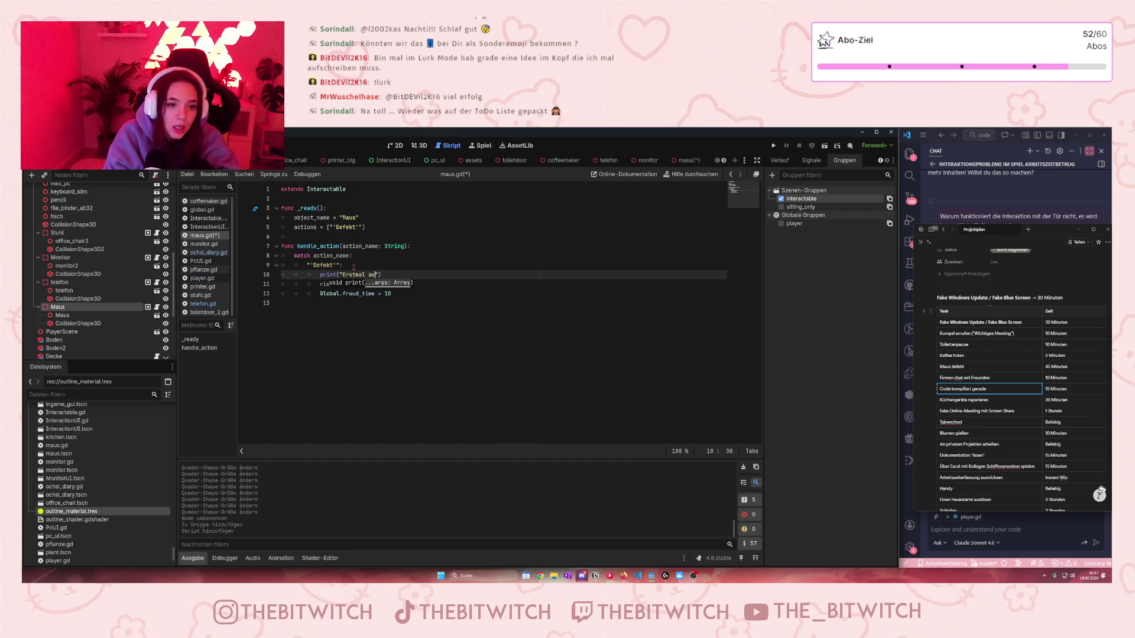
pyautogui.write('hen')
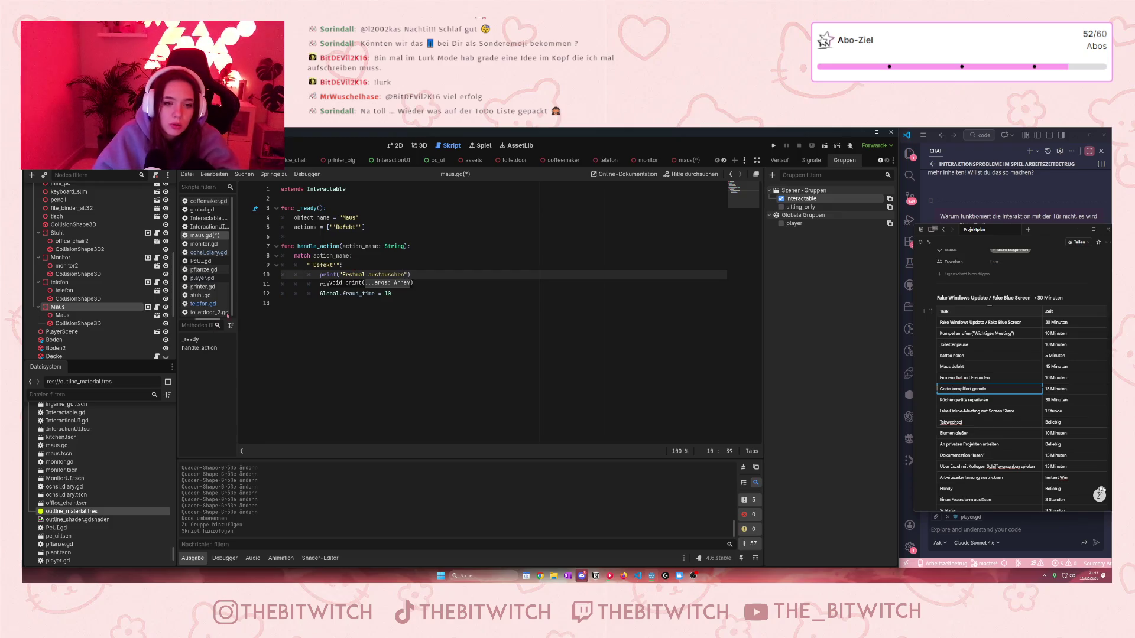